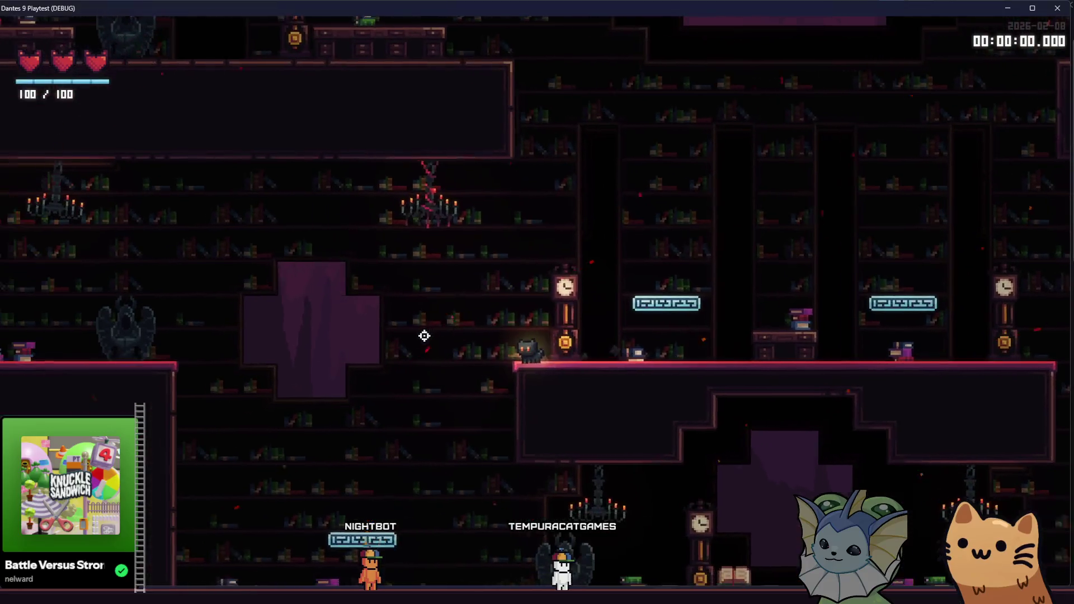
Nudge the player down-left, then close the Dantes 9 Playtest debug window
key(a)
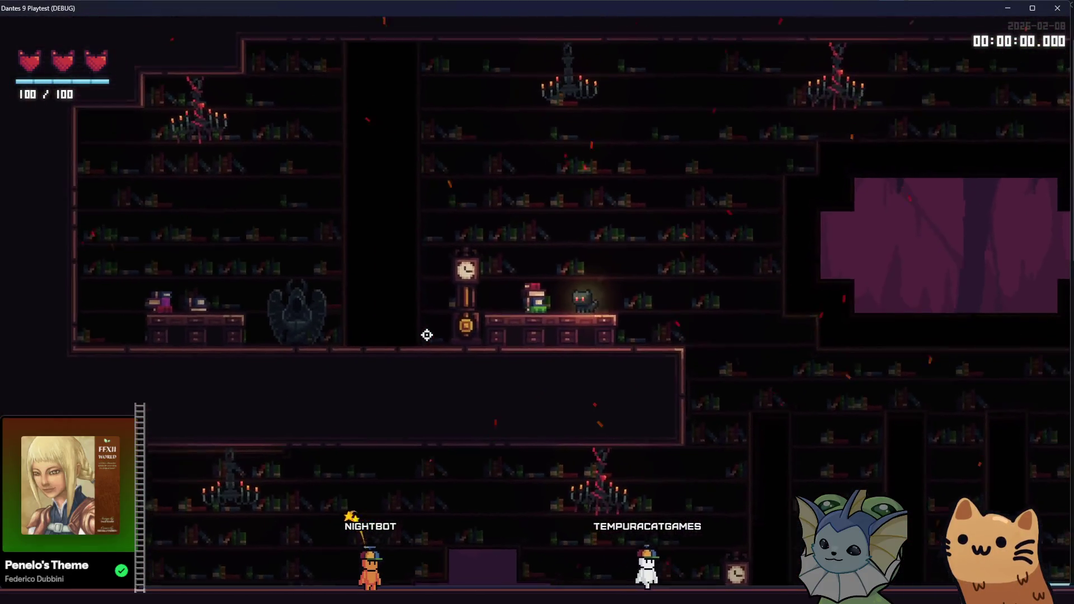
click(1058, 8)
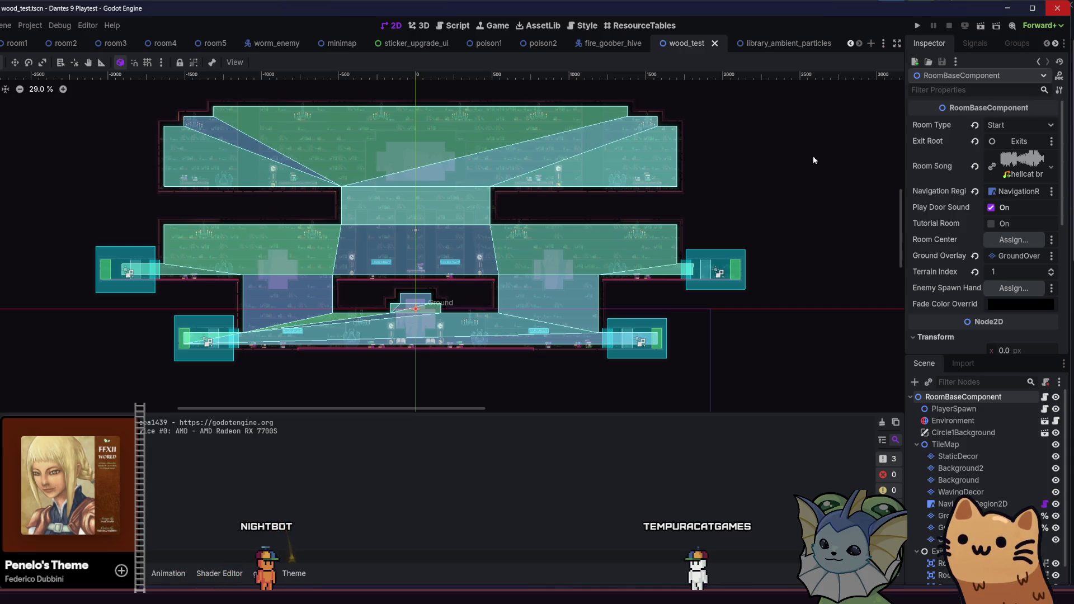
Pan the library_ambient_particles scene view and save it
click(761, 45)
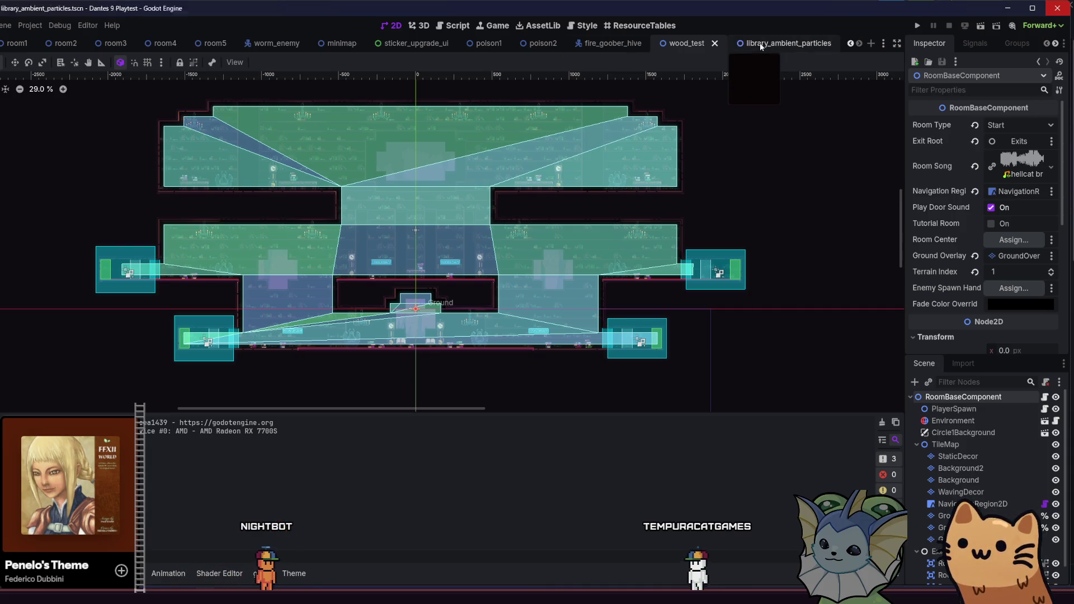
scroll(951, 213, up, 7)
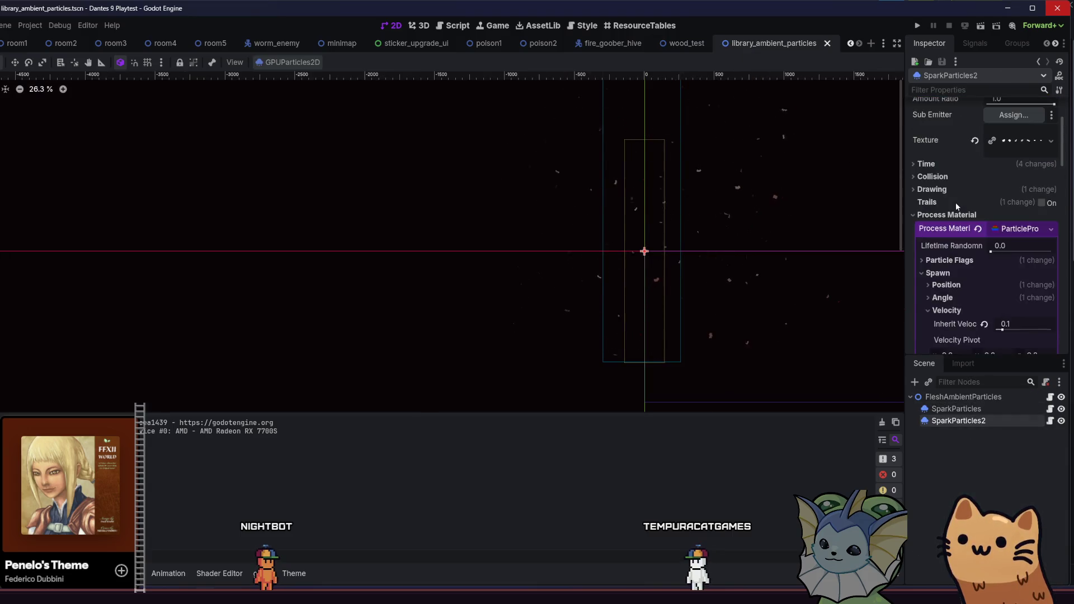
drag(771, 213, 583, 209)
key(ctrl+s)
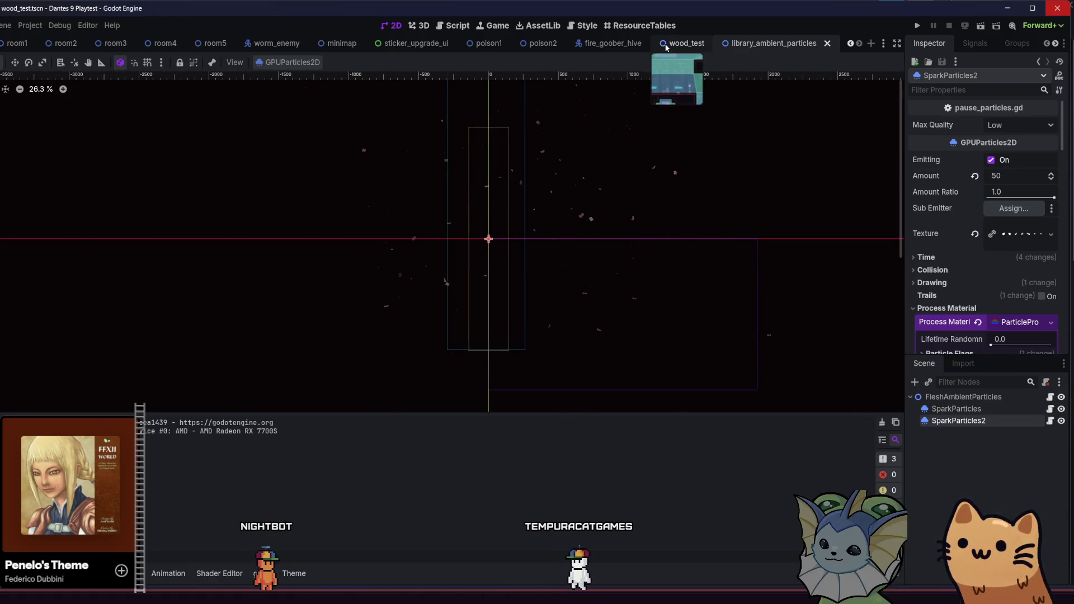
Switch to the poison2 room and run it as the current scene
click(686, 43)
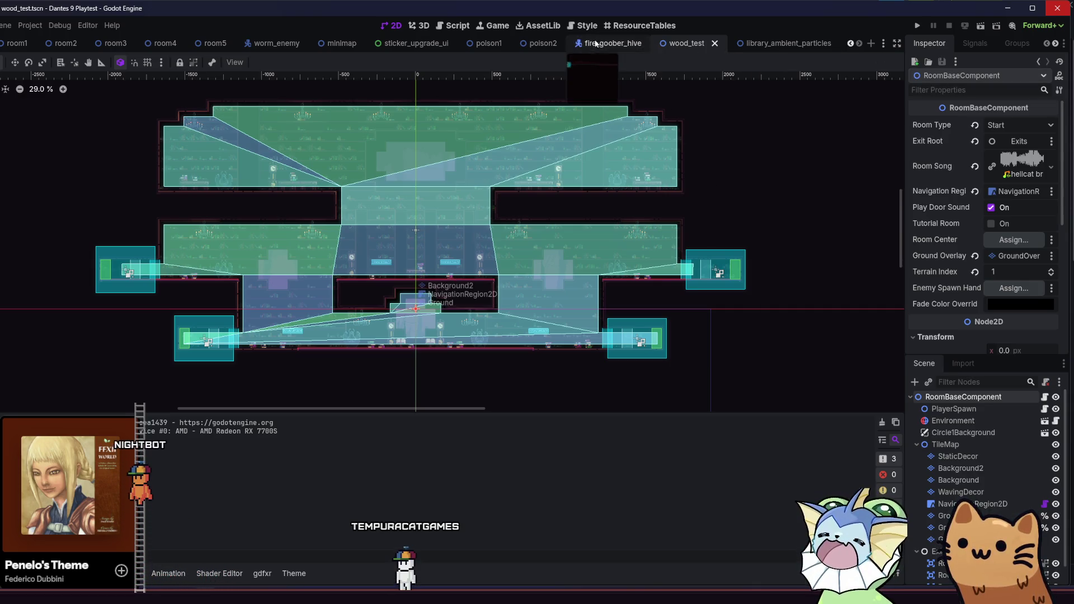
click(542, 43)
click(981, 25)
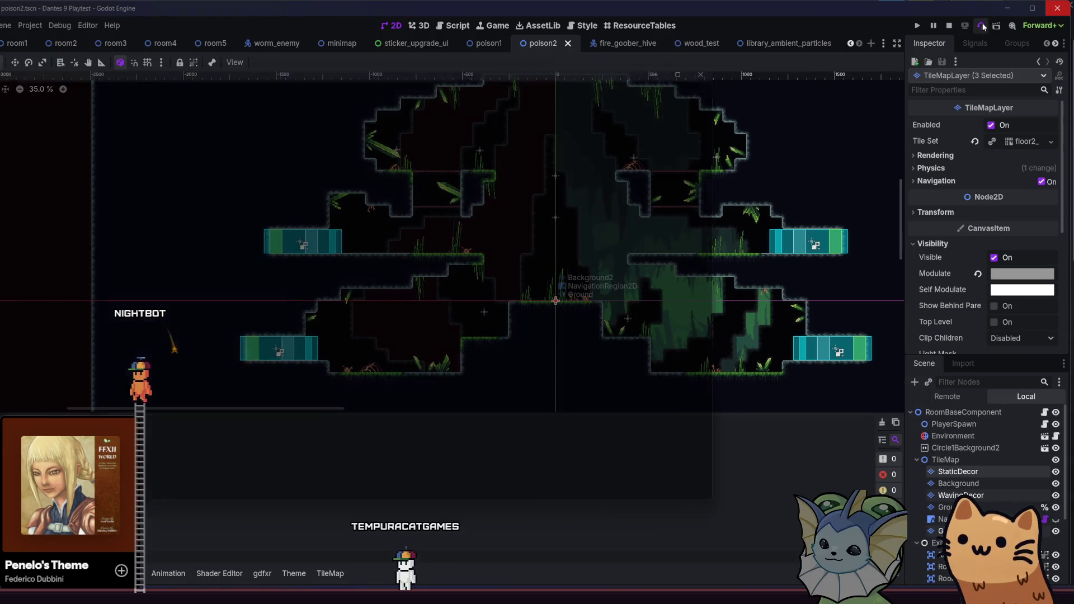
Review poison2's RoomBaseComponent in the Inspector, then bring the game forward and close it
click(963, 412)
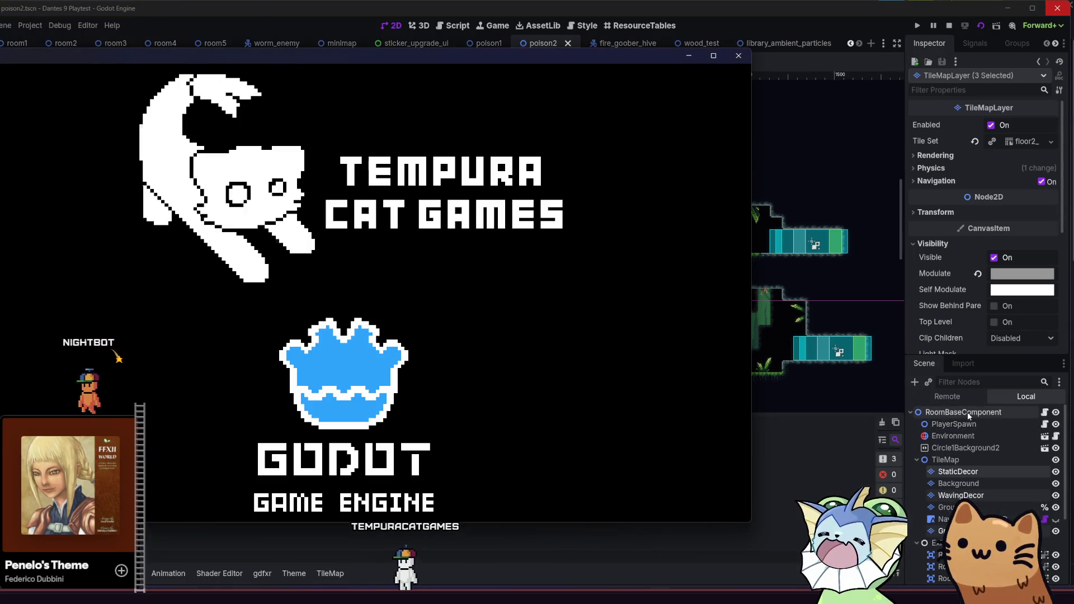
scroll(1001, 210, up, 5)
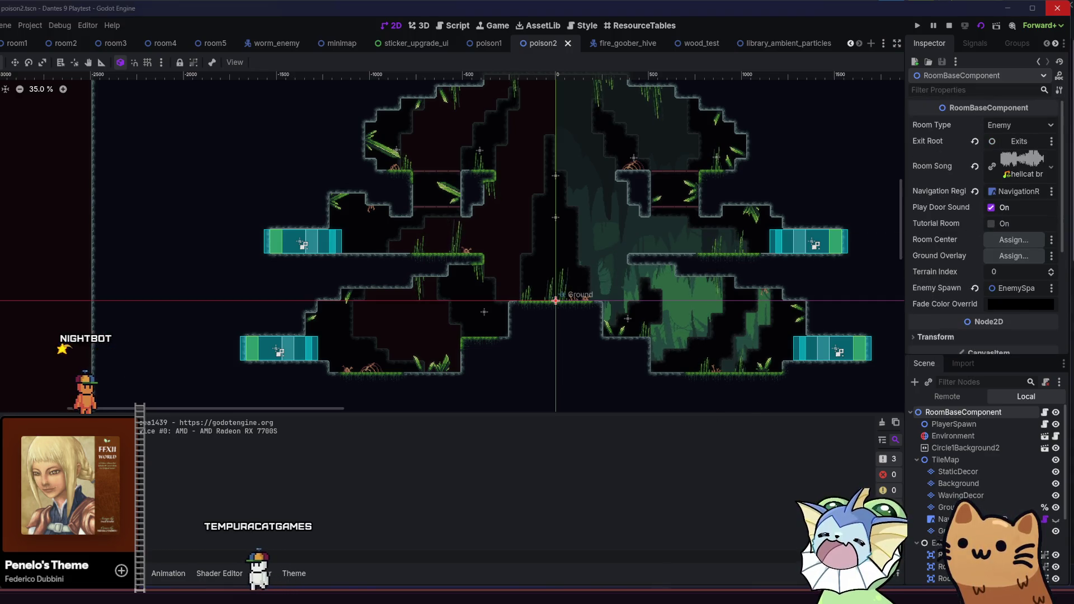
key(F6)
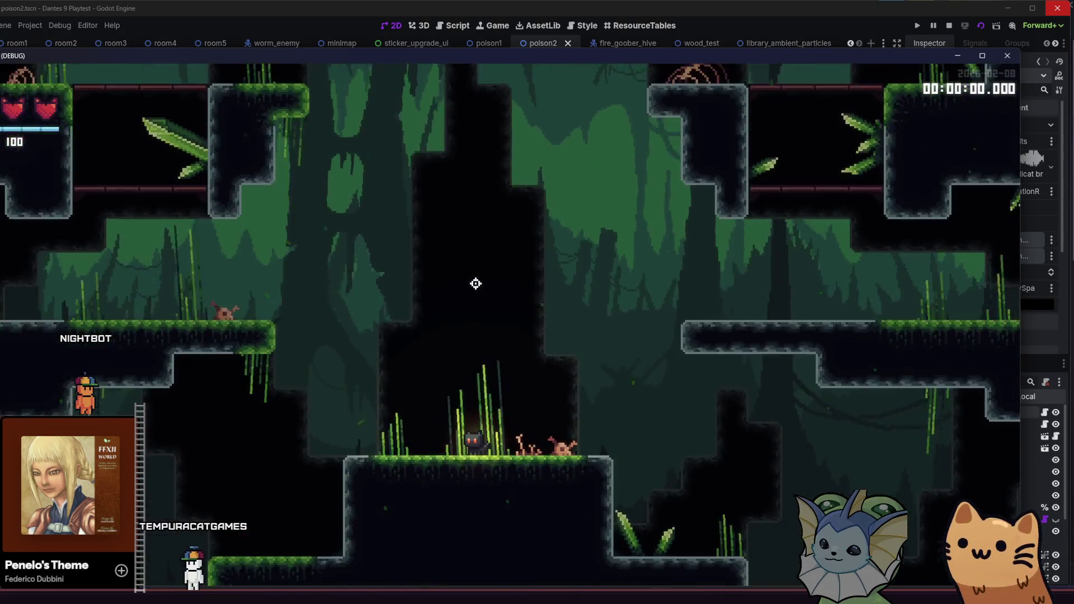
click(1008, 56)
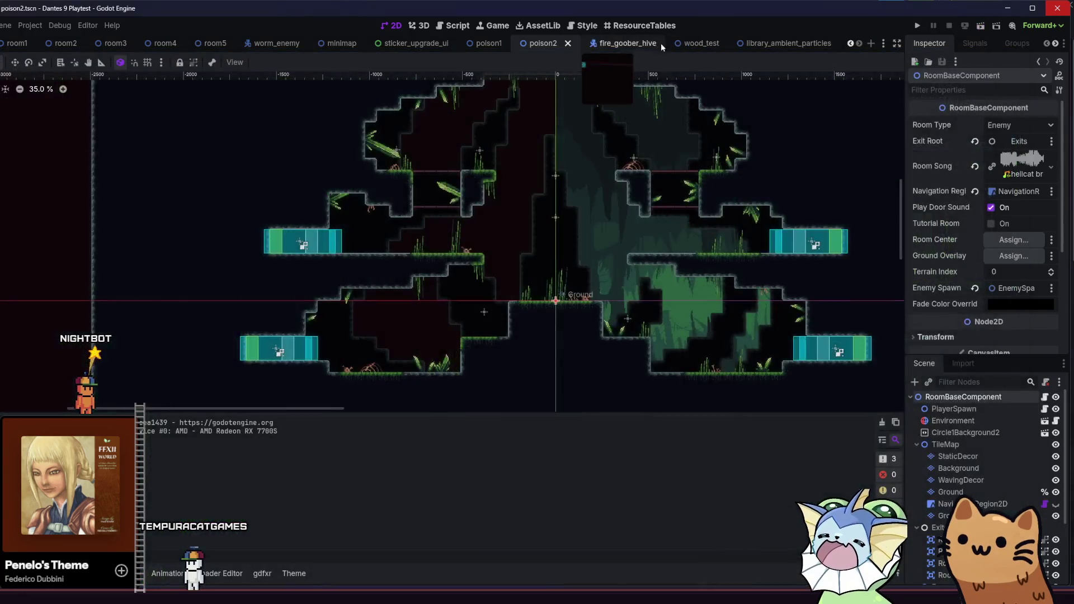
Browse the wood_test room's root settings in the Inspector
click(715, 43)
scroll(956, 434, down, 1)
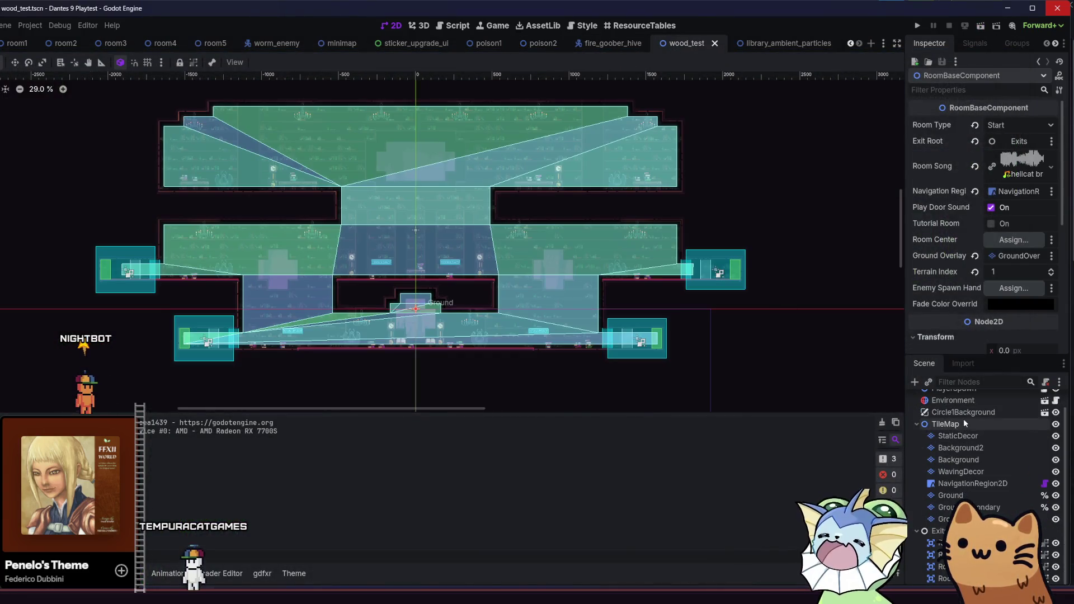
scroll(963, 418, up, 1)
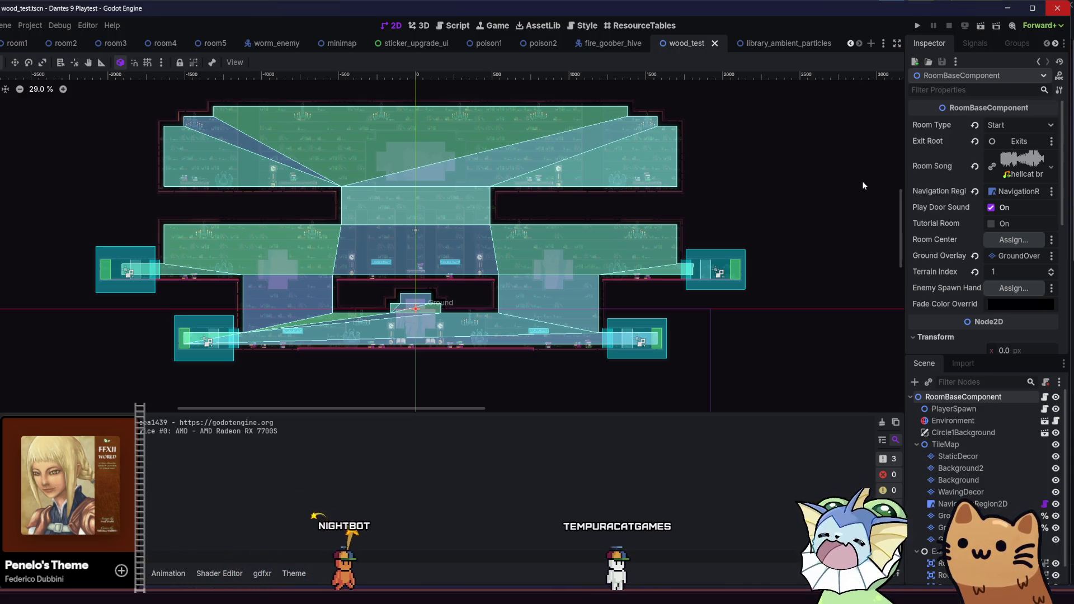
scroll(917, 249, down, 6)
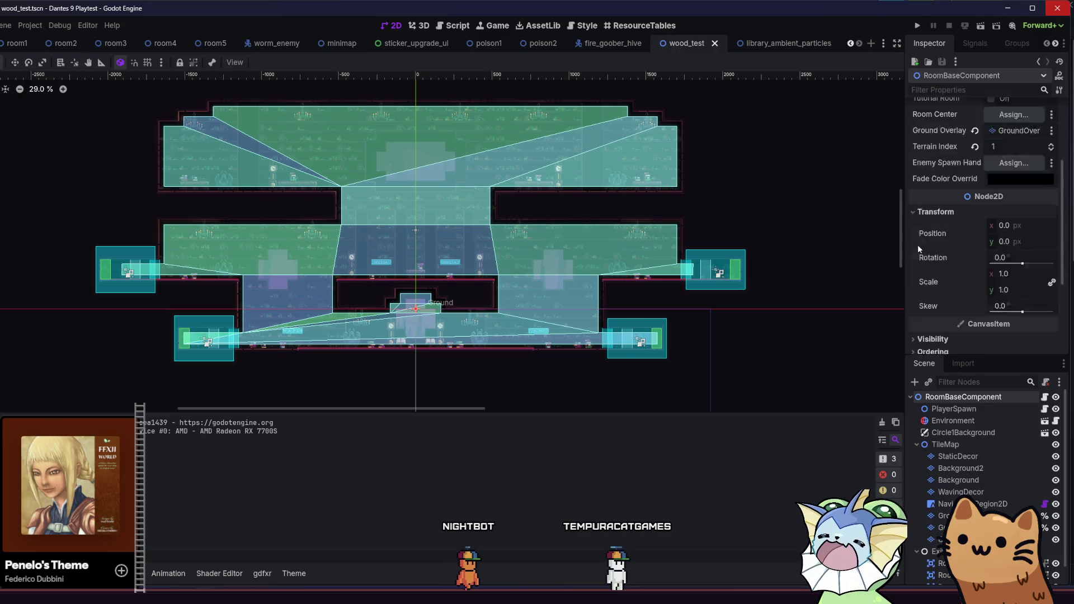
scroll(918, 249, up, 4)
scroll(918, 244, up, 2)
scroll(899, 246, up, 1)
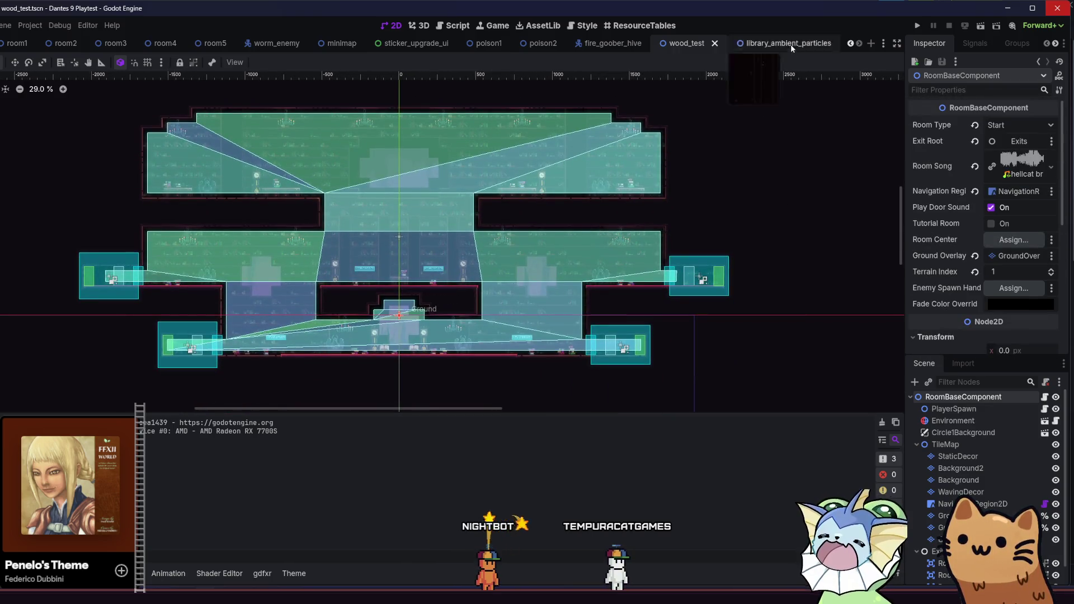
Step through wood_test's child nodes, inspecting the TileMap and the root RoomBaseComponent
click(791, 47)
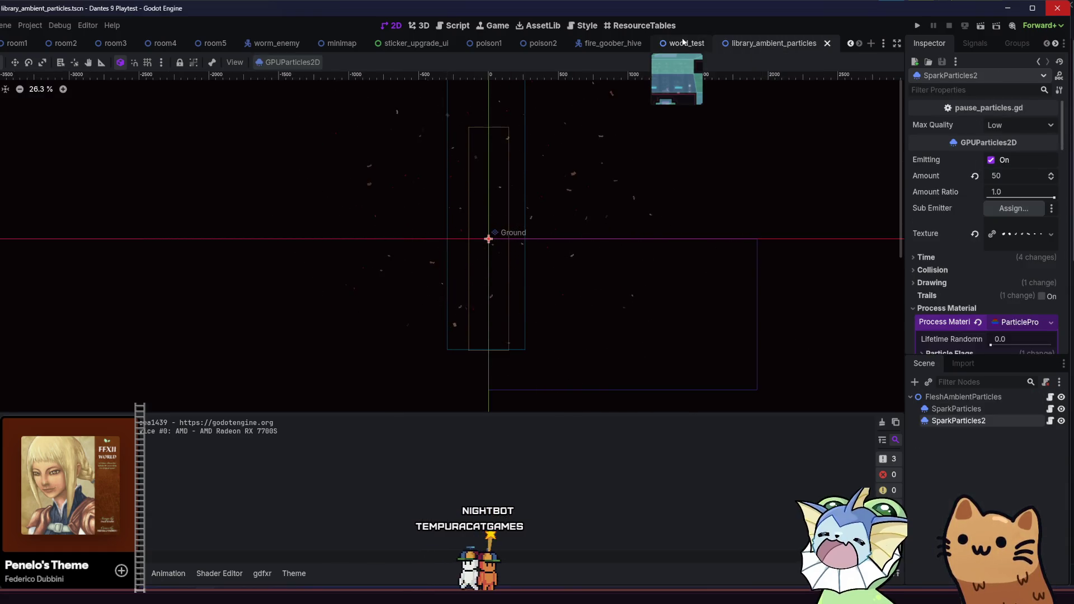
click(683, 42)
scroll(935, 311, down, 10)
scroll(936, 313, up, 5)
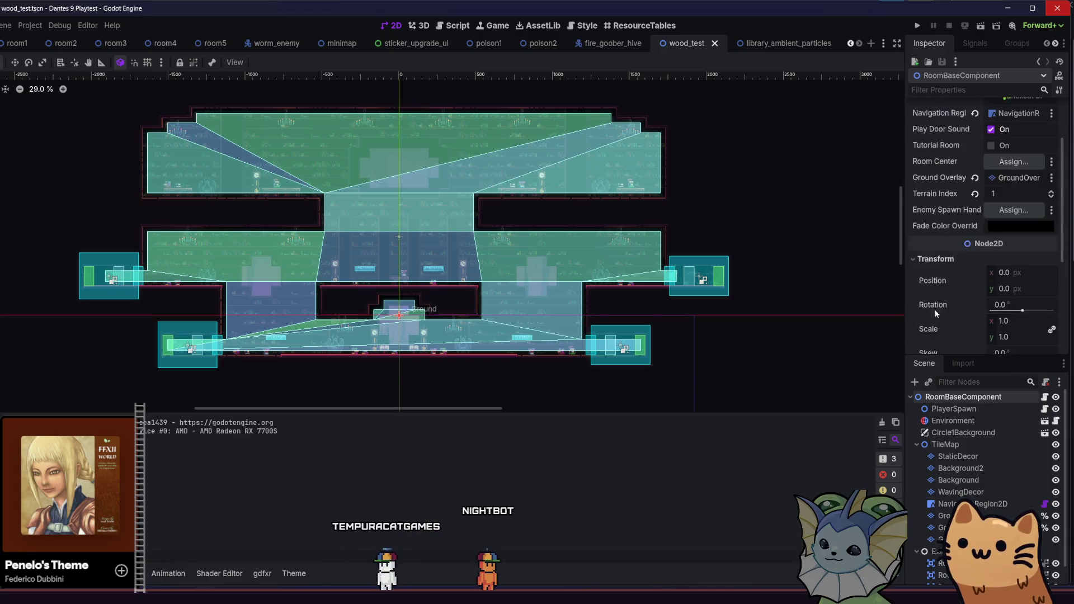
scroll(934, 316, up, 3)
key(Down)
key(Down)
key(Down)
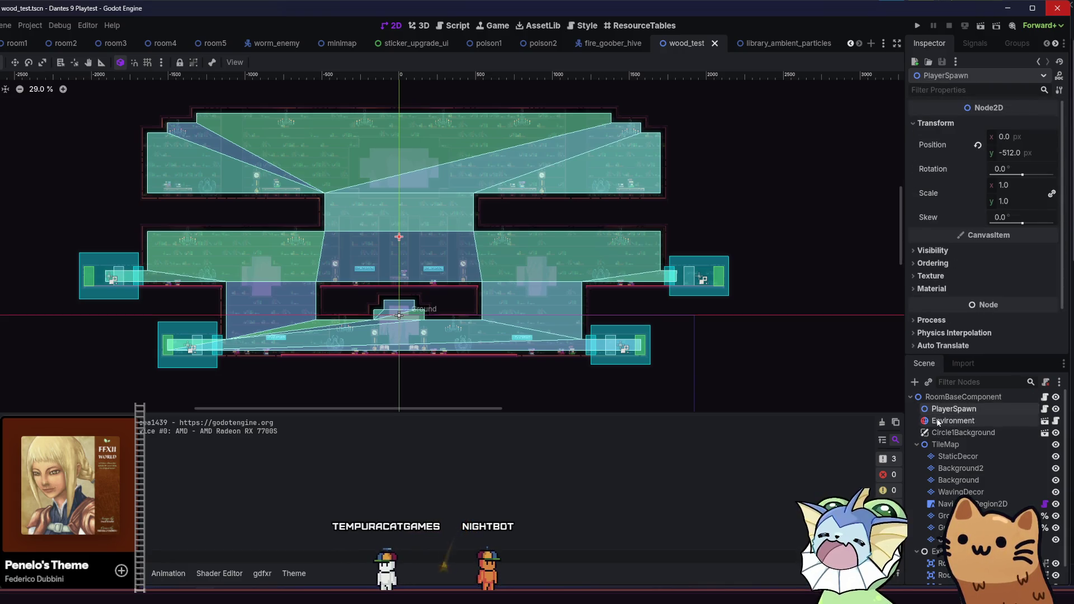
click(941, 444)
click(956, 399)
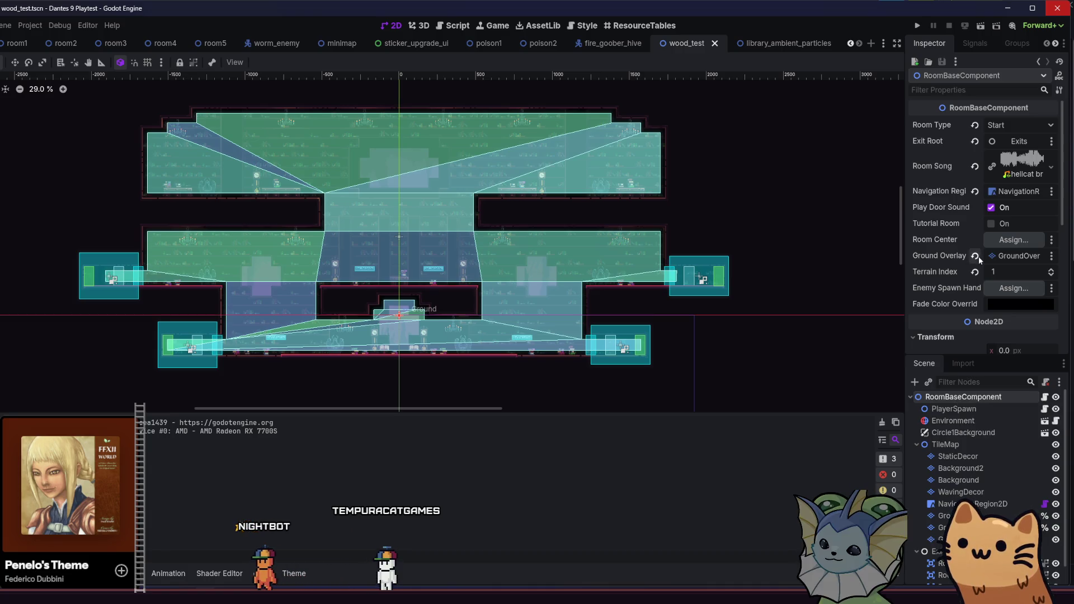
In library_ambient_particles, inspect FleshAmbientParticles and its SparkParticles emitter
click(780, 47)
click(959, 397)
click(957, 410)
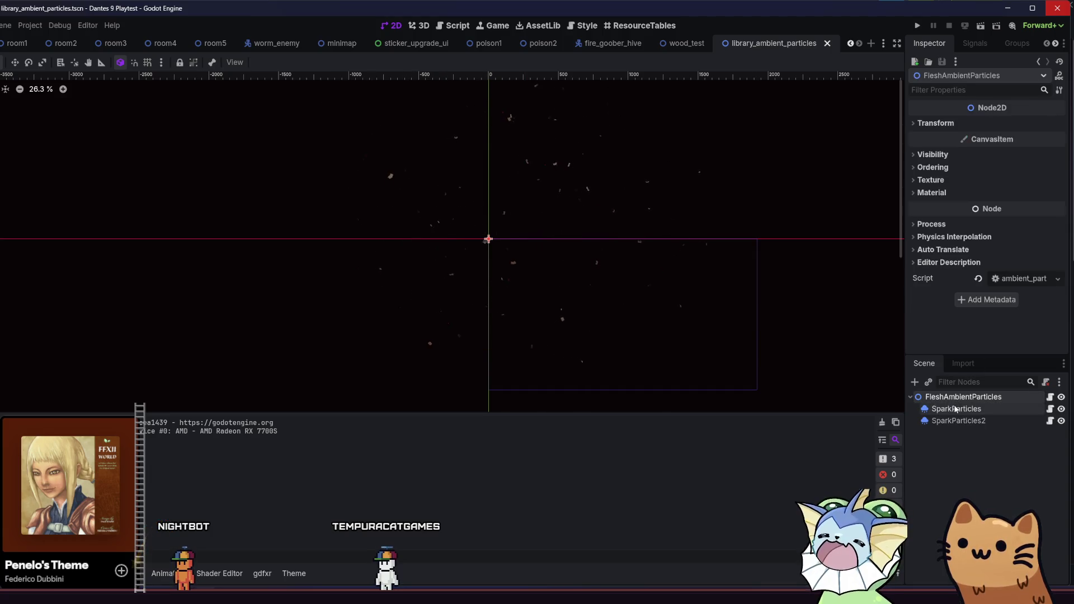
Review the root node's script and SparkParticles2's Process settings
click(1050, 398)
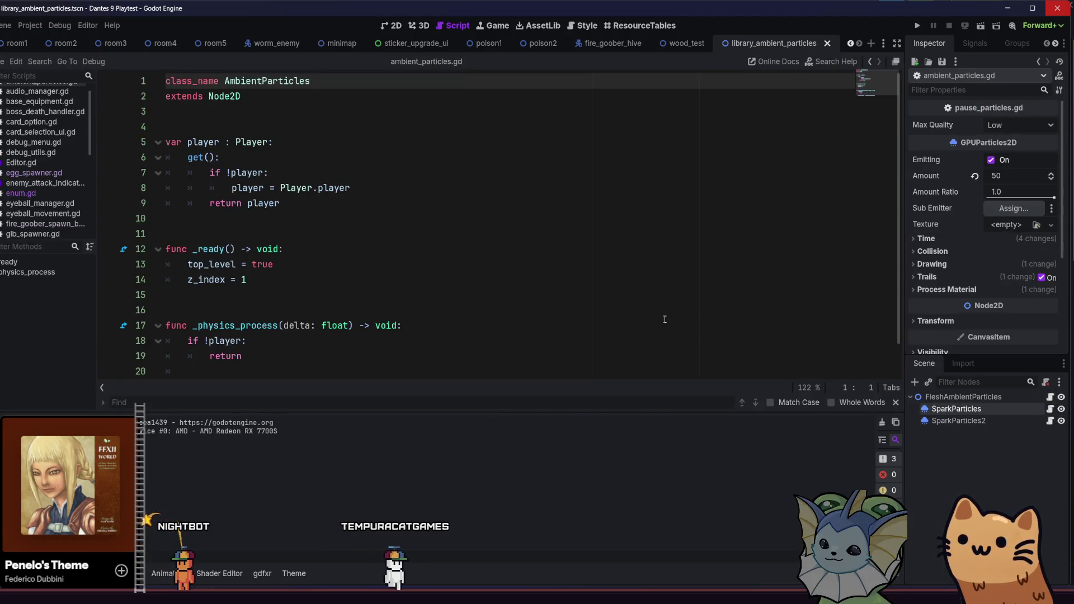
scroll(632, 316, down, 1)
scroll(632, 316, up, 1)
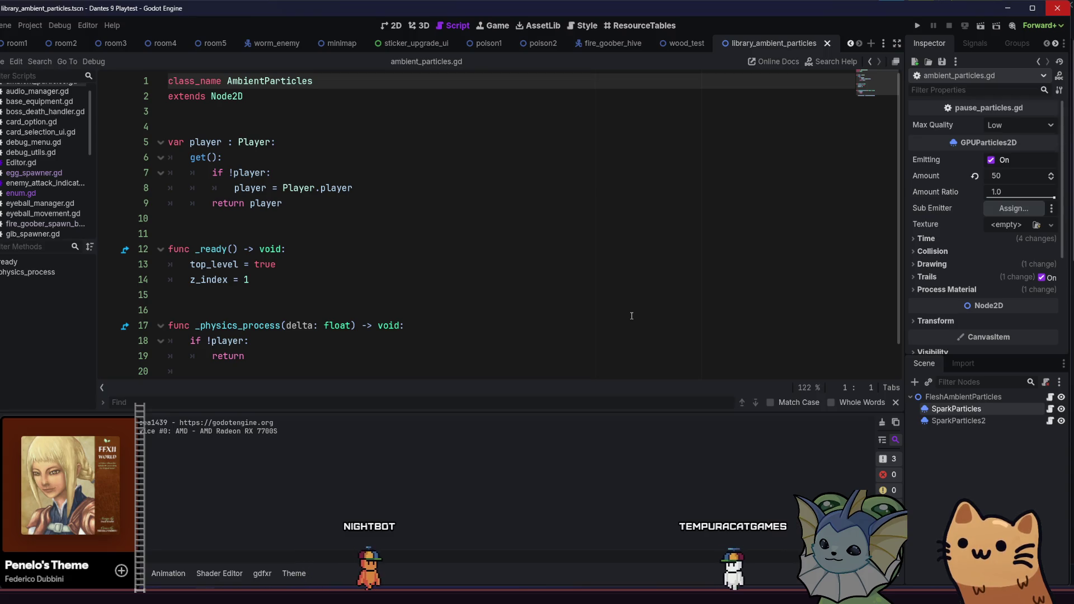
scroll(632, 316, down, 1)
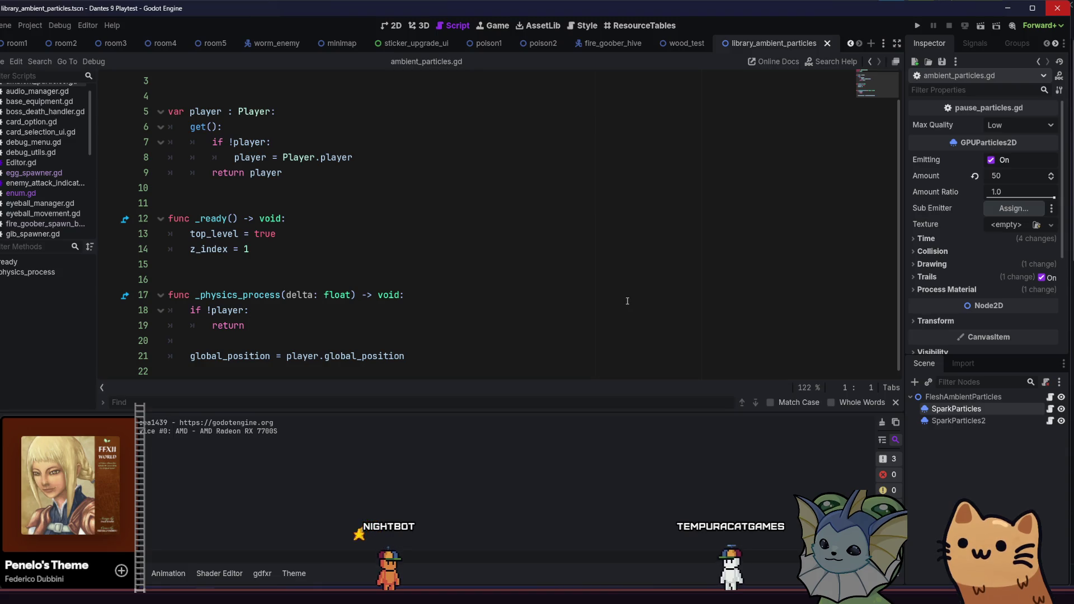
scroll(627, 301, up, 1)
click(995, 432)
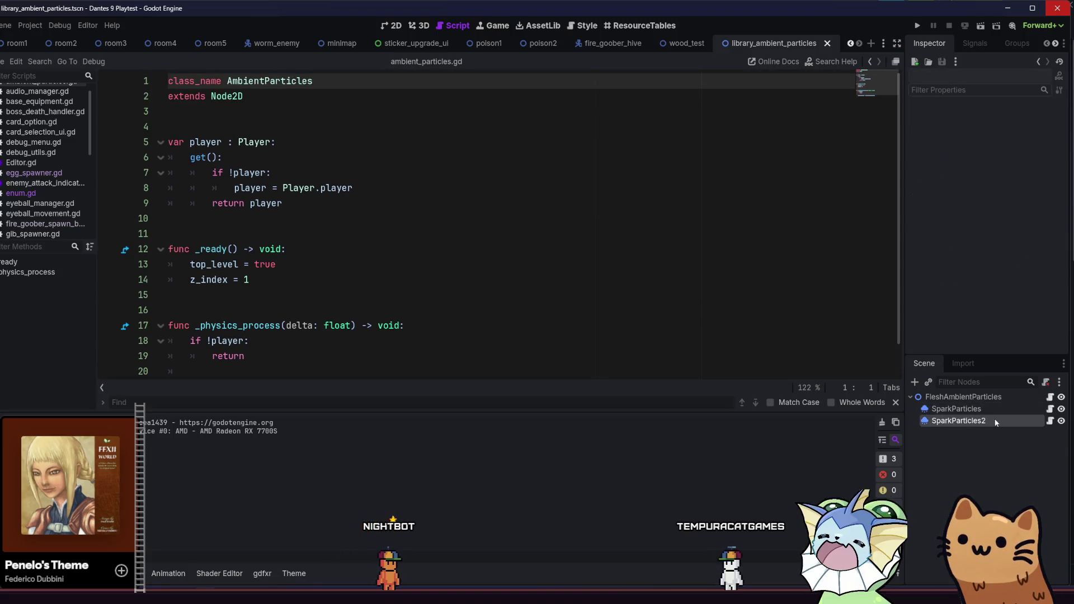
click(967, 425)
drag(1062, 140, 1052, 344)
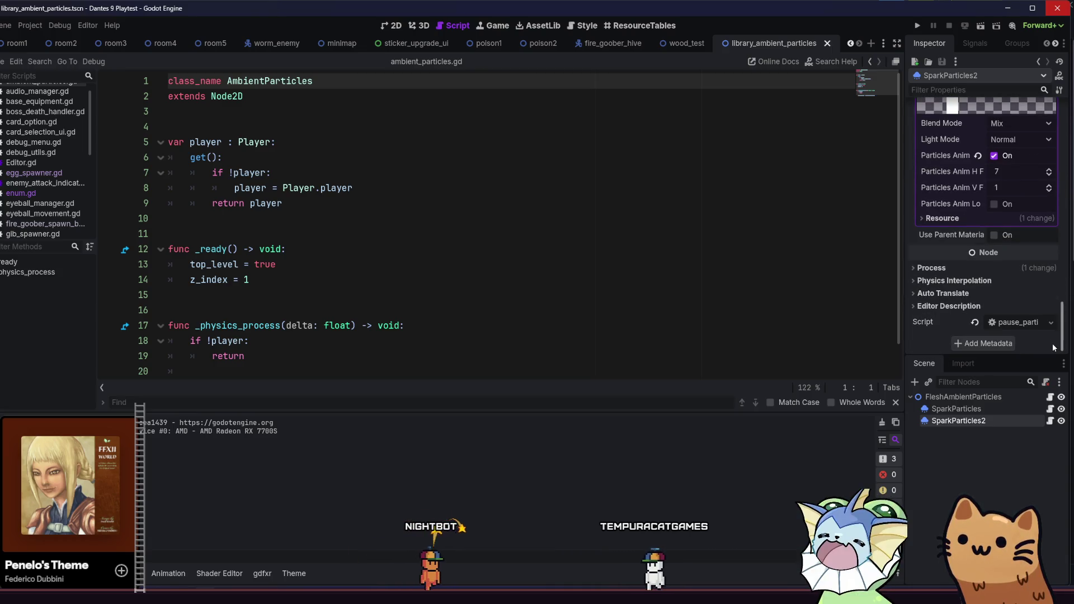
click(971, 267)
click(972, 267)
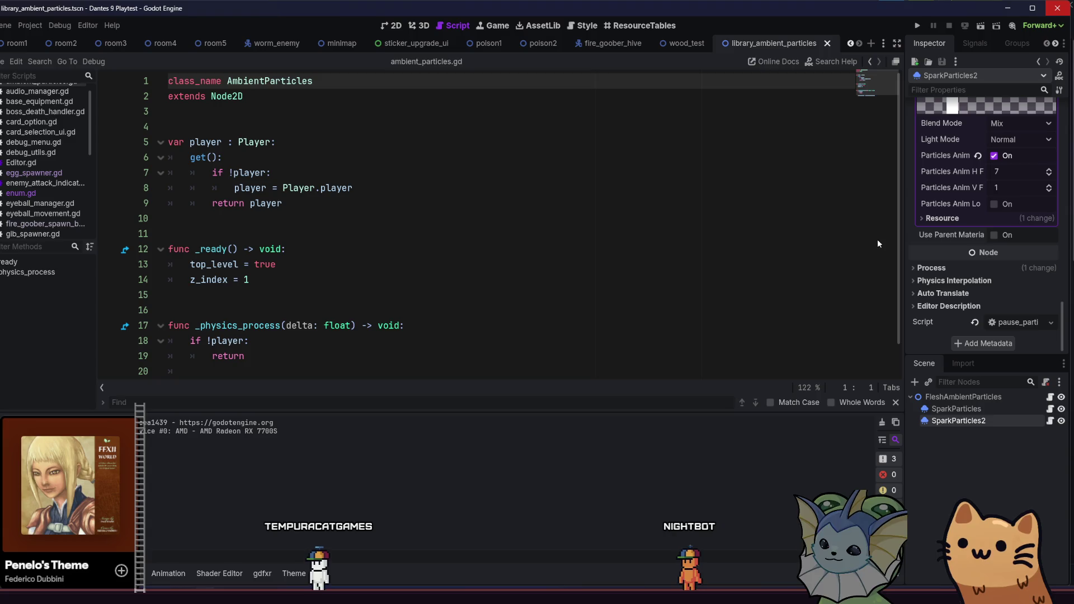
Rename the root node to LibraryAmbientParticles and open floor_library.tres from FileSystem
click(998, 397)
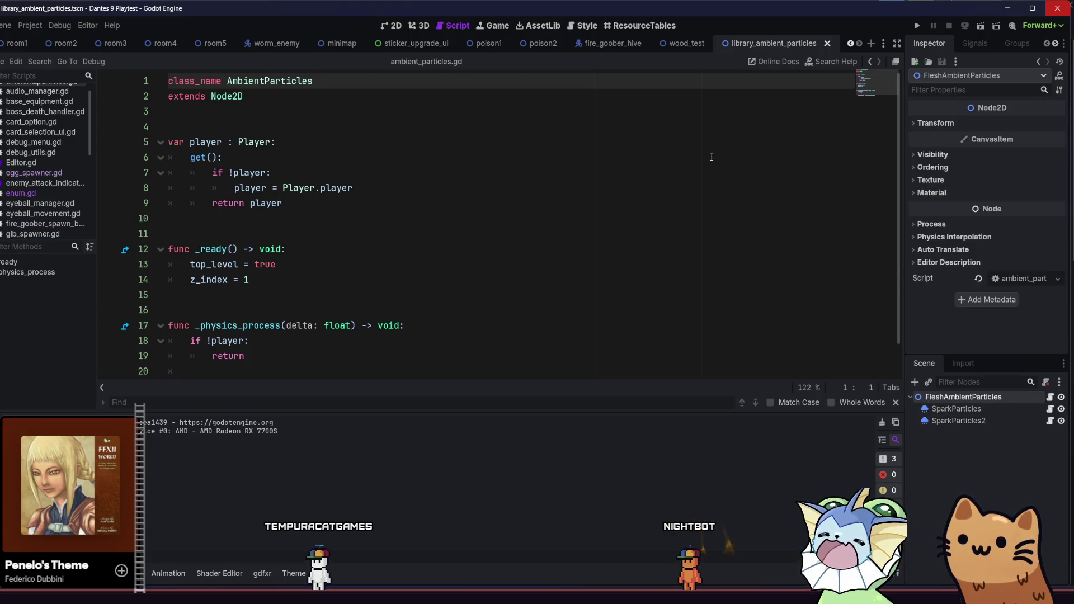
double_click(946, 398)
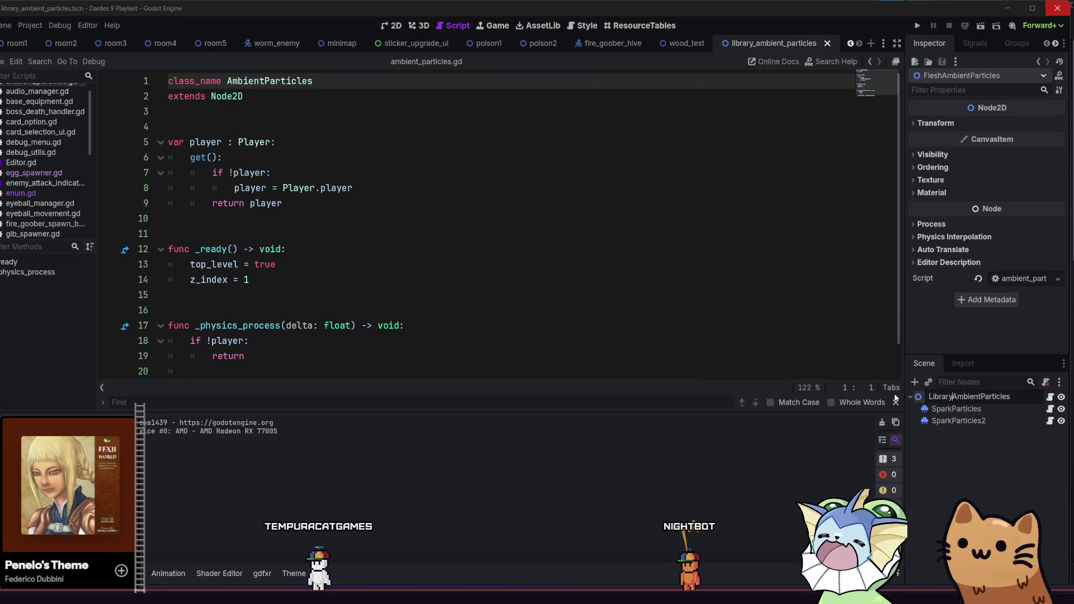
key(Return)
key(alt+f)
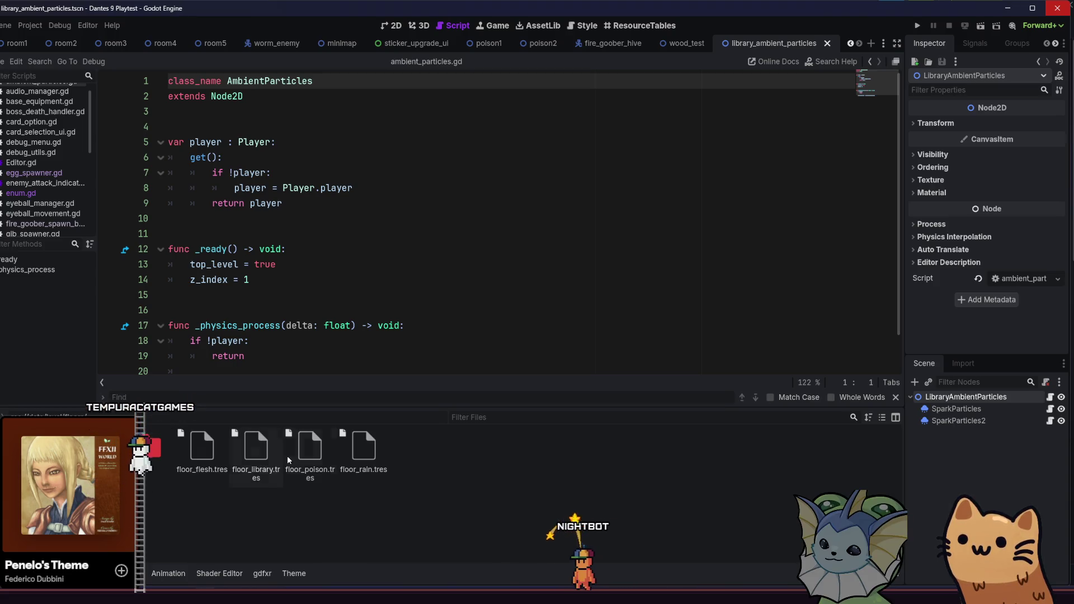
click(256, 448)
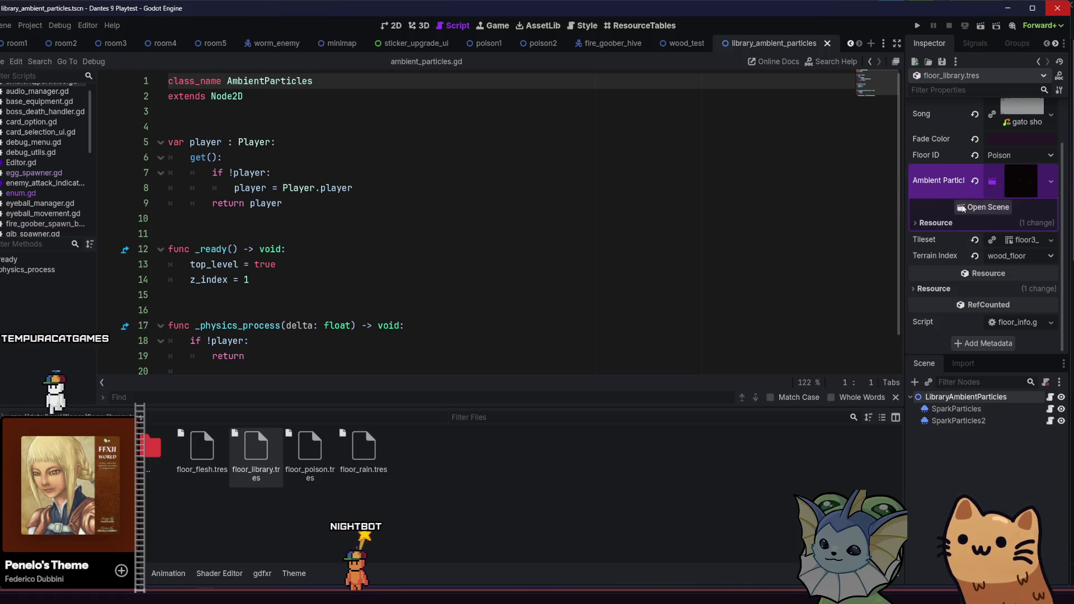
Collapse Ambient Particles, reload the project, and add global_position = player.global_position to _physics_process
click(967, 180)
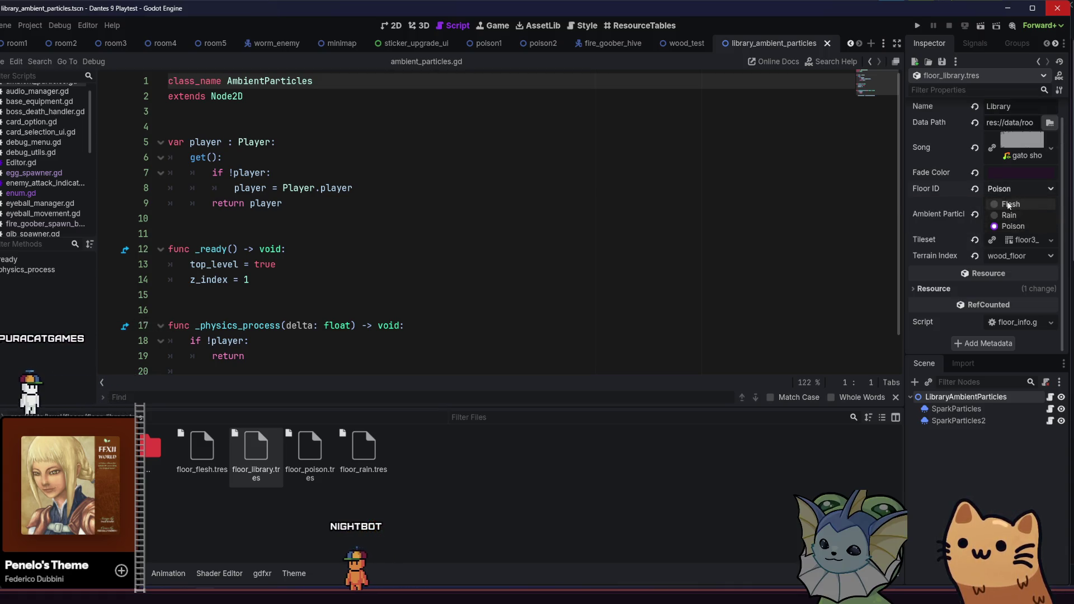
scroll(951, 240, up, 1)
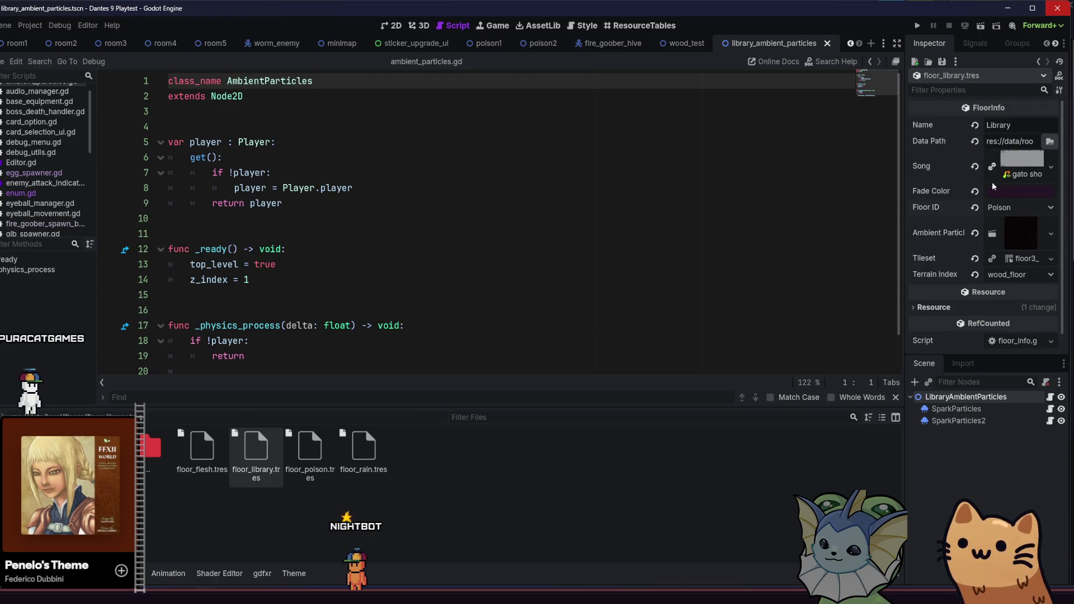
click(28, 25)
click(74, 142)
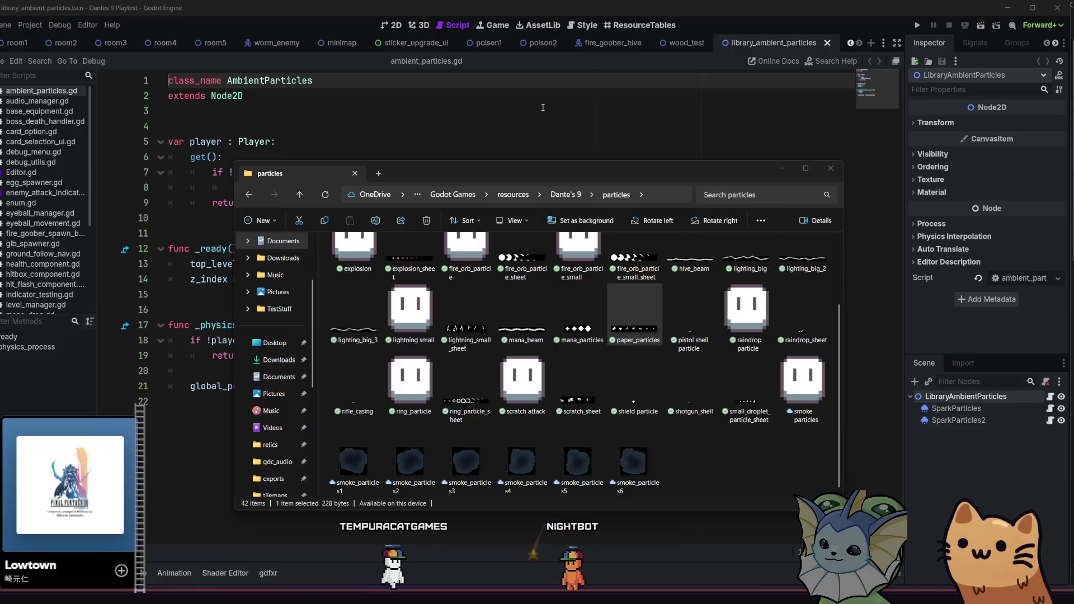
click(817, 127)
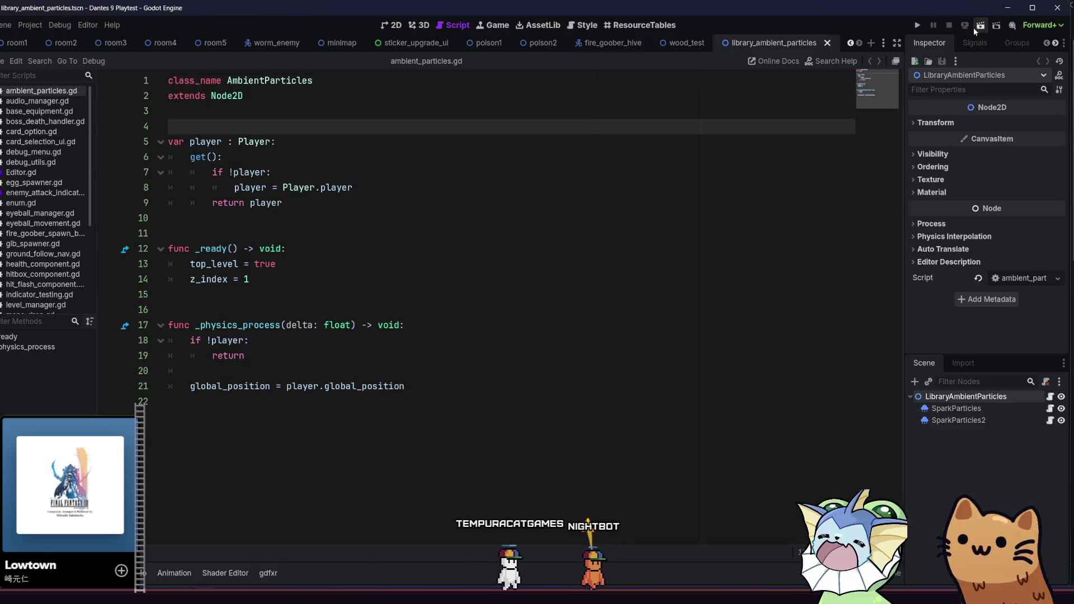
click(687, 43)
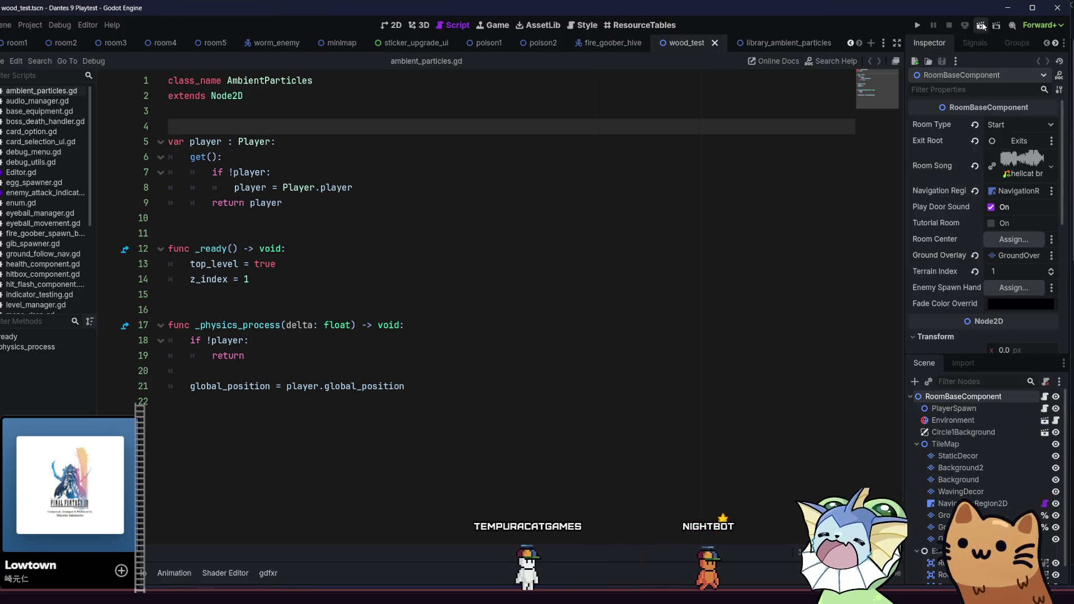
click(982, 26)
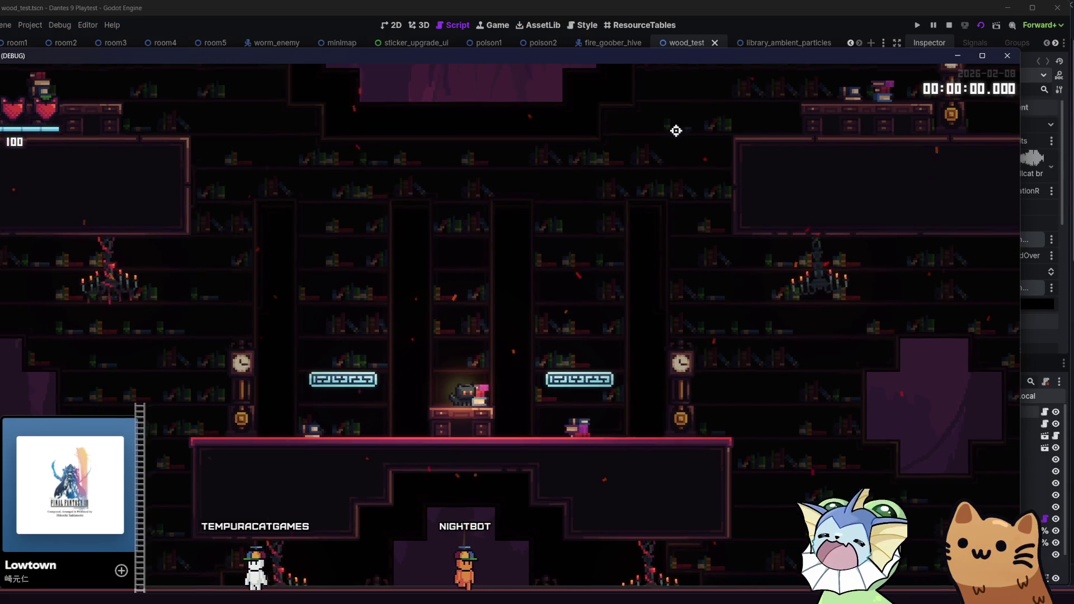
key(F1)
click(51, 282)
click(55, 325)
click(313, 187)
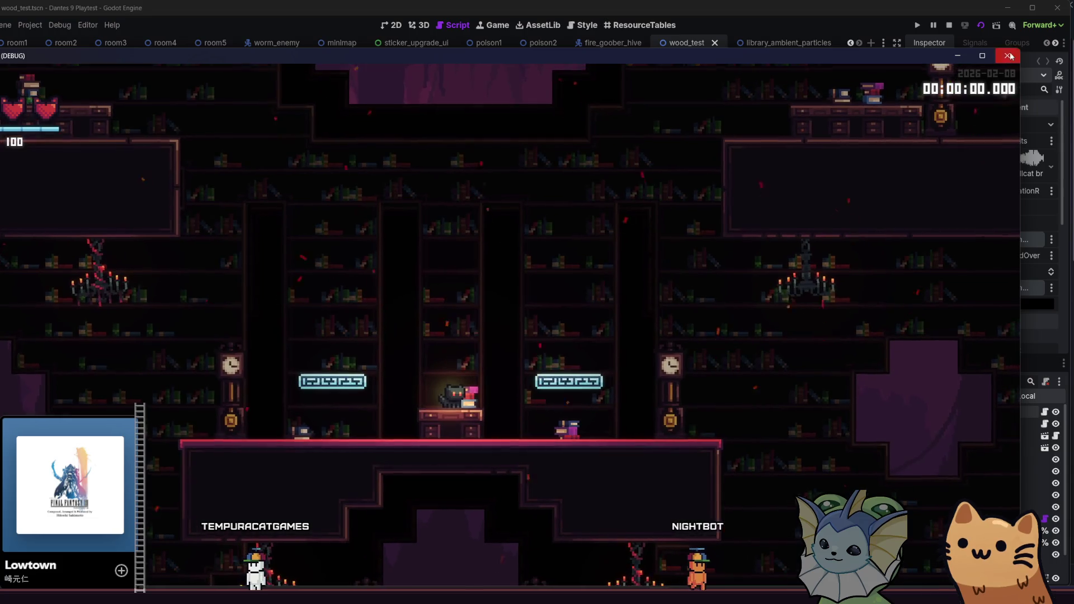
key(F8)
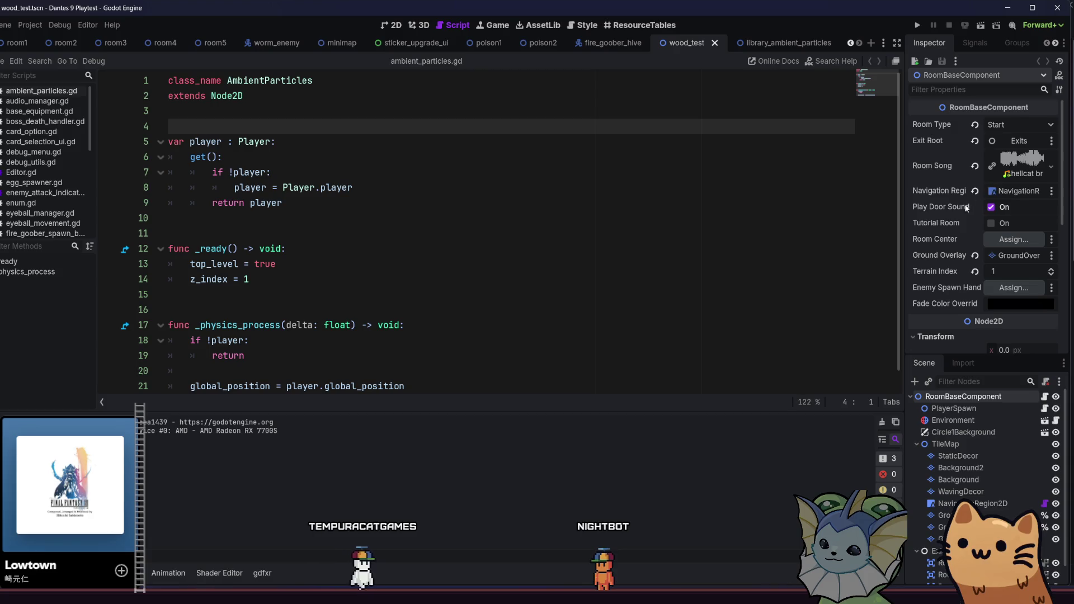
Set floor_library.tres's Floor ID dropdown to Library
key(alt+f)
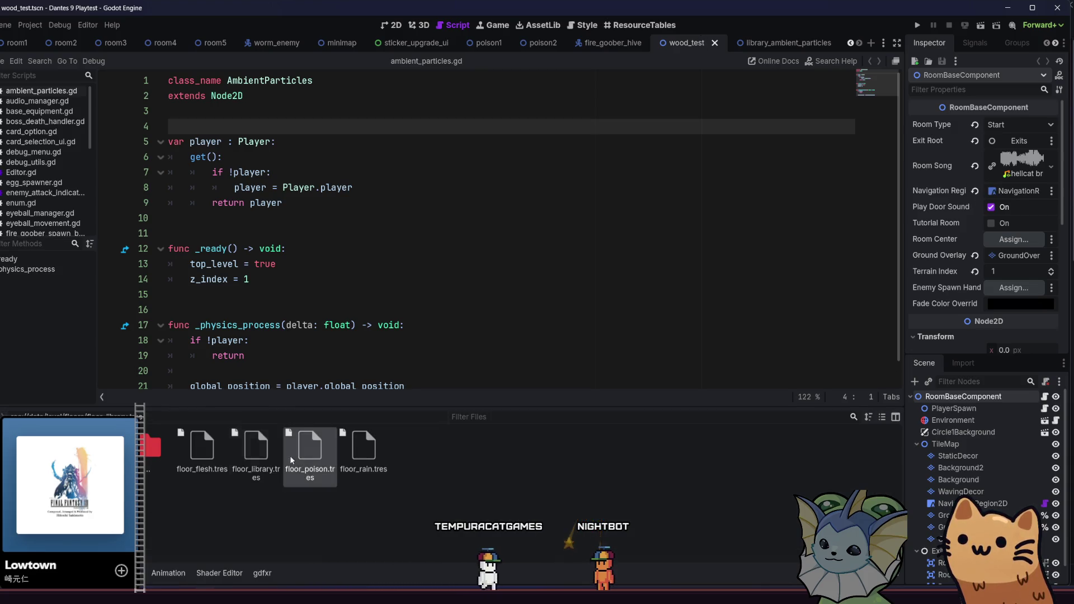
click(256, 448)
click(988, 208)
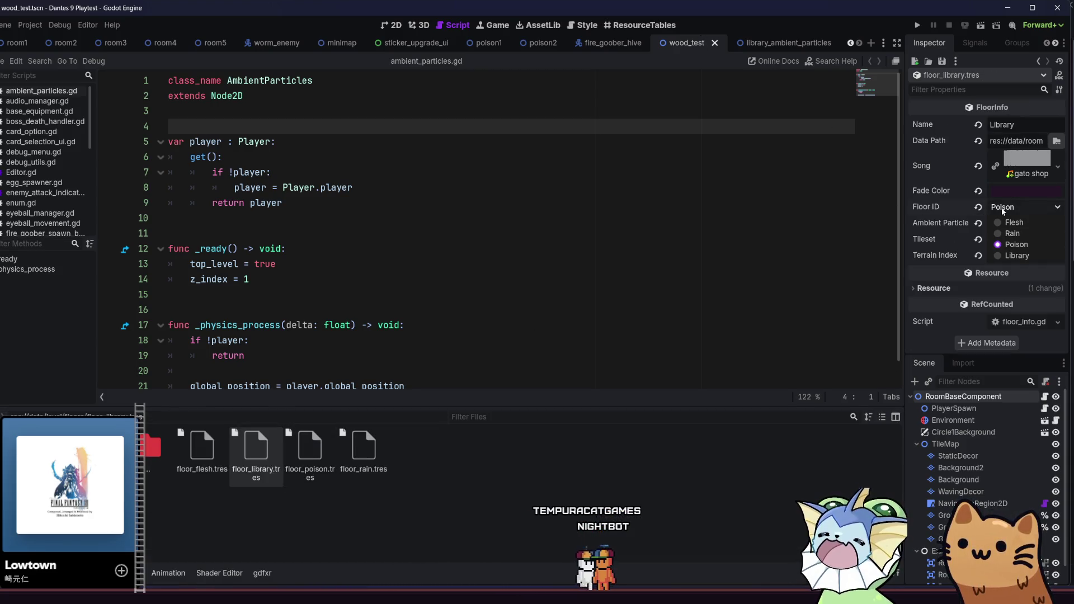
click(1007, 249)
Save the resource, then briefly run and stop the whole project
key(ctrl+s)
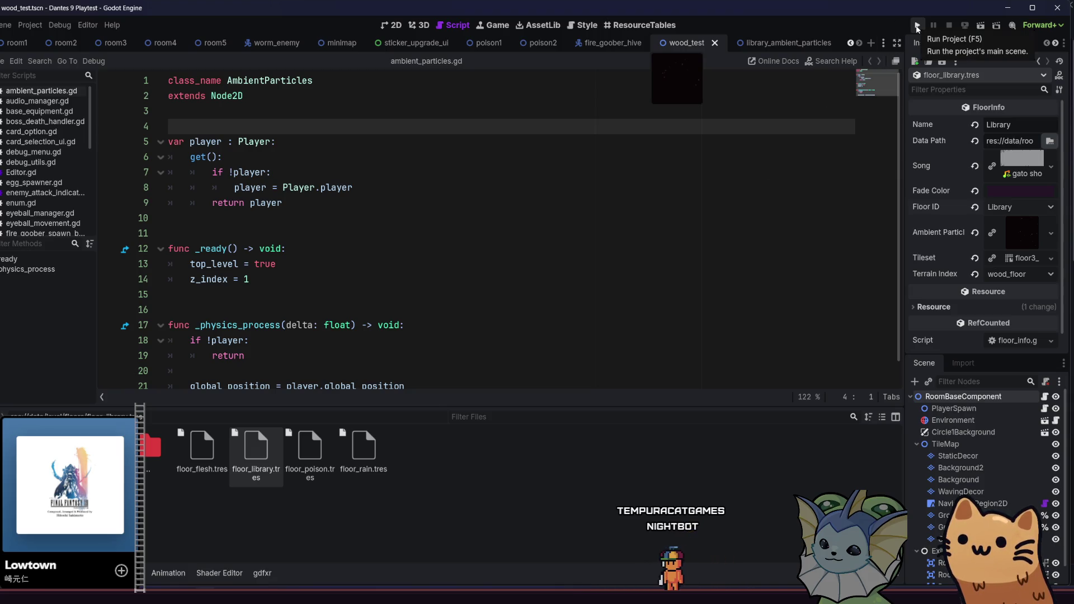
click(917, 27)
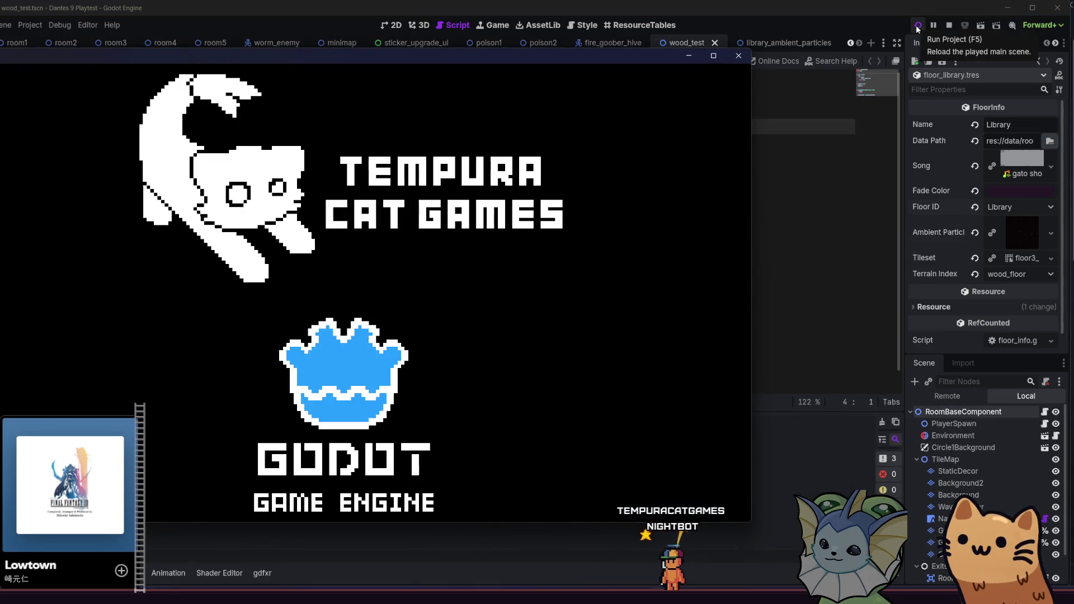
click(947, 25)
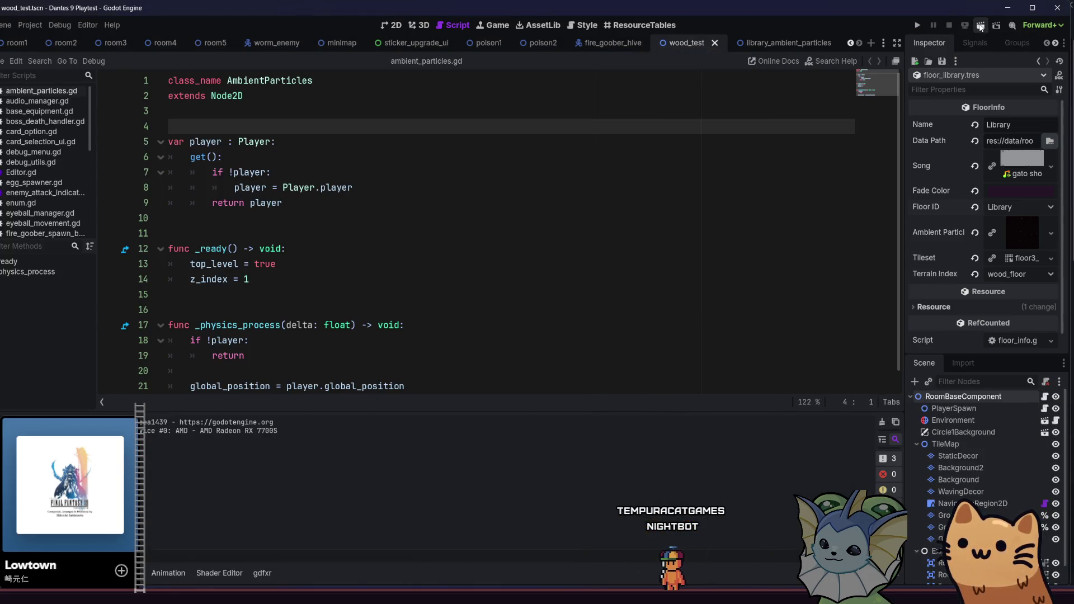
Test-run wood_test, running, jumping and walking across the library floors, then stop with F8
click(981, 27)
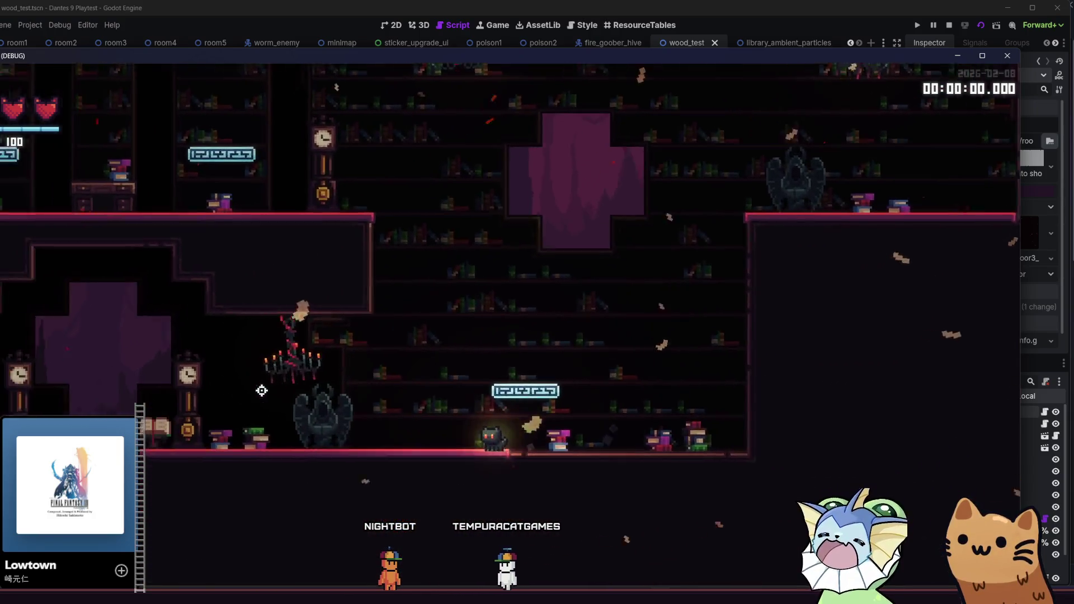
key(Right)
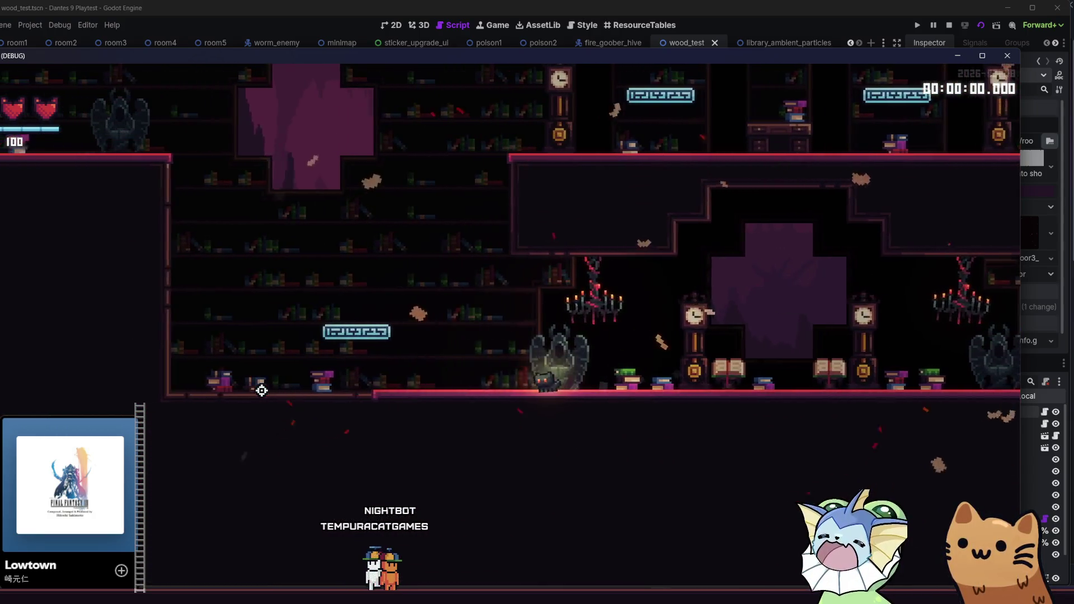
key(space)
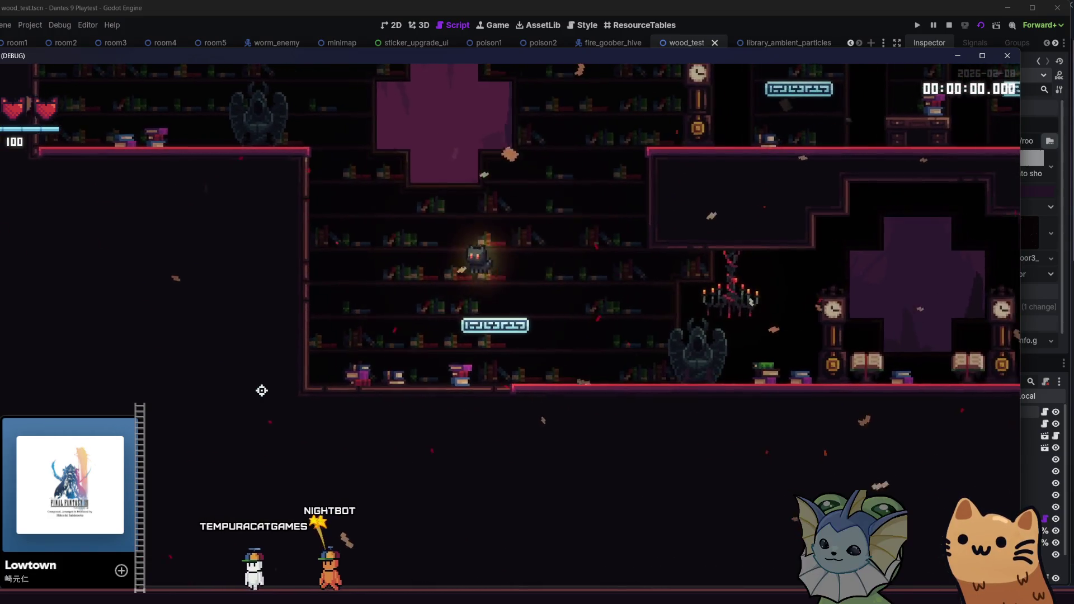
key(Right)
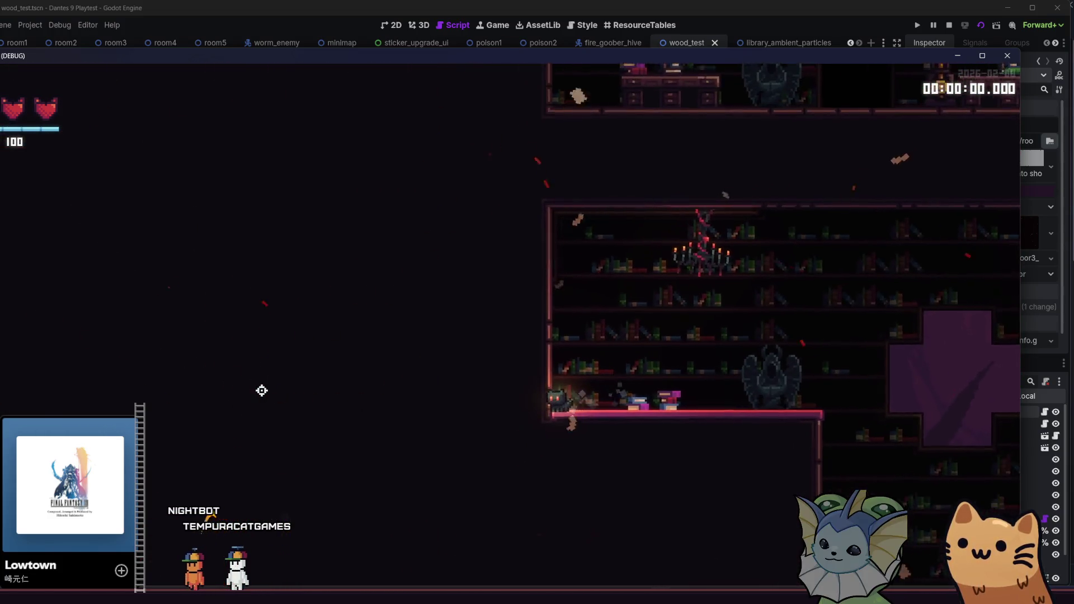
key(Right)
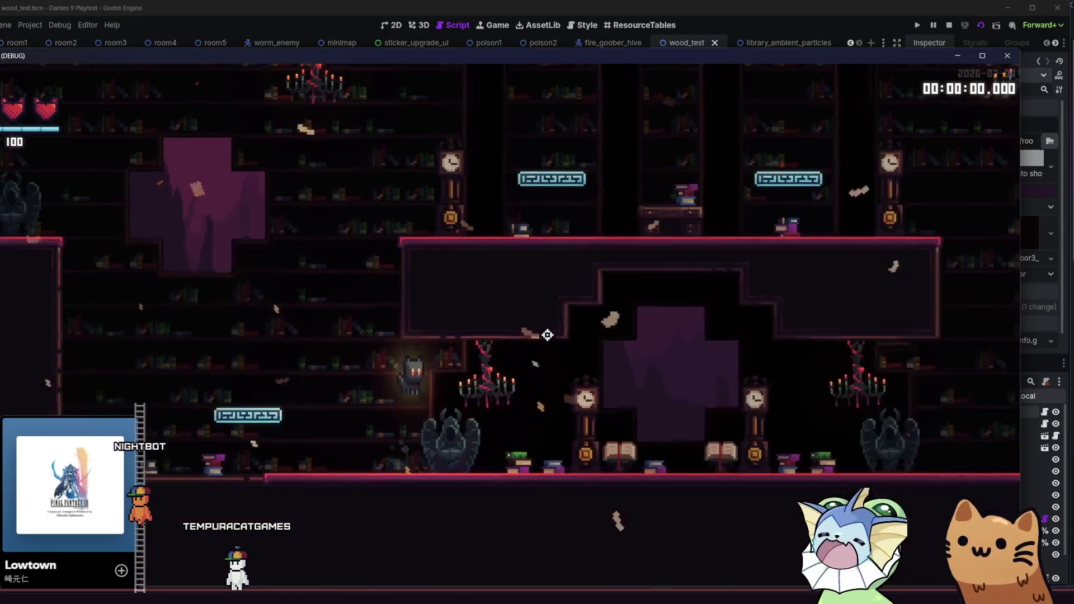
key(Left)
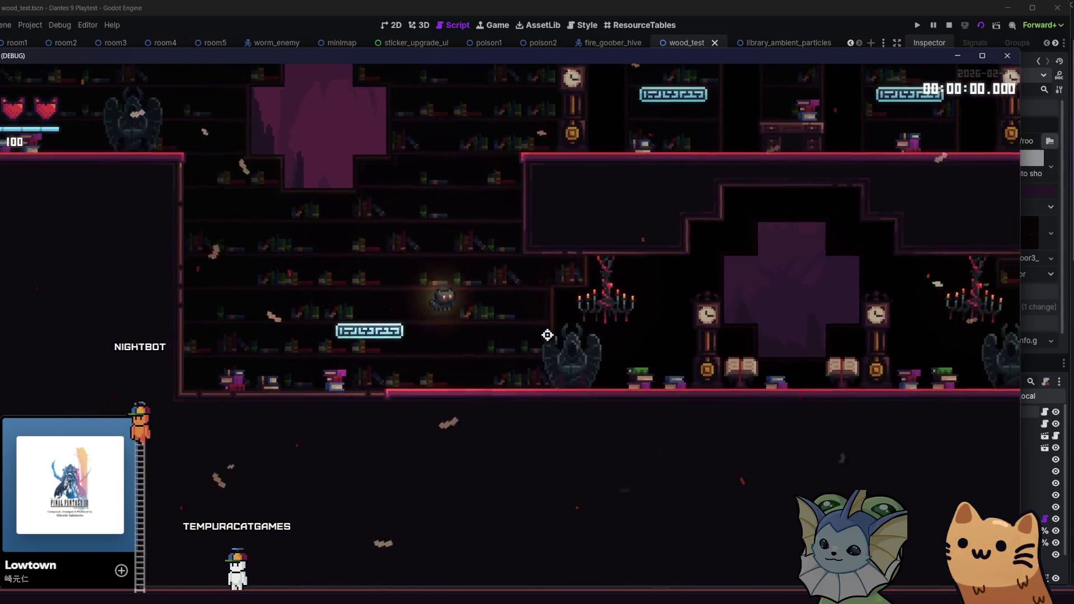
key(Right)
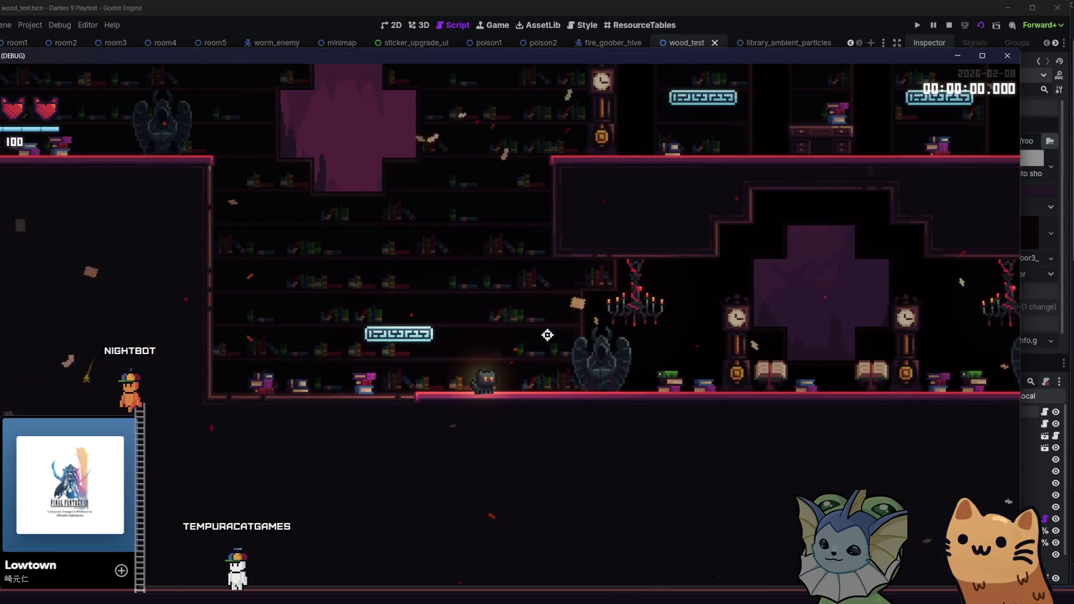
key(Left)
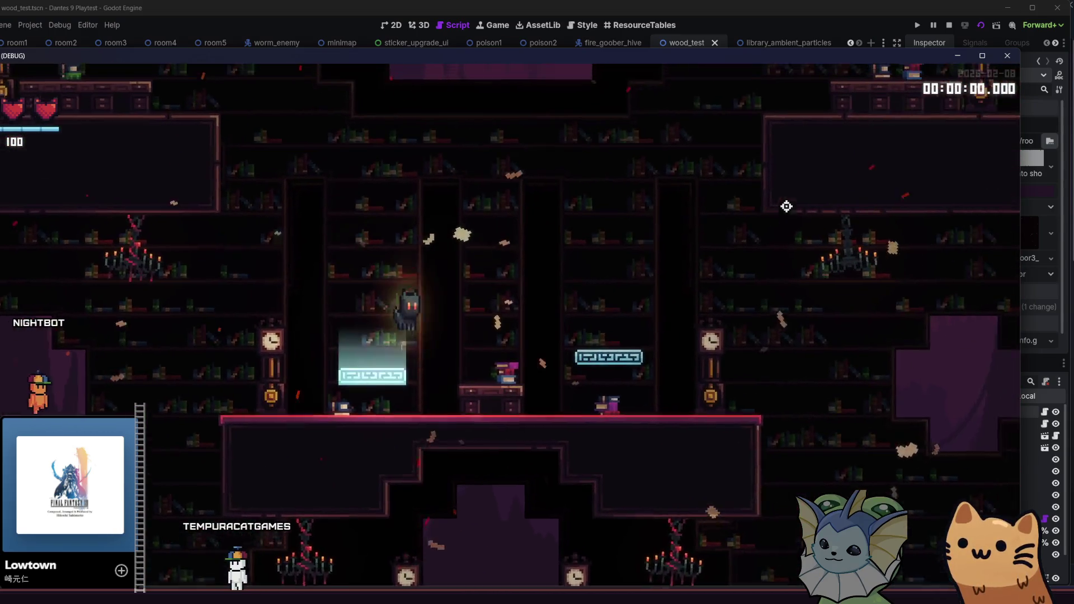
key(F8)
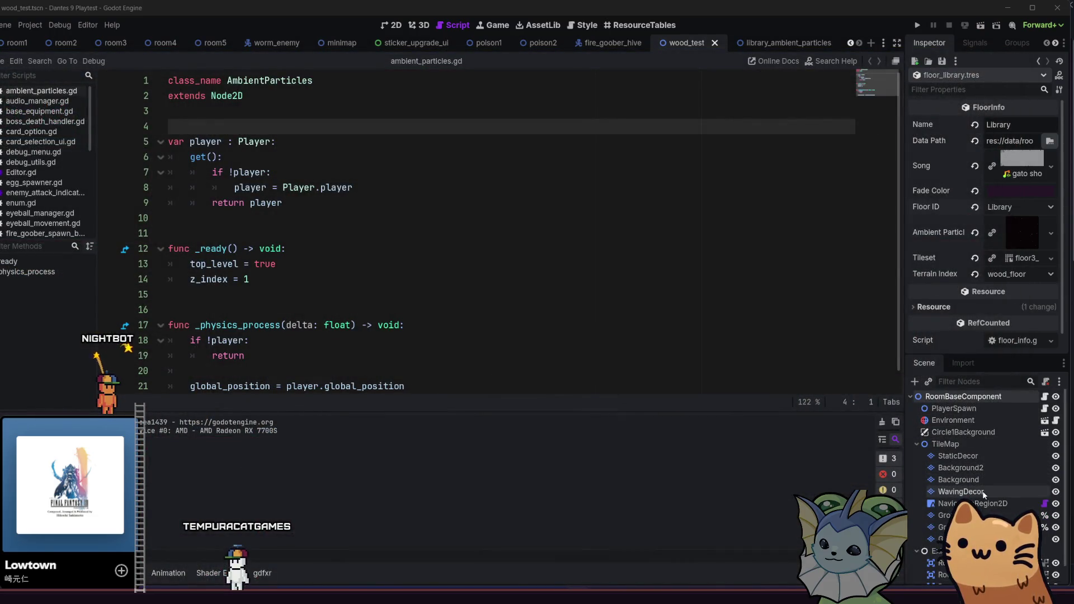
Set a SparkParticles2 Color Initial gradient stop to RGB 122, 72, 65 and save
click(772, 43)
click(946, 420)
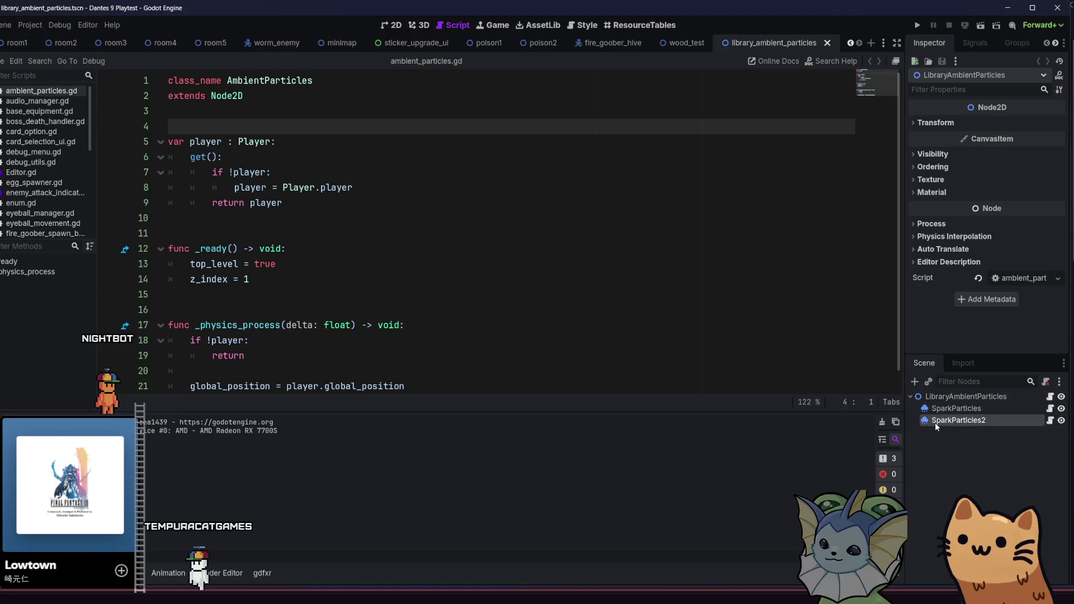
scroll(948, 238, down, 5)
scroll(948, 240, down, 10)
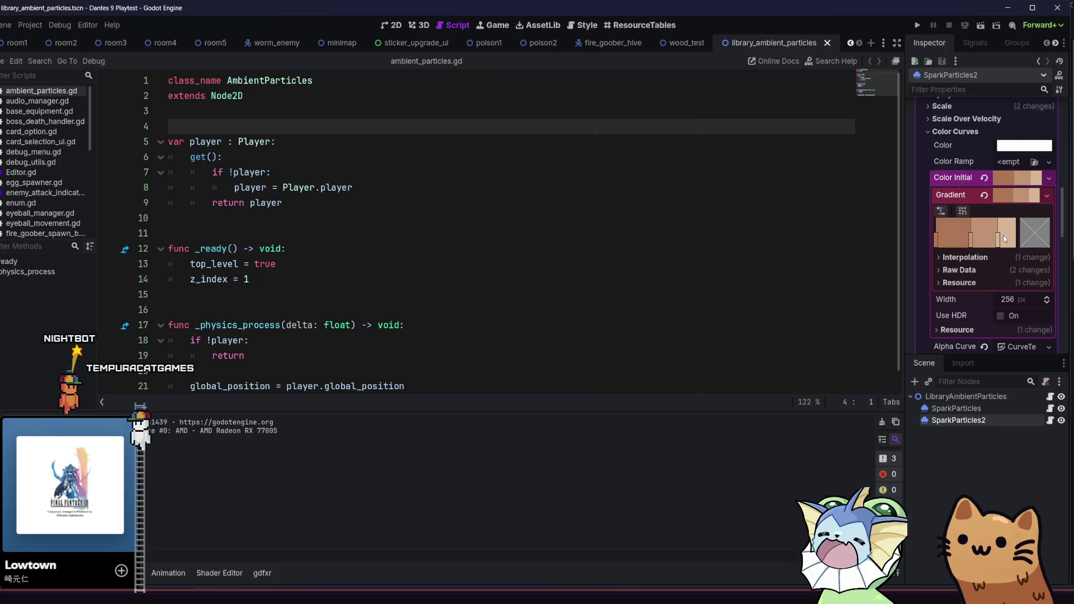
click(1003, 242)
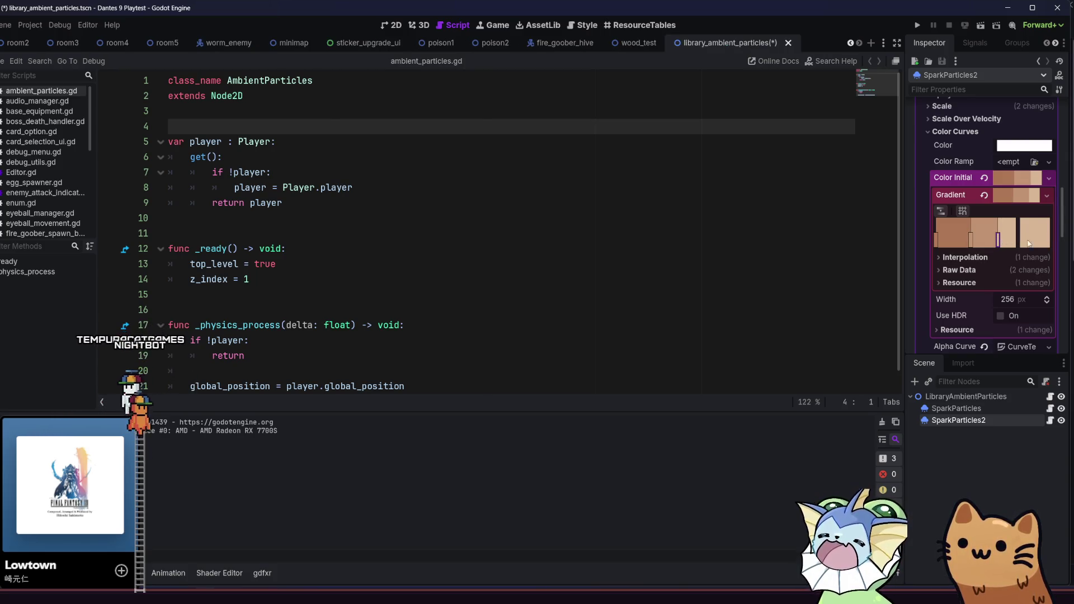
double_click(1000, 240)
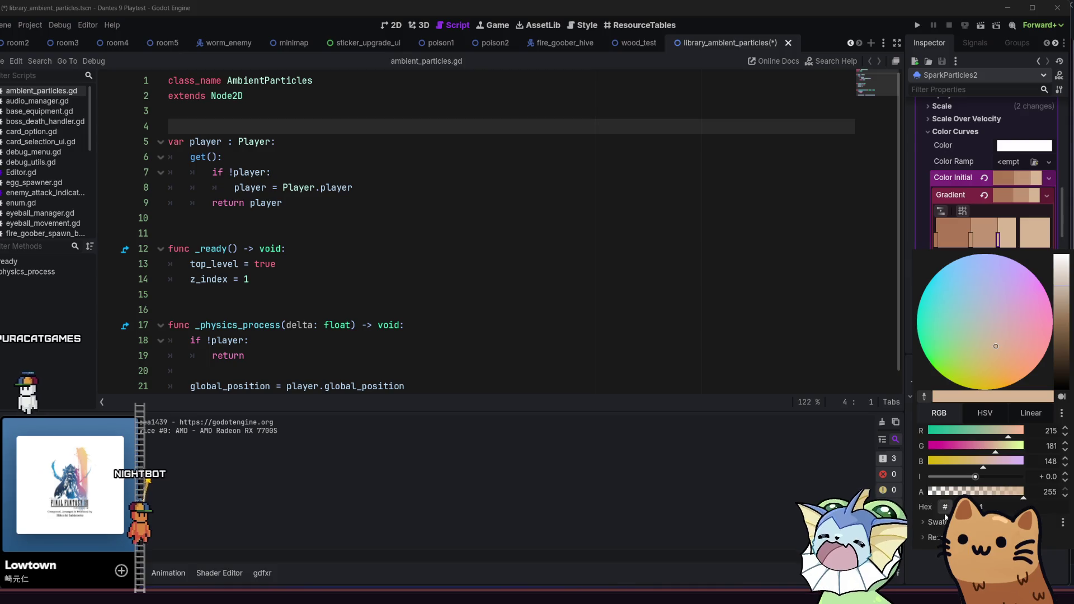
click(988, 560)
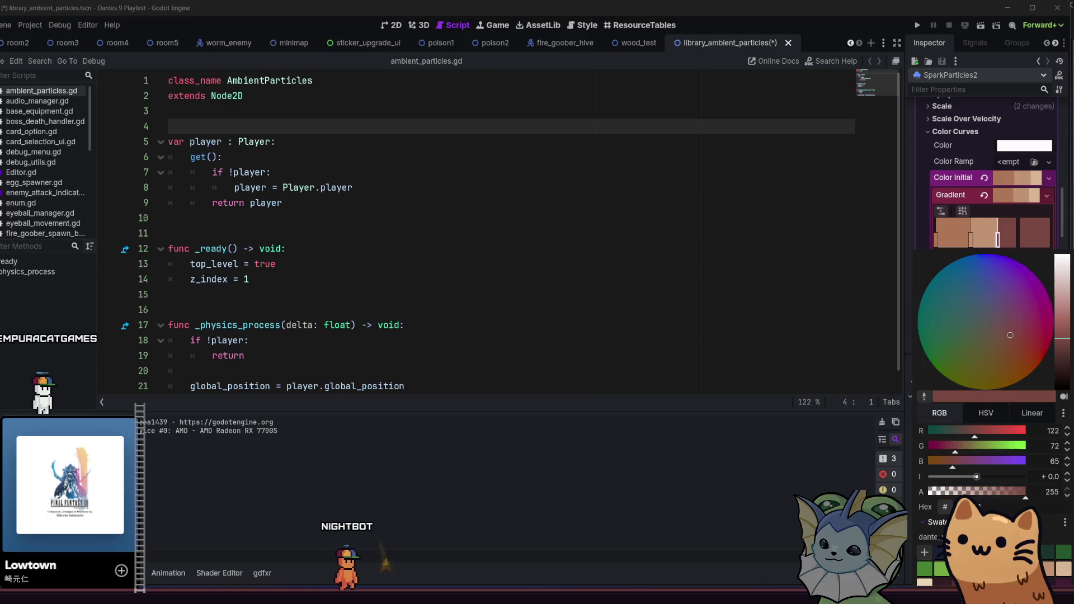
click(952, 213)
key(ctrl+s)
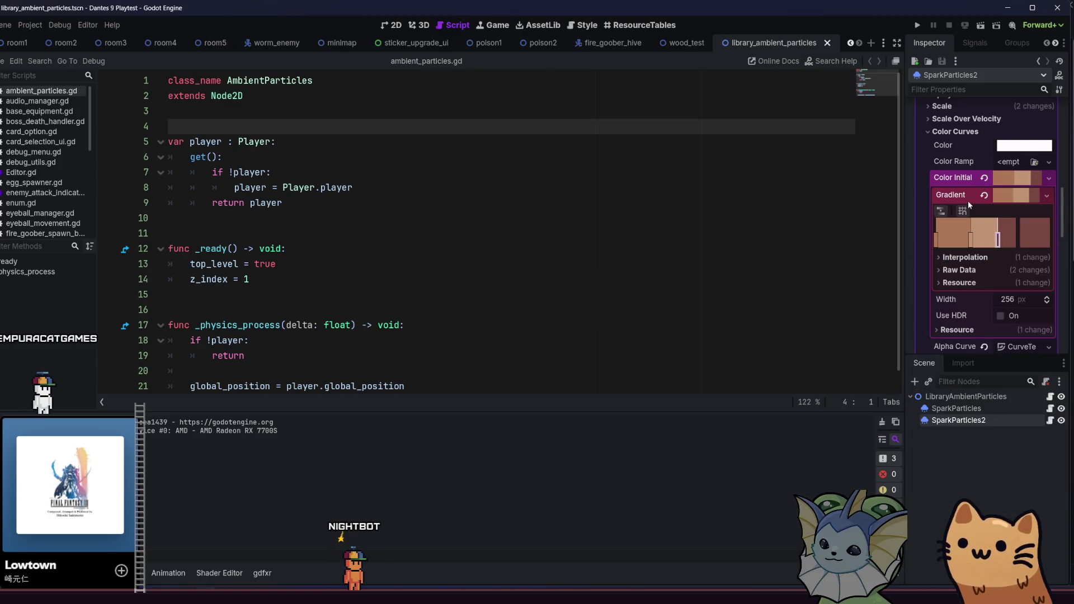
Set SparkParticles2's Animation Speed maximum to 0
scroll(970, 204, down, 4)
scroll(987, 292, up, 1)
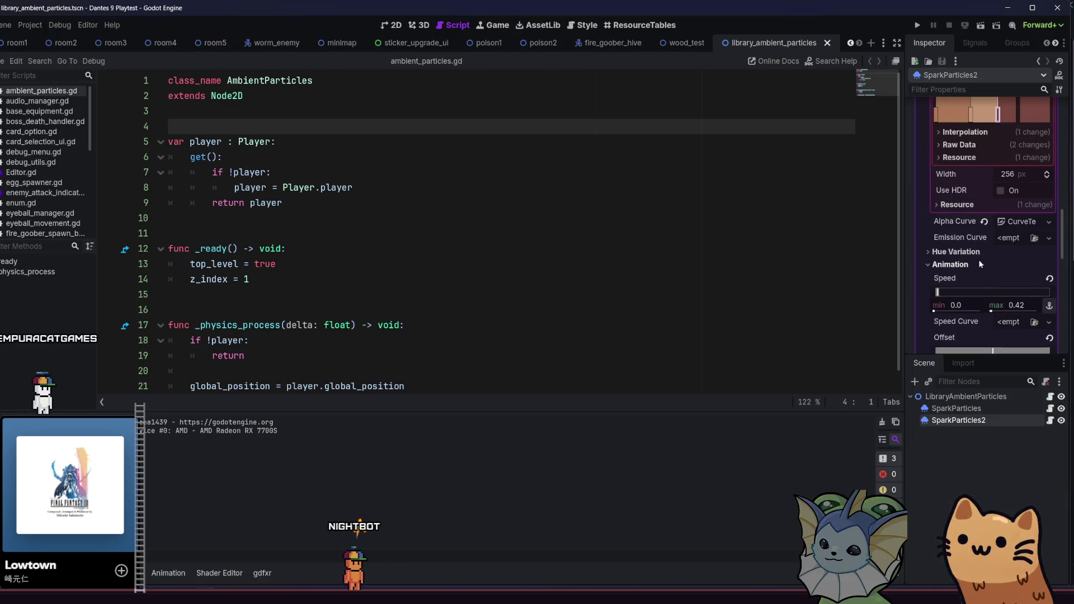
drag(1062, 245, 1059, 253)
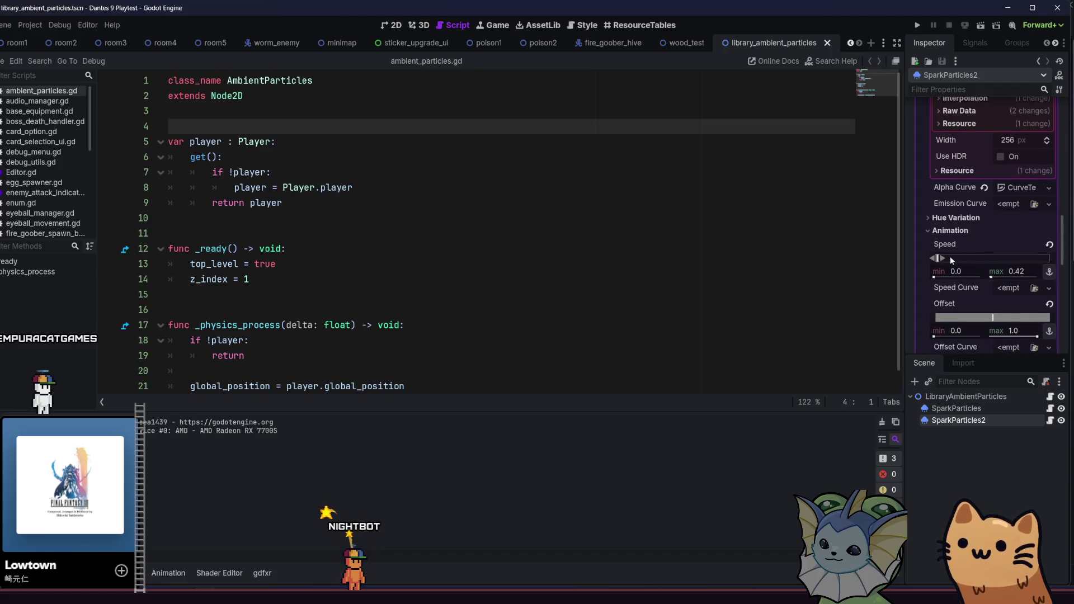
click(934, 259)
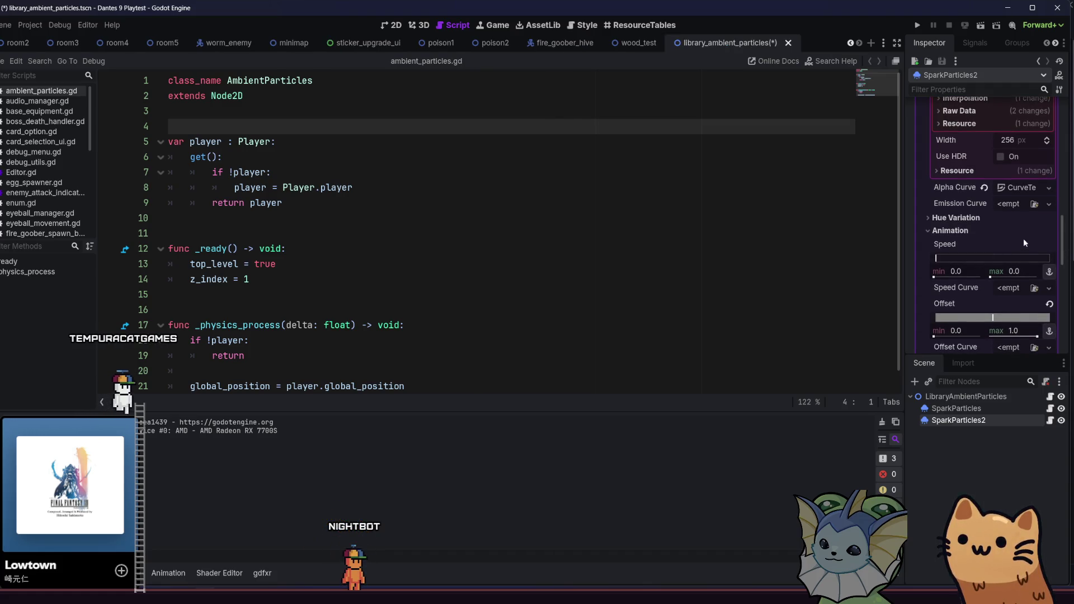
drag(1060, 230, 1061, 116)
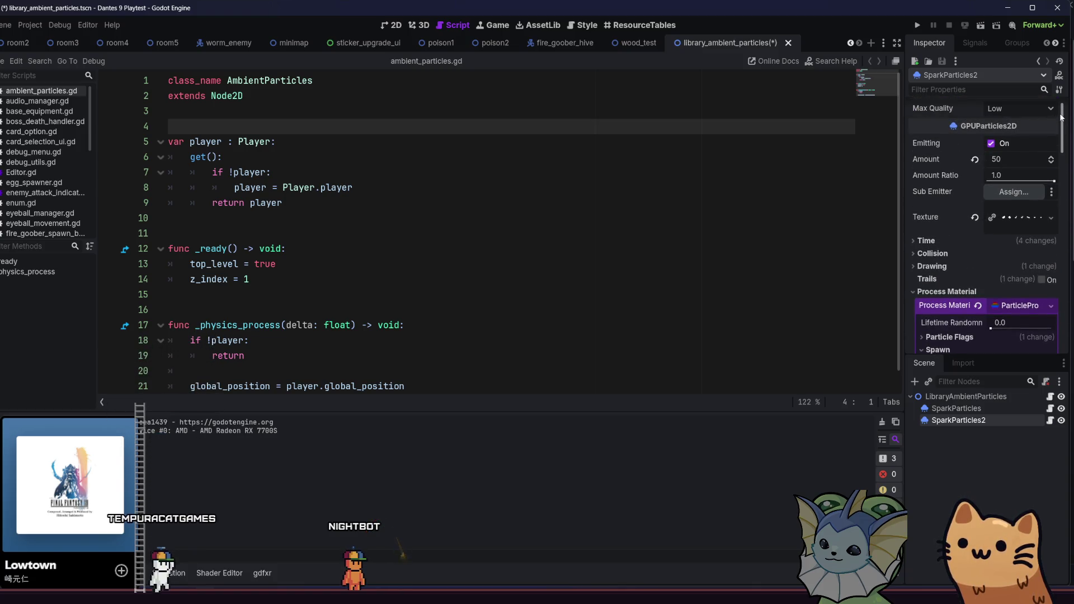
Expand the Alpha Curve CurveTexture, drag its right point to (0.71, 0.12), and save
scroll(1007, 234, down, 8)
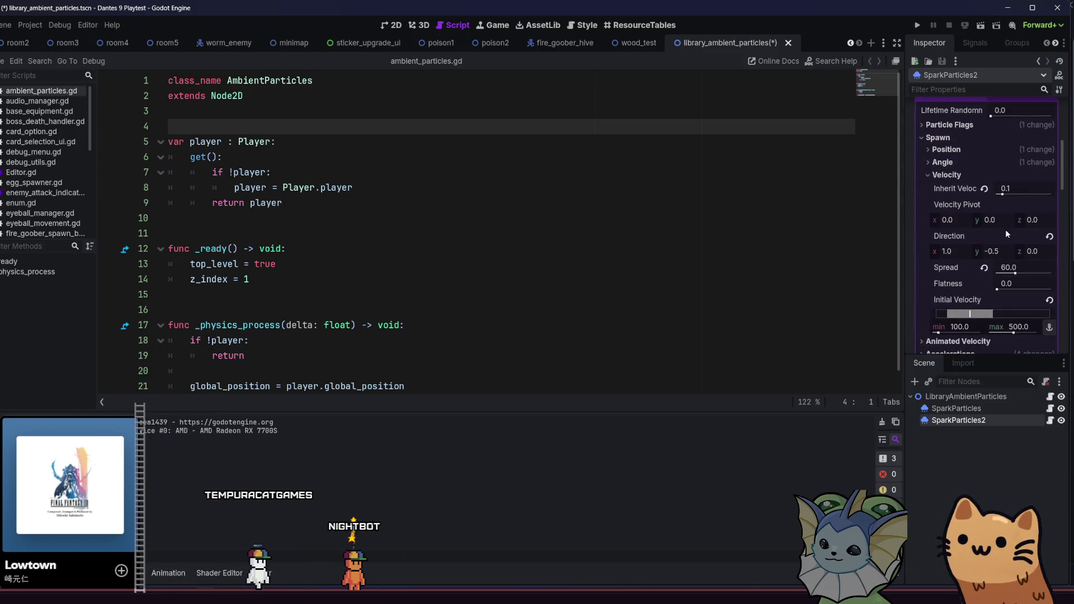
key(ctrl+s)
scroll(937, 248, down, 5)
scroll(945, 256, down, 2)
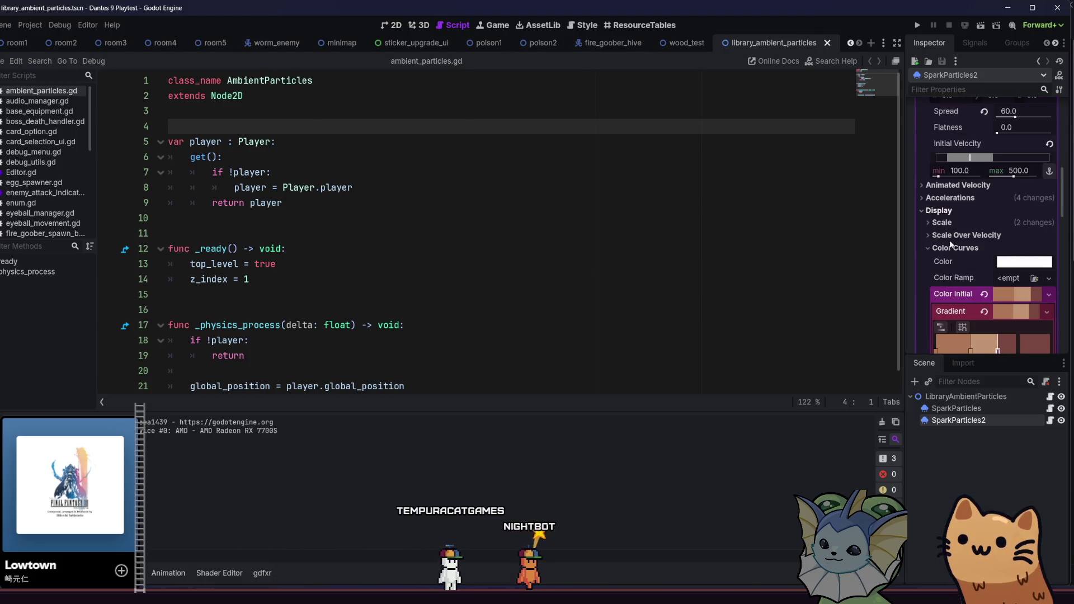
scroll(950, 231, down, 6)
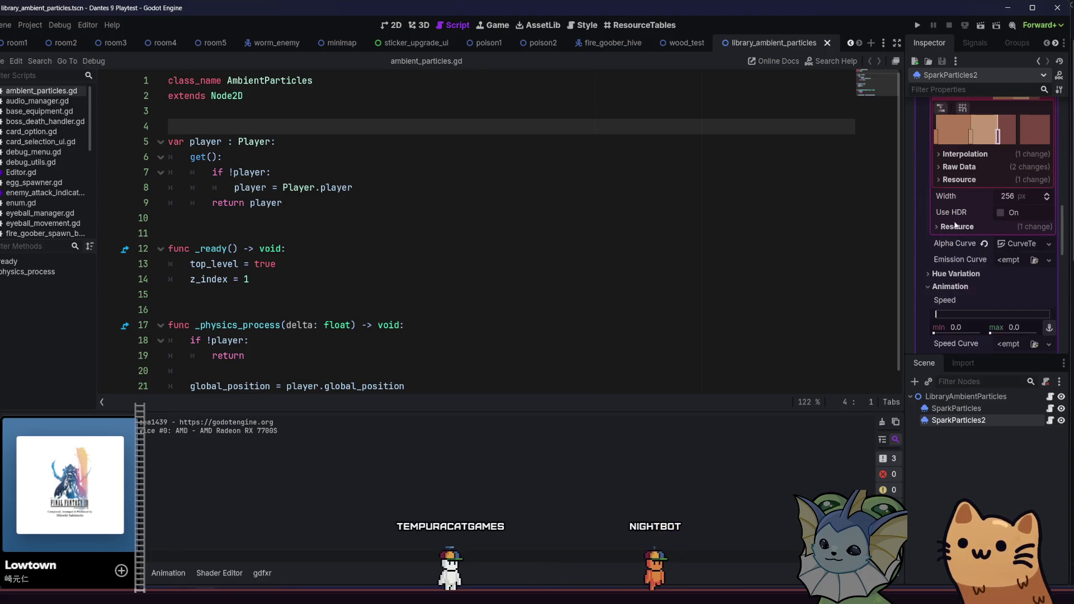
click(1021, 244)
click(1019, 252)
scroll(995, 274, down, 3)
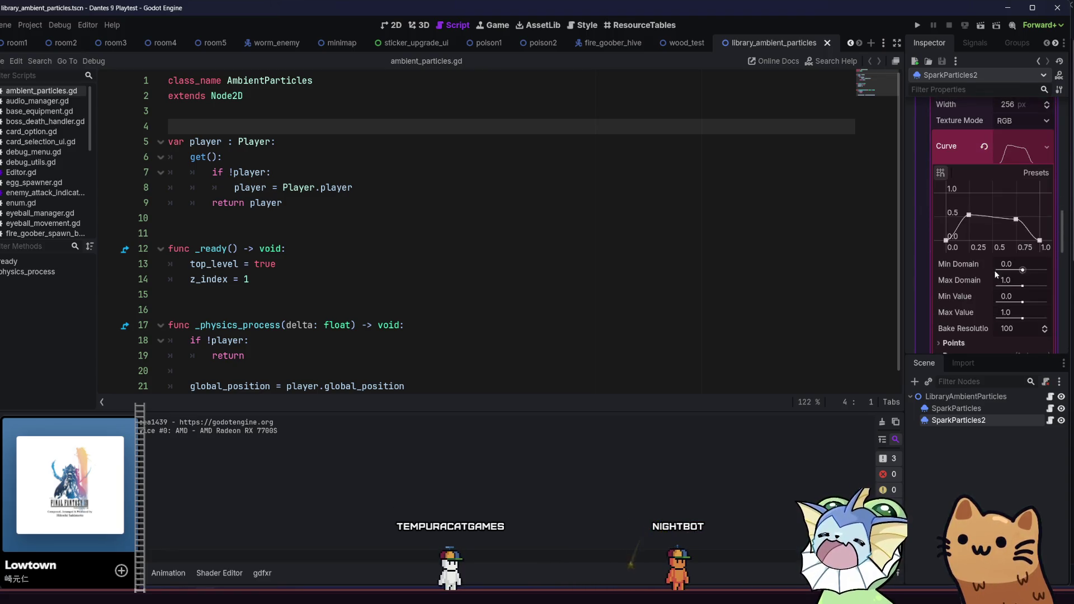
mouse_move(1016, 219)
mouse_down()
mouse_move(1010, 229)
mouse_move(966, 222)
mouse_move(1014, 236)
mouse_up()
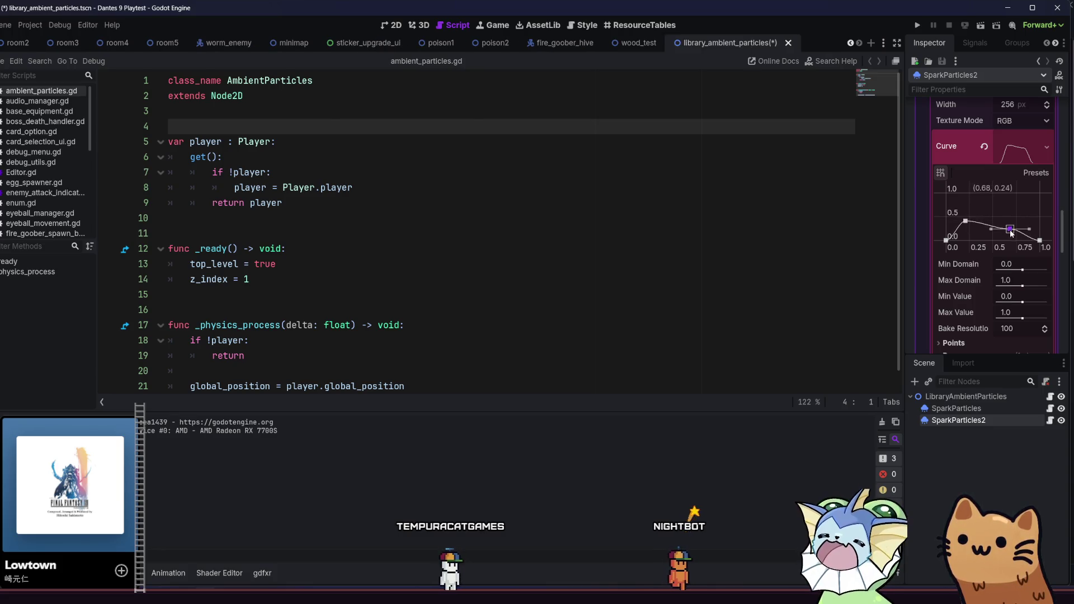
key(ctrl+s)
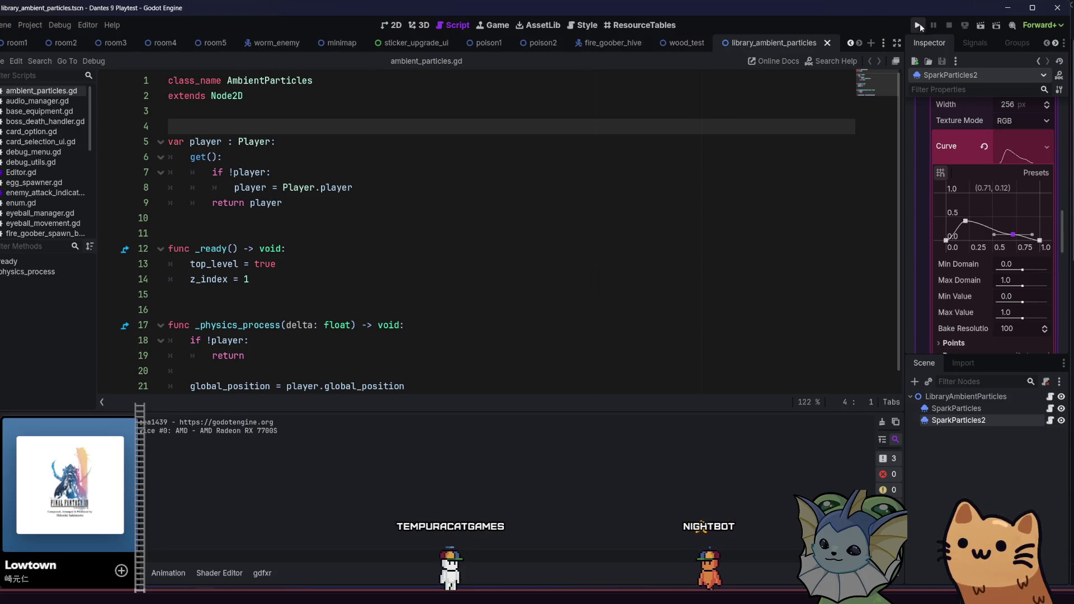
click(656, 40)
click(982, 26)
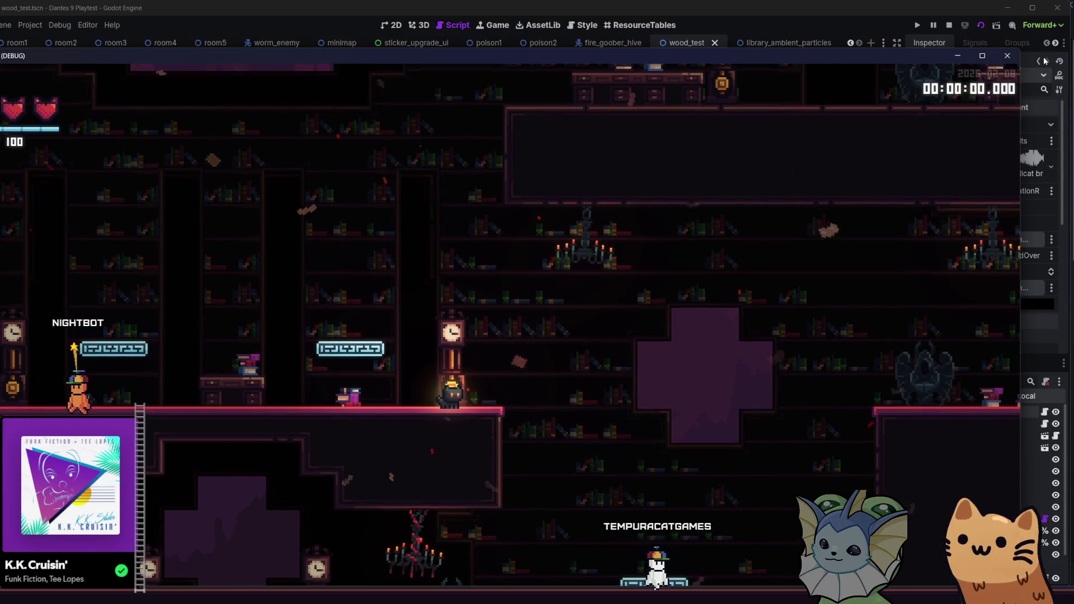
key(F8)
key(ctrl+Tab)
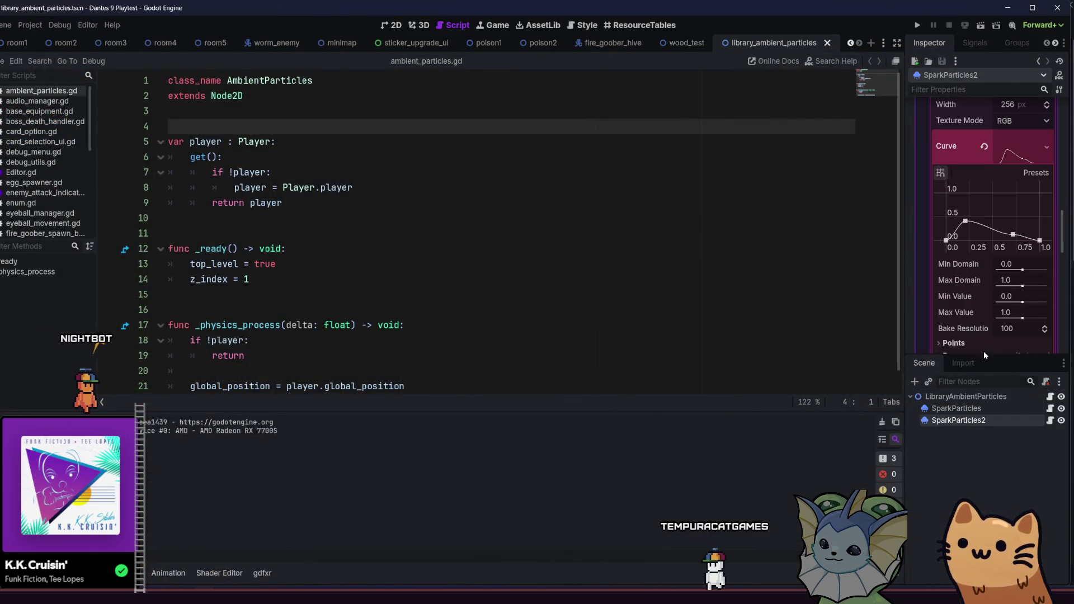
Hide the SparkParticles emitter and expand SparkParticles2's Time section
click(1061, 409)
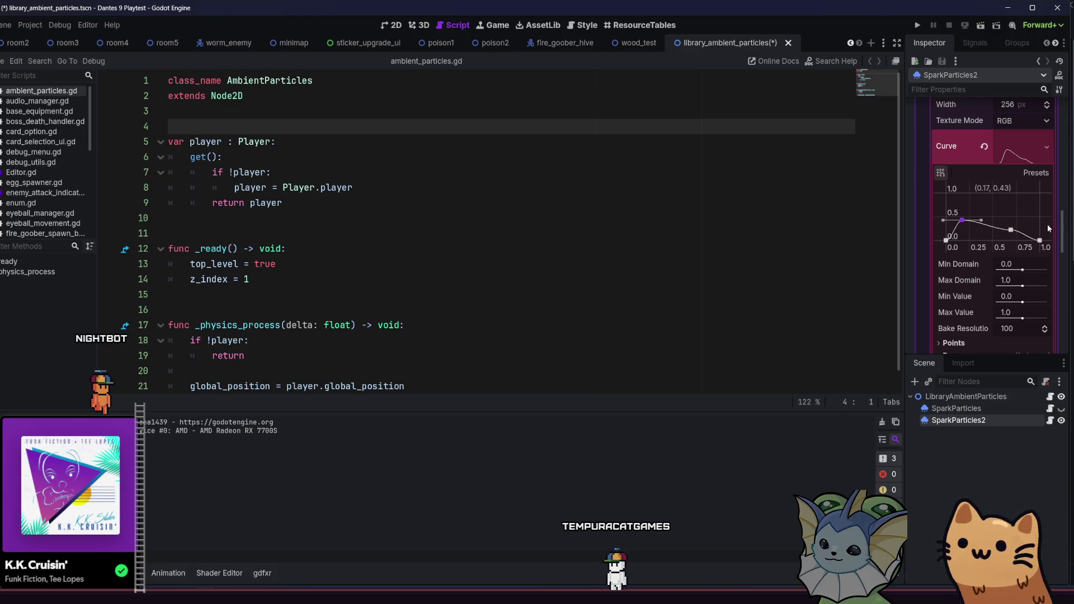
drag(1063, 229, 1057, 111)
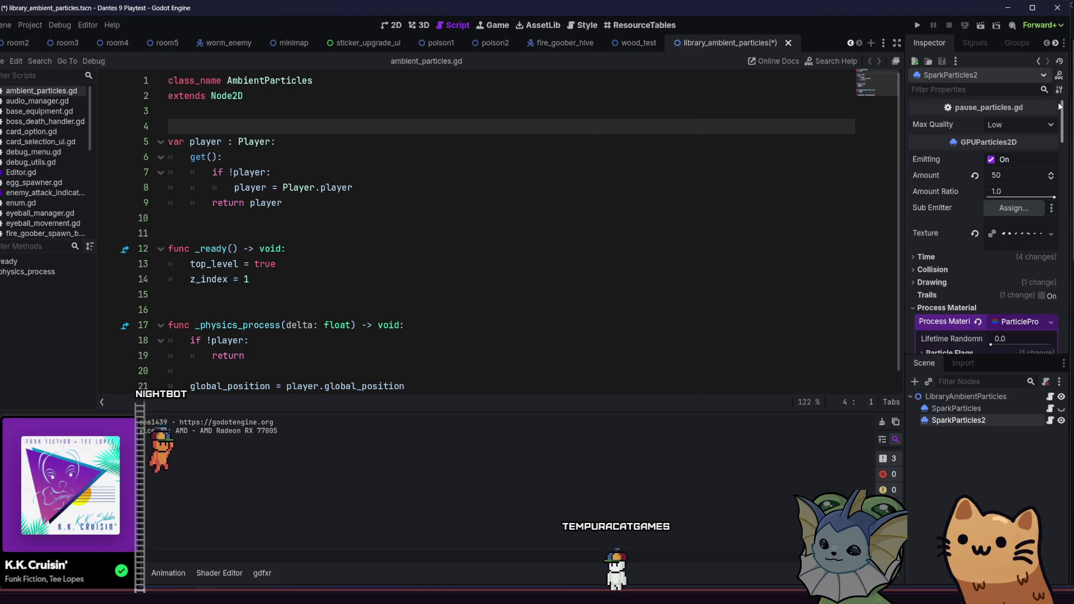
click(946, 253)
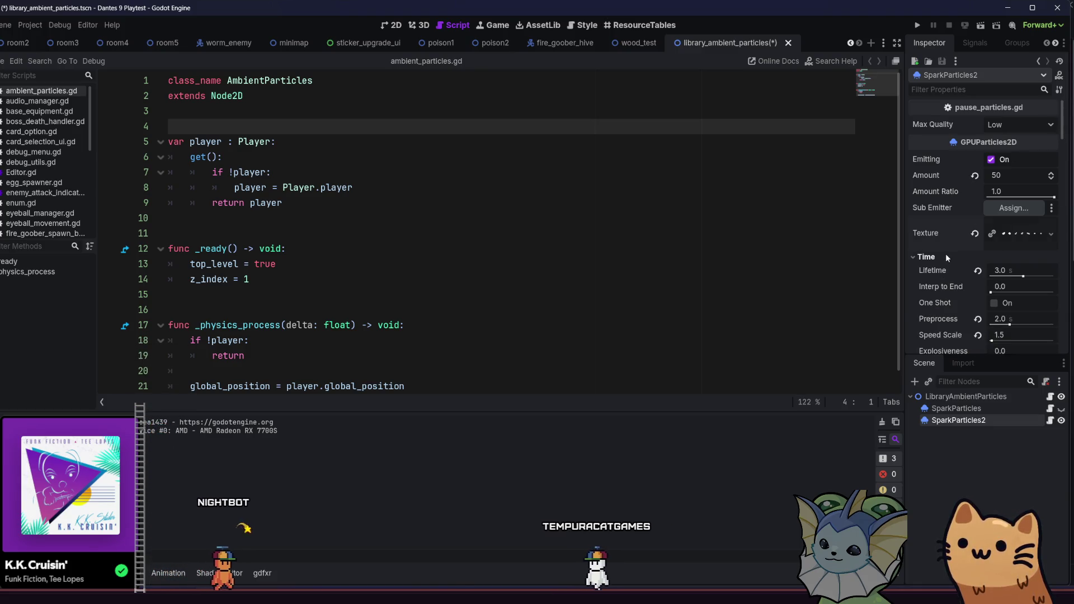
click(946, 254)
click(945, 253)
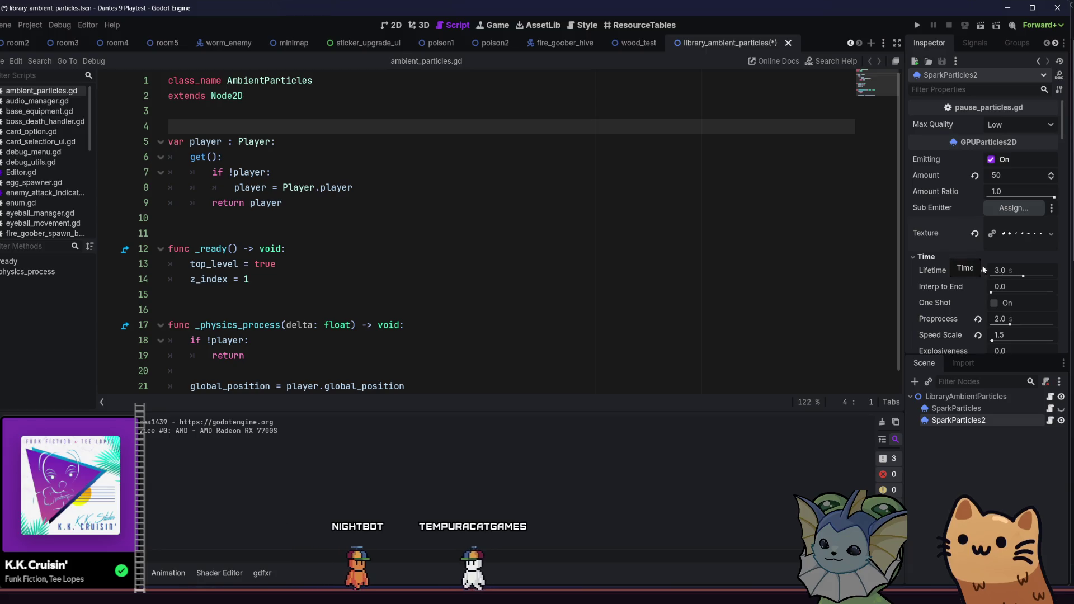
Set SparkParticles2's Lifetime to 5.0, save, and return to the wood_test scene
click(999, 270)
text(5)
key(Return)
key(ctrl+s)
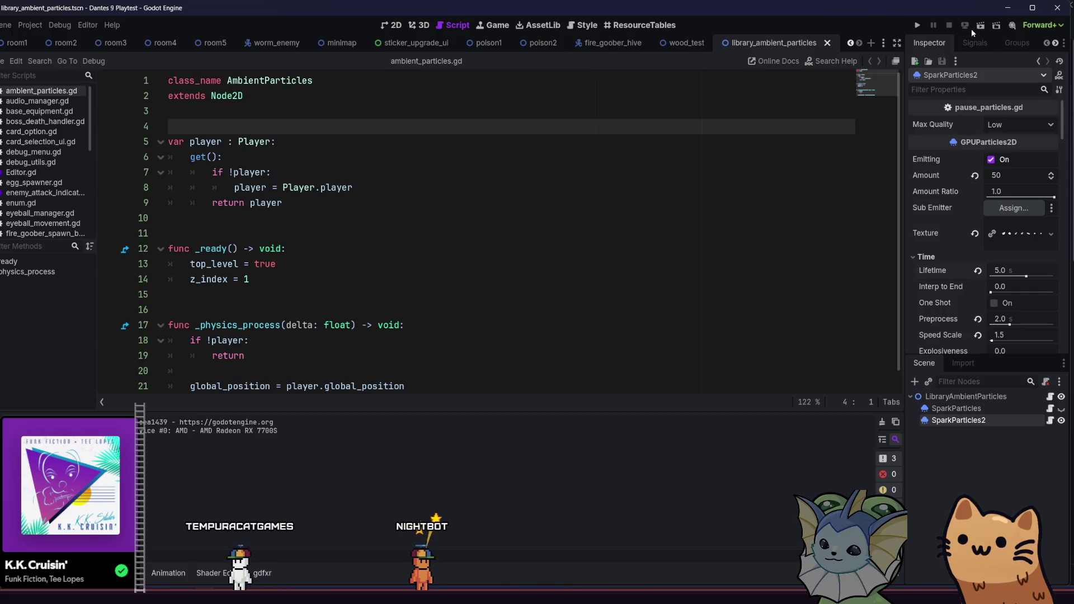
click(694, 45)
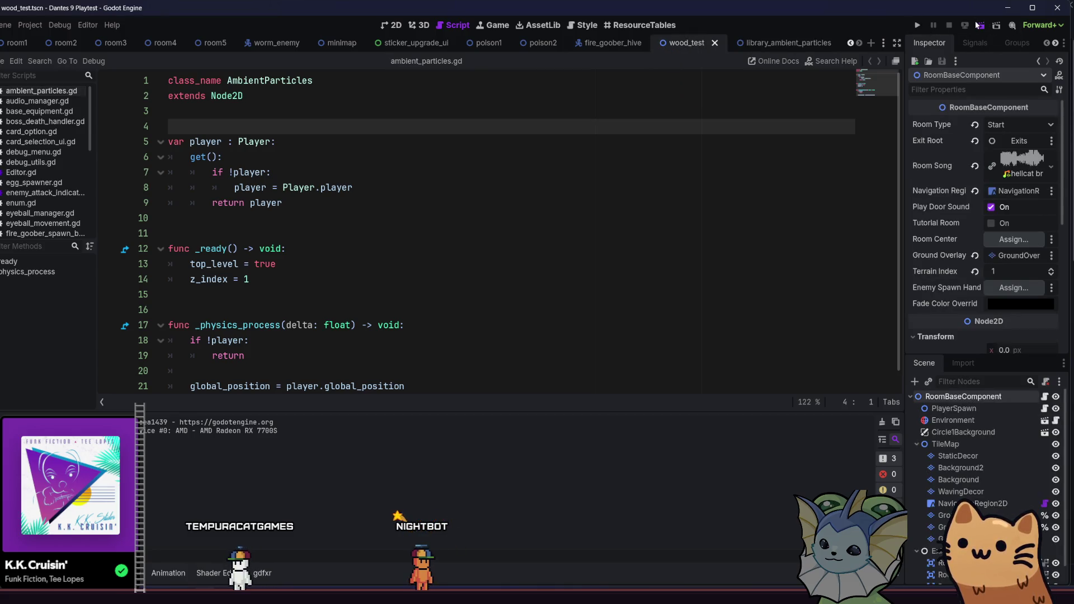
Run the game, steer the cat left, right and up through the library platforms, then stop with F8
click(979, 25)
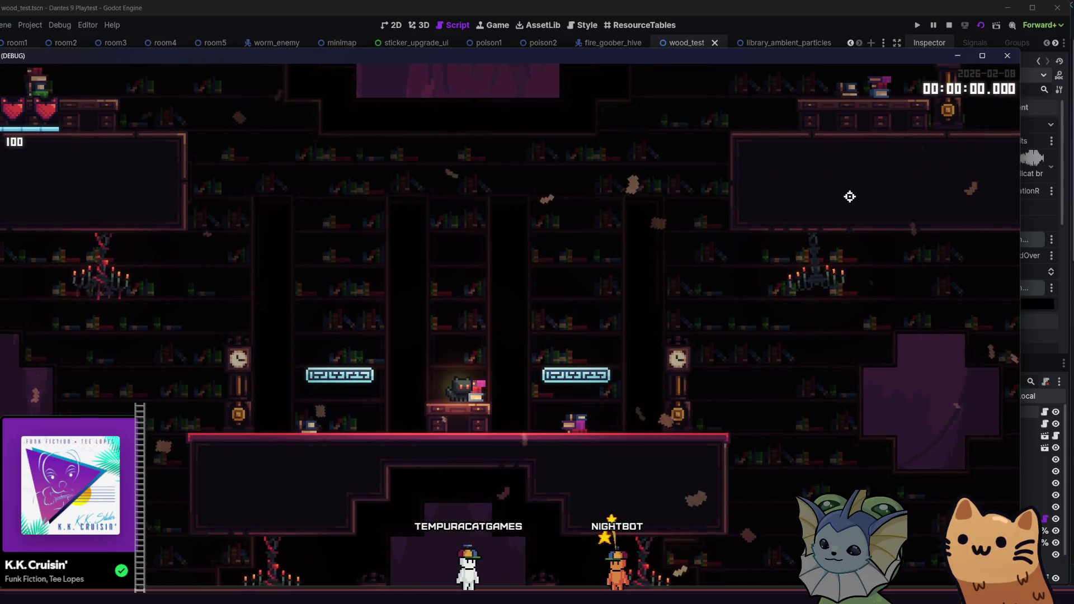
key(d)
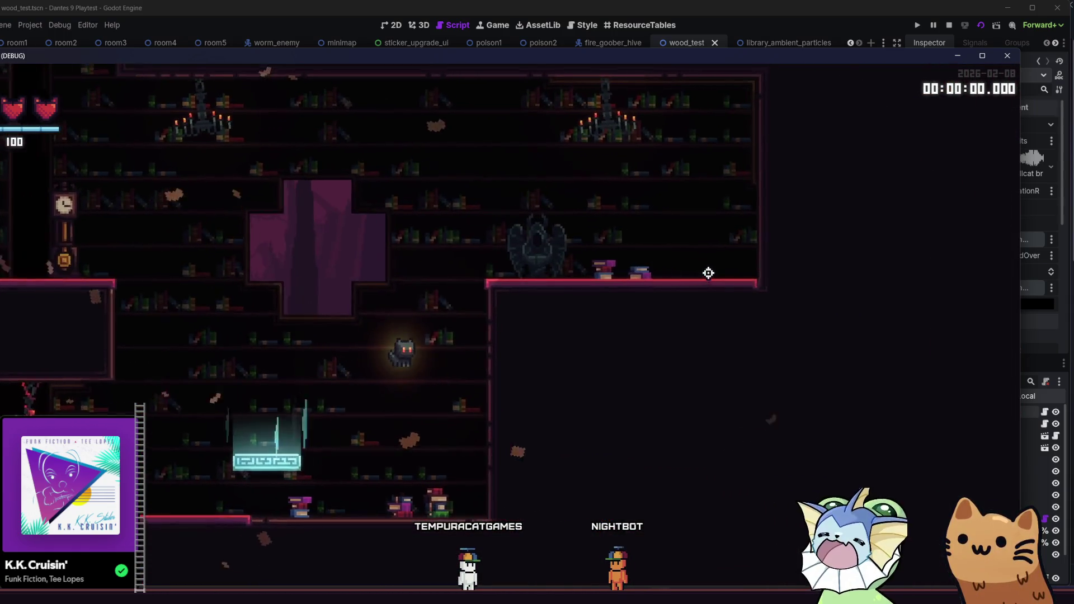
key(a)
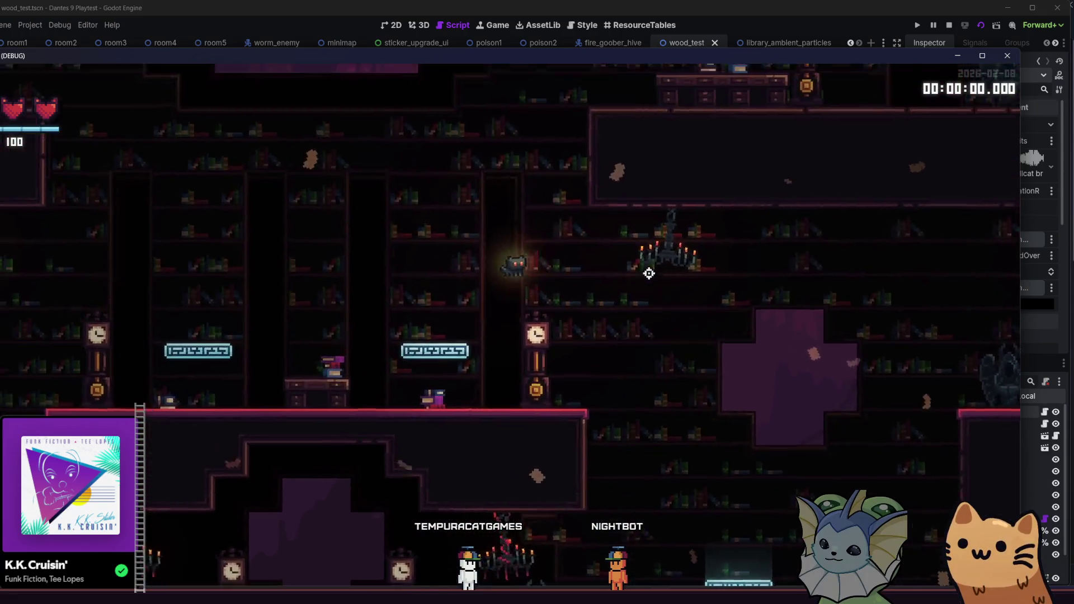
key(a)
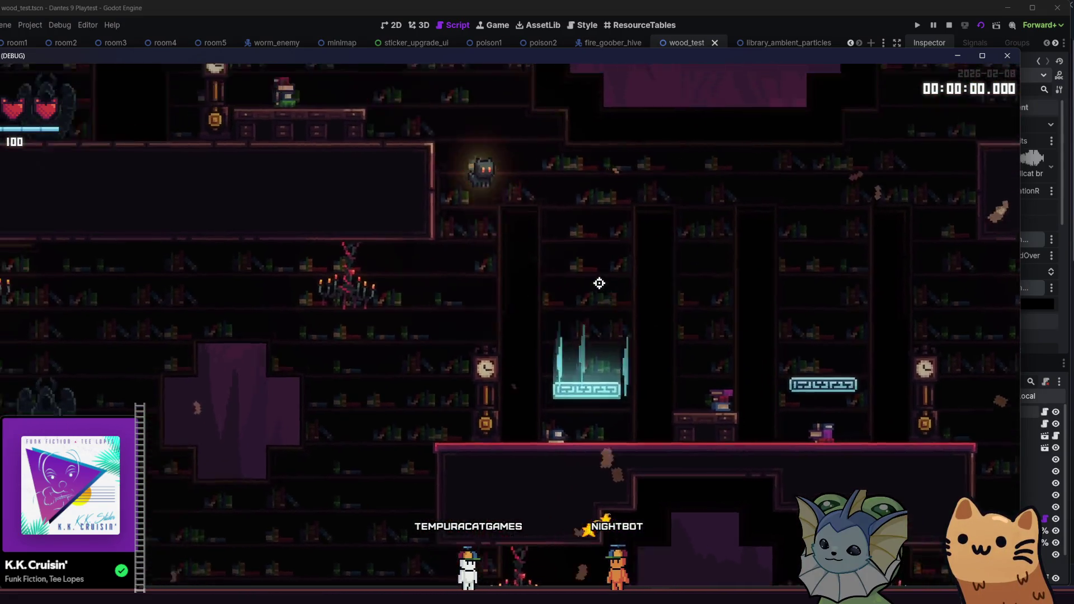
key(a)
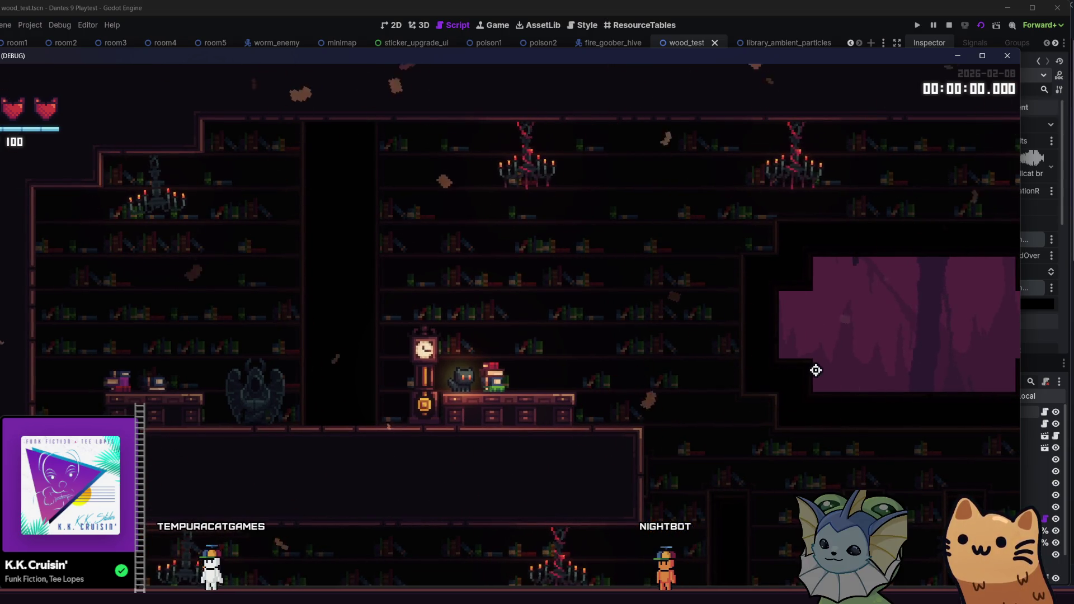
key(d)
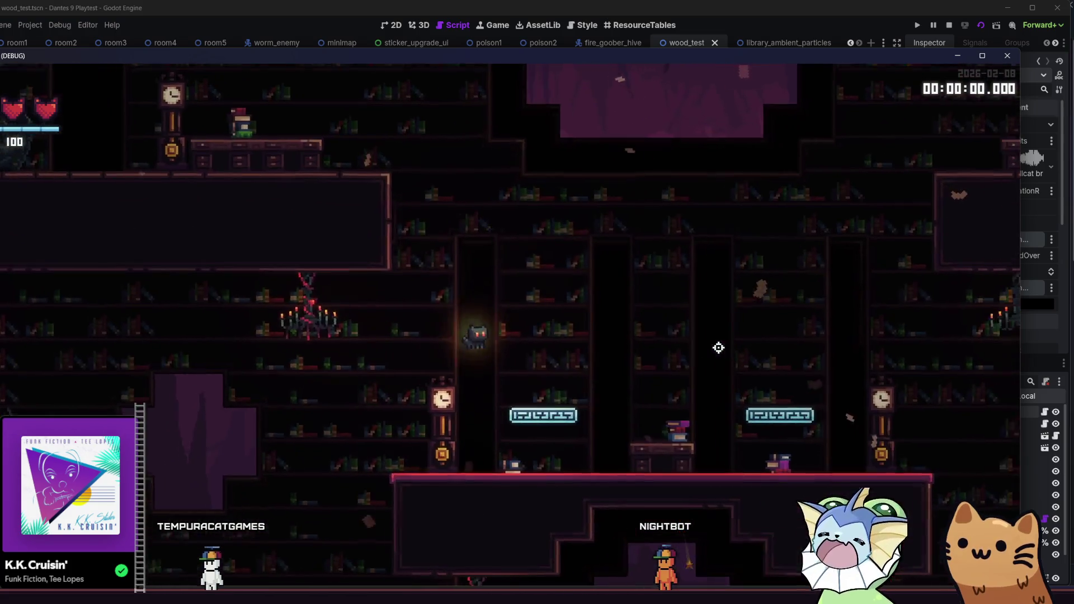
key(space)
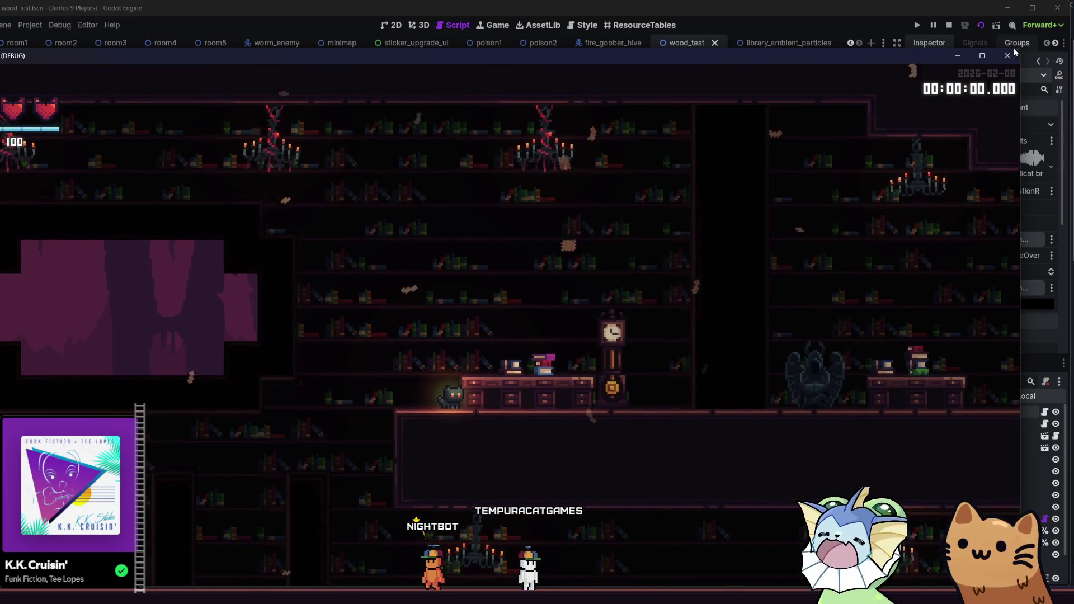
key(F8)
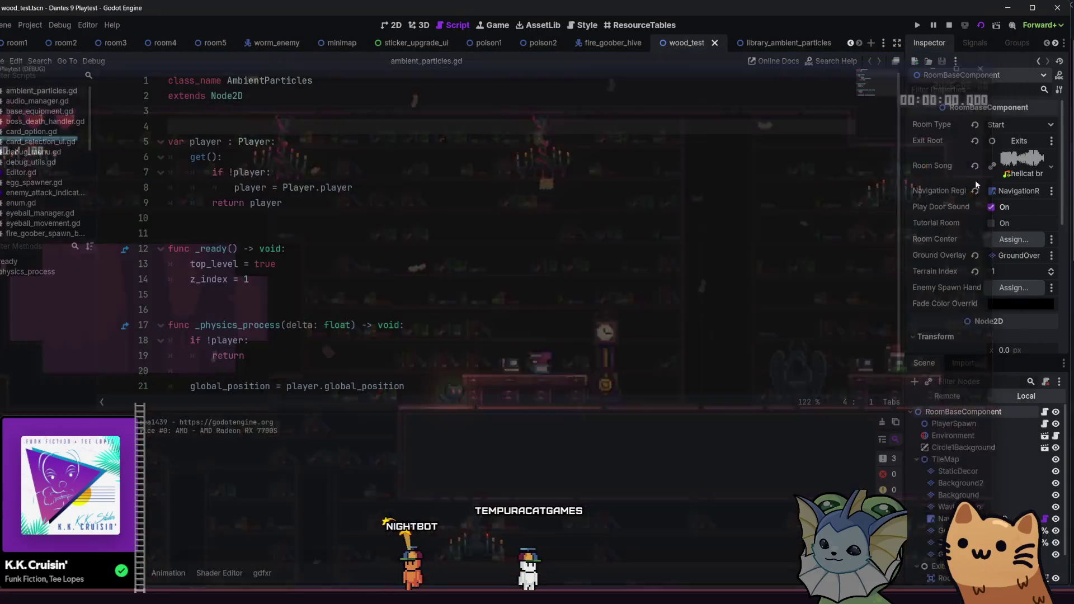
Lower SparkParticles2's particle Amount to 35 in library_ambient_particles and save
click(762, 41)
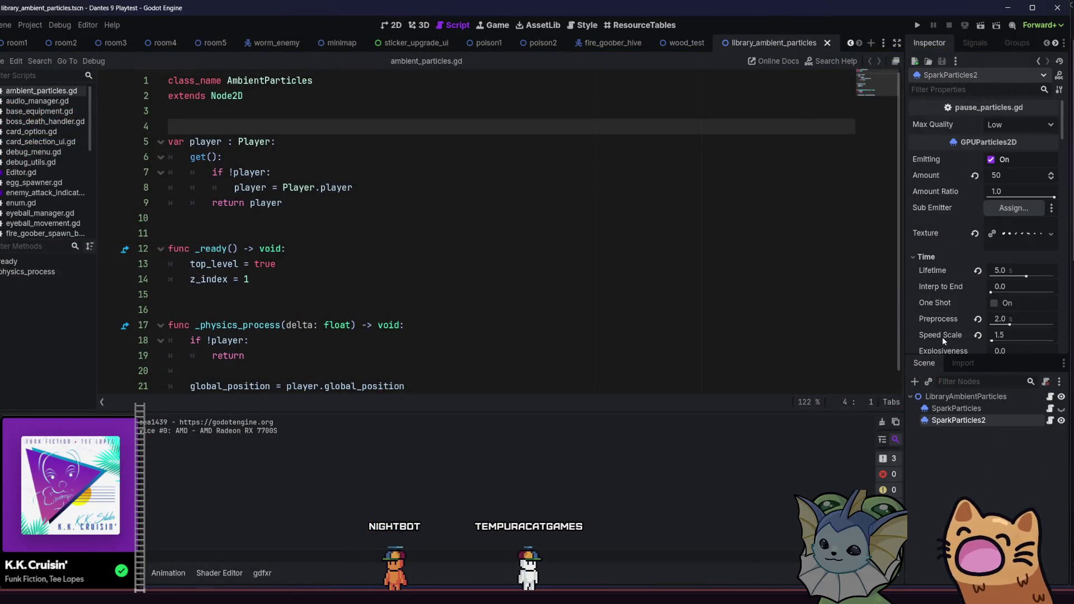
click(1015, 176)
key(Left)
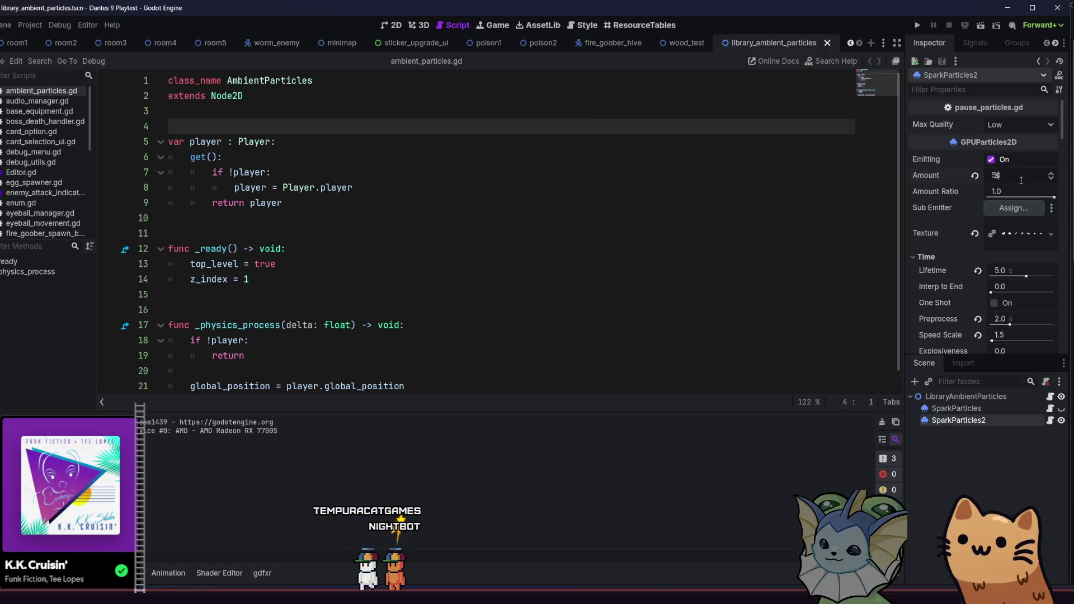
key(BackSpace)
key(Return)
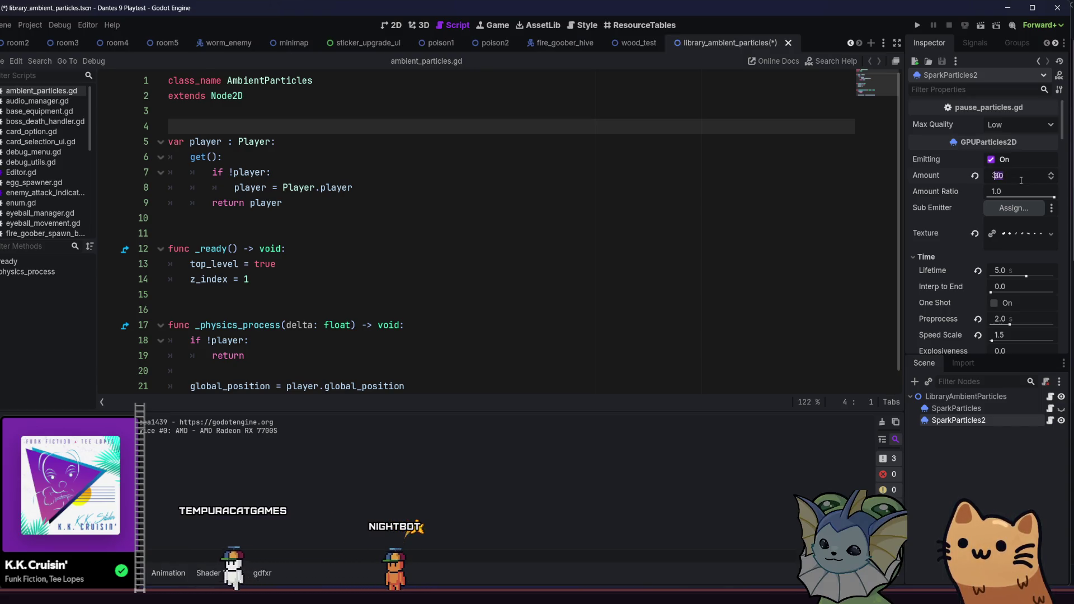
key(ctrl+s)
Drag SparkParticles2 about 176 px left in the 2D view and save again
click(394, 28)
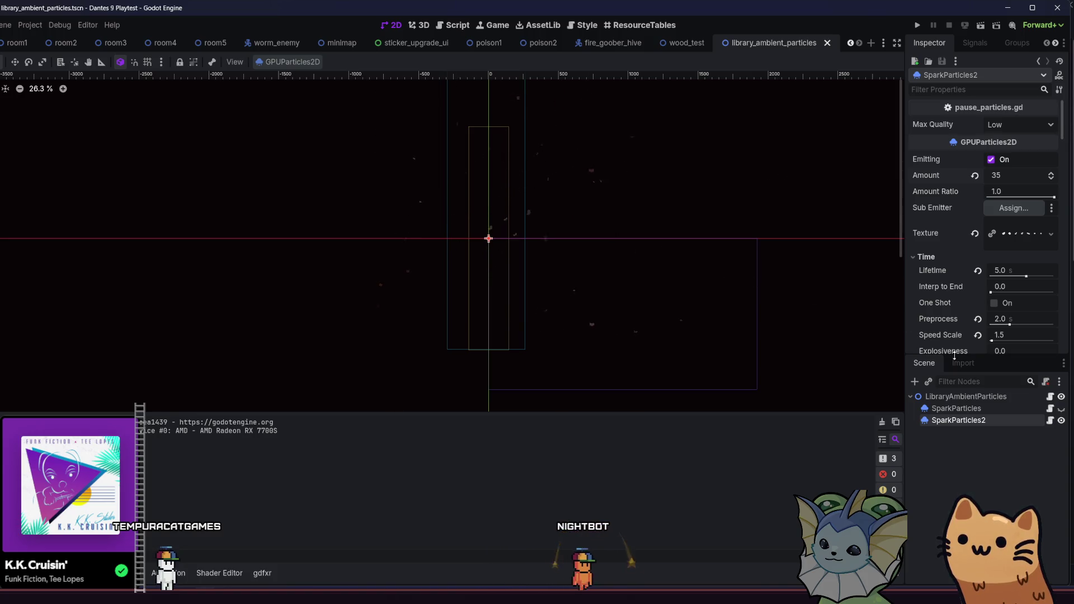
scroll(945, 290, down, 5)
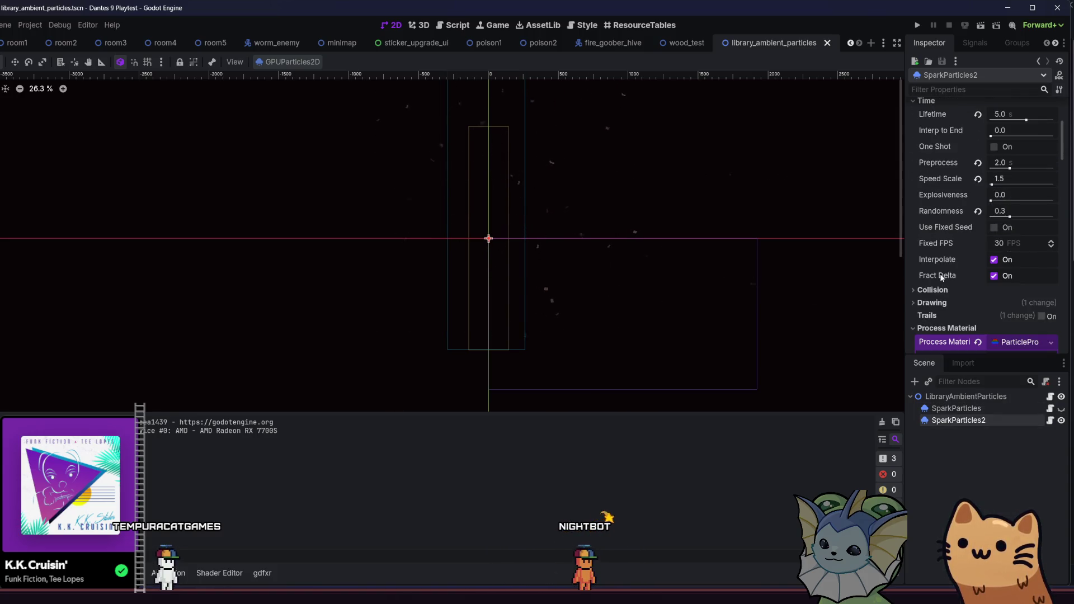
scroll(943, 271, down, 3)
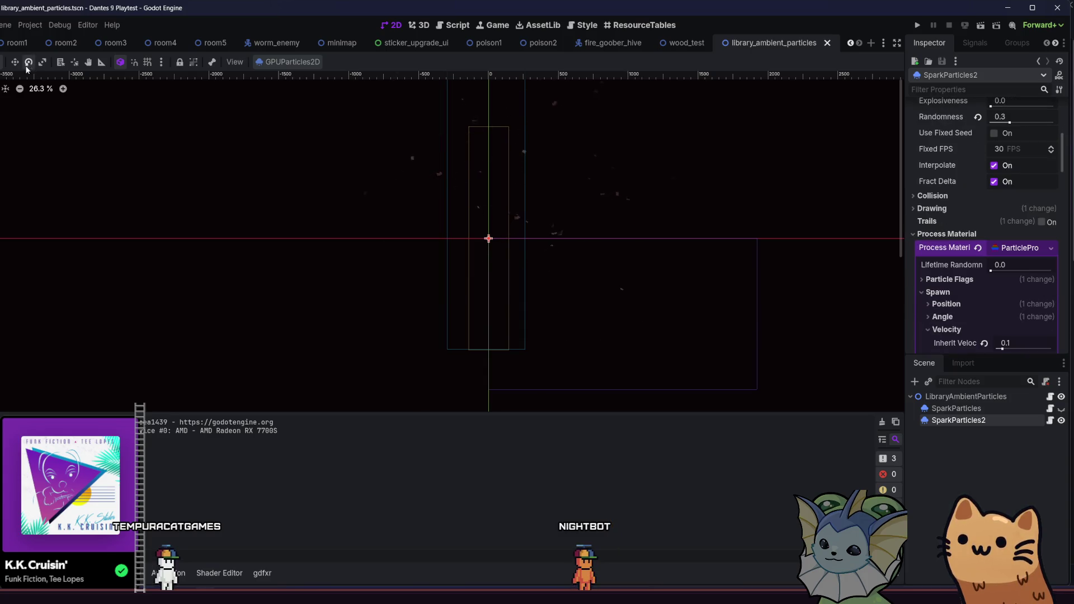
drag(330, 222, 301, 221)
key(ctrl+s)
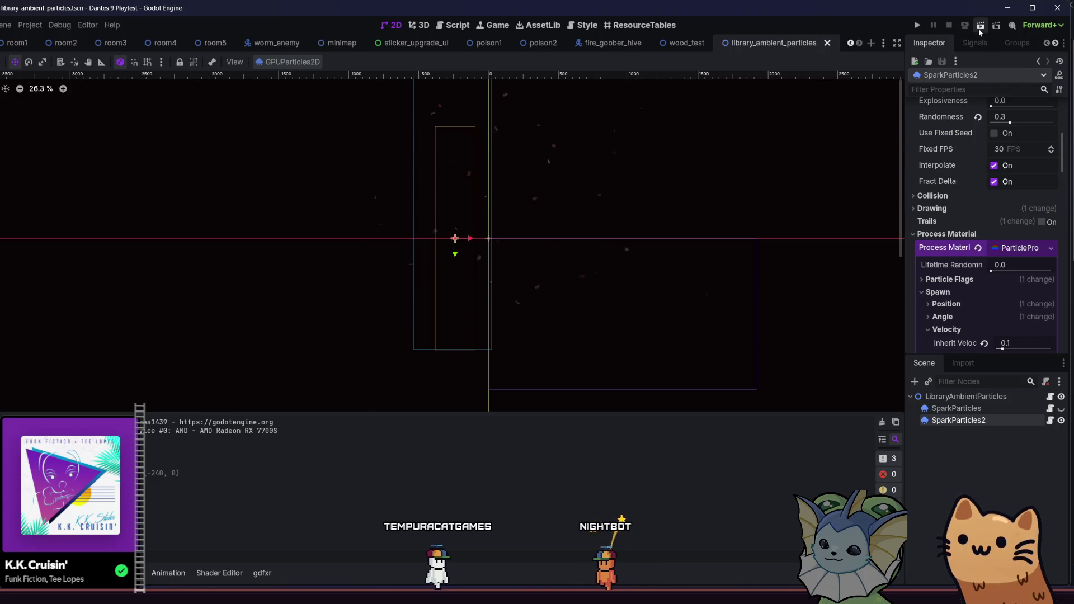
Preview library_ambient_particles alone with Run Current Scene, stop it, then run the wood_test room
click(980, 29)
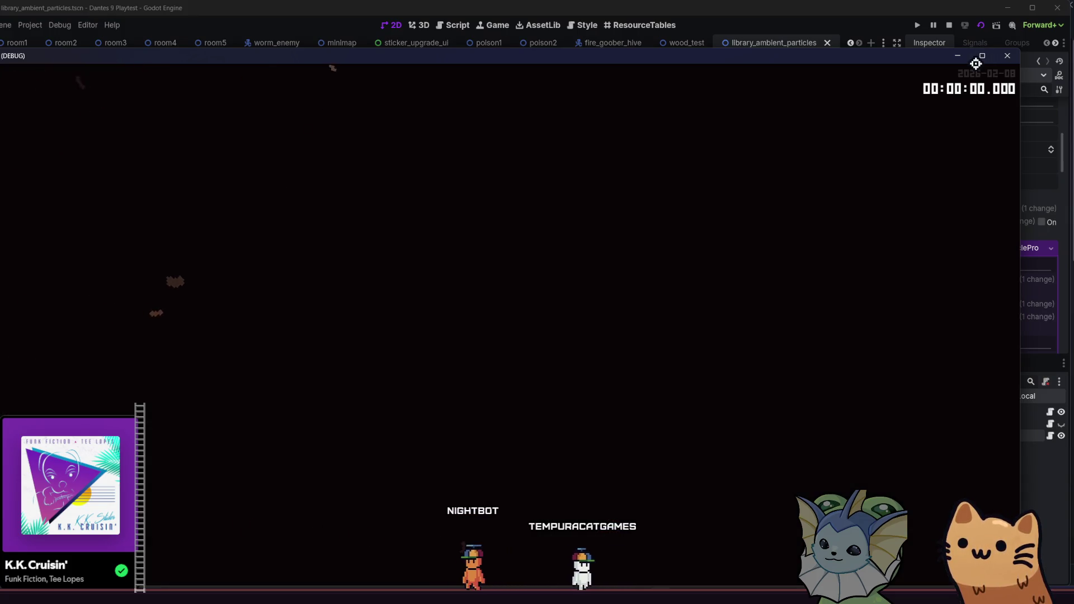
key(F8)
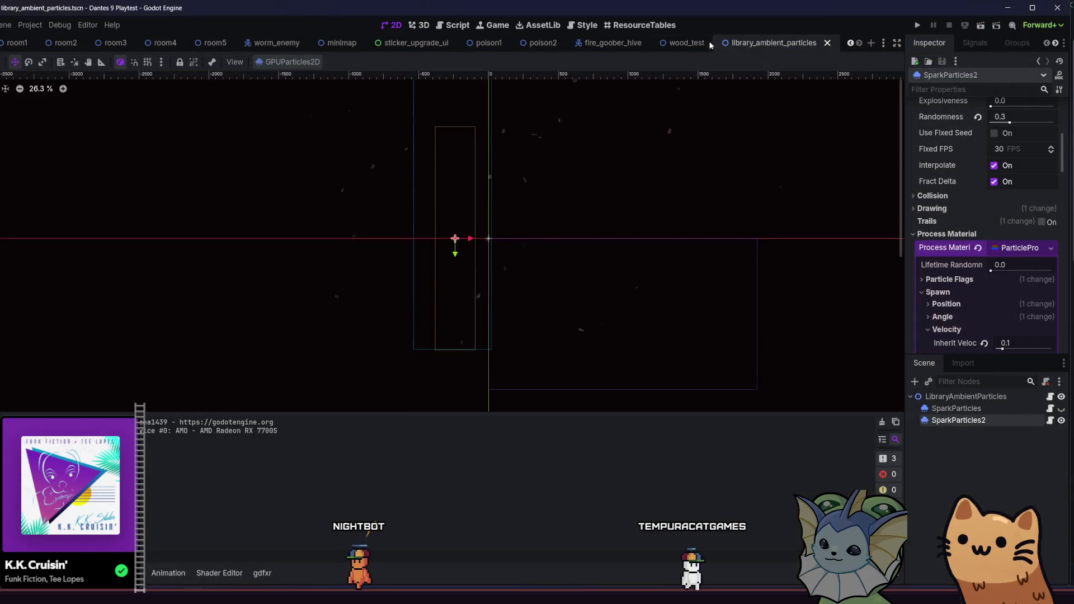
click(710, 42)
click(981, 26)
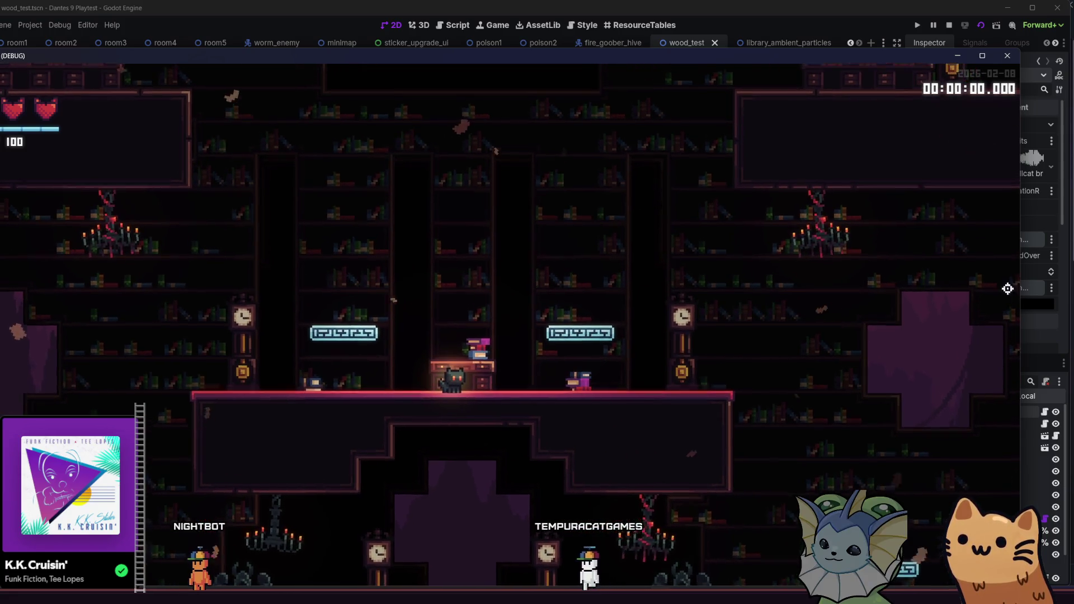
Stop the wood_test playtest with F8 after watching the drifting particles
key(F8)
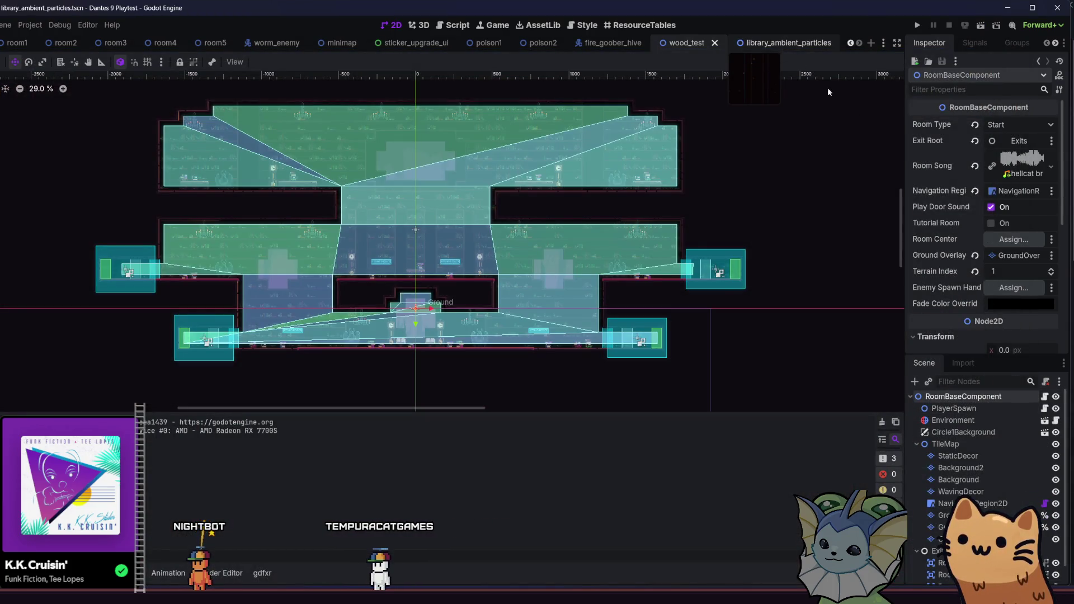
In library_ambient_particles, set SparkParticles2's Amount to 45 and save
click(789, 43)
scroll(961, 153, up, 5)
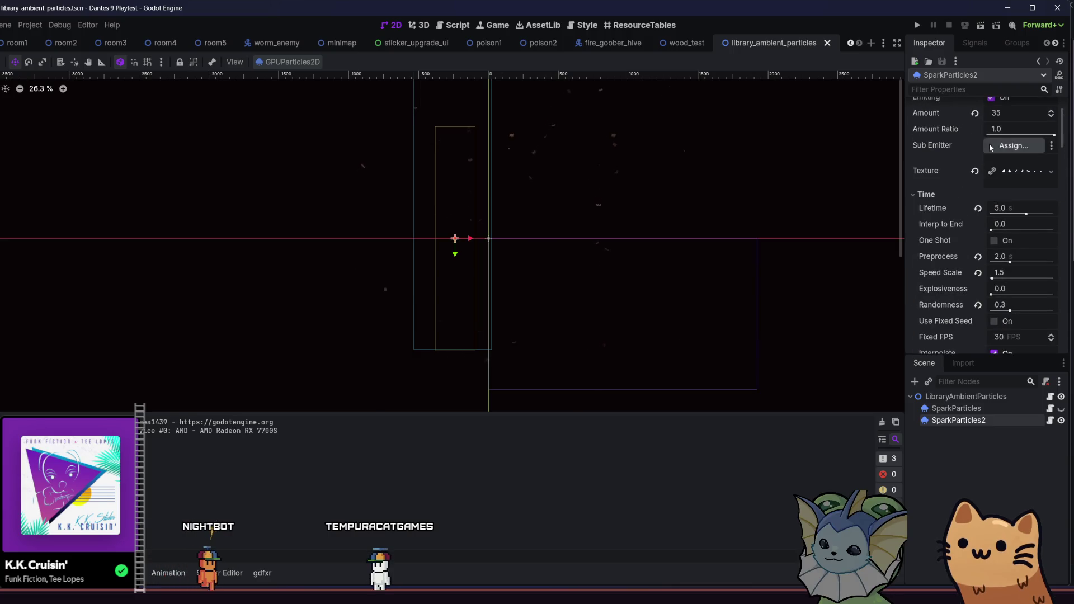
double_click(1002, 113)
text(45)
key(Return)
key(ctrl+s)
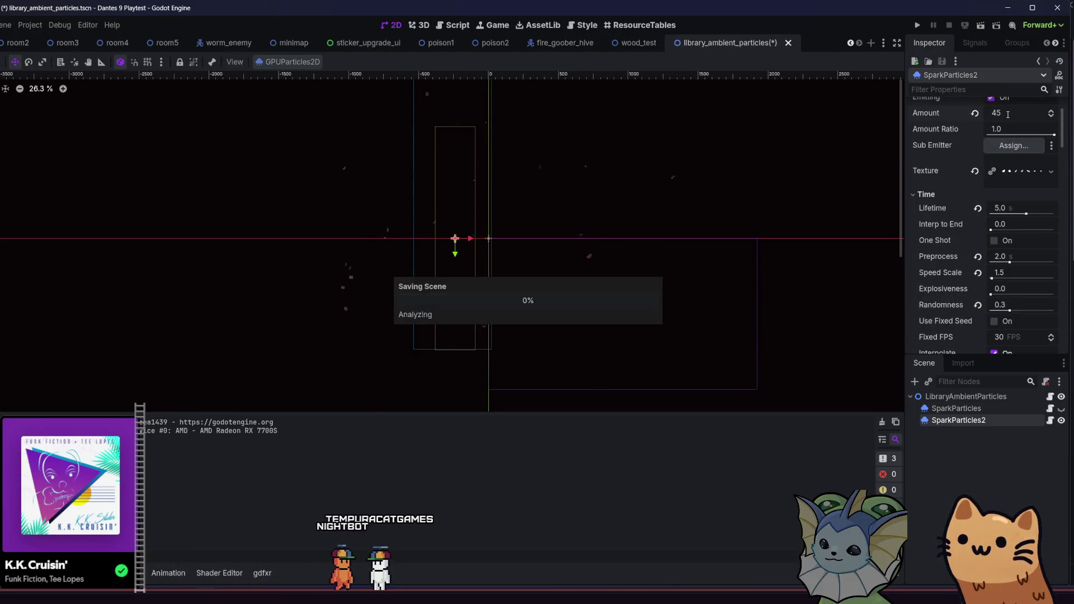
Raise the particle Randomness to 0.42 and save, glancing at the Position and Particle Flags sections
drag(1010, 312, 1017, 313)
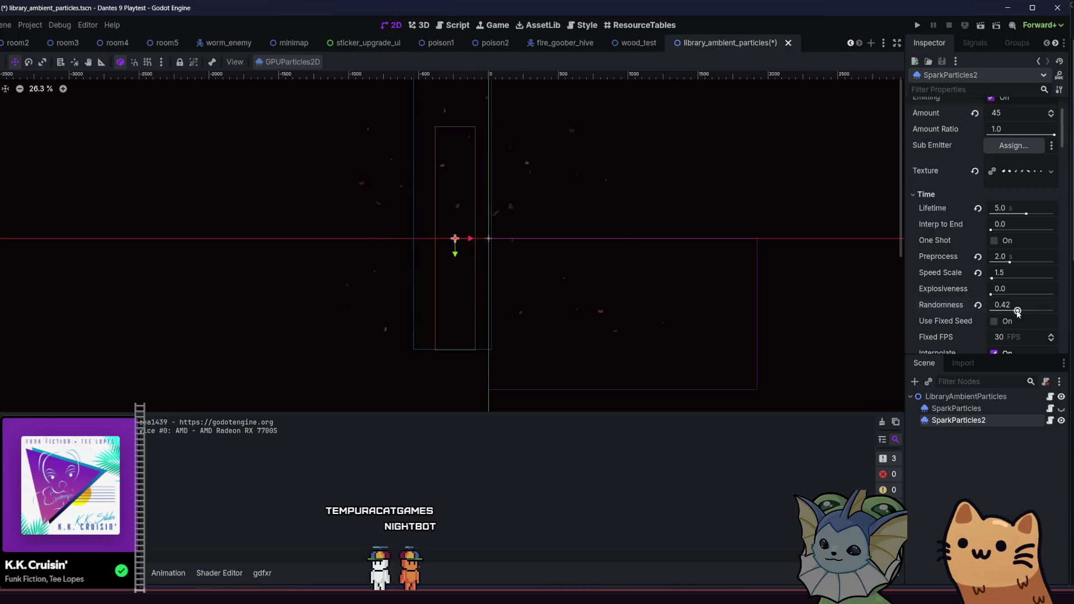
key(ctrl+s)
scroll(931, 256, down, 3)
scroll(934, 255, down, 5)
click(958, 147)
click(959, 145)
click(960, 123)
click(961, 124)
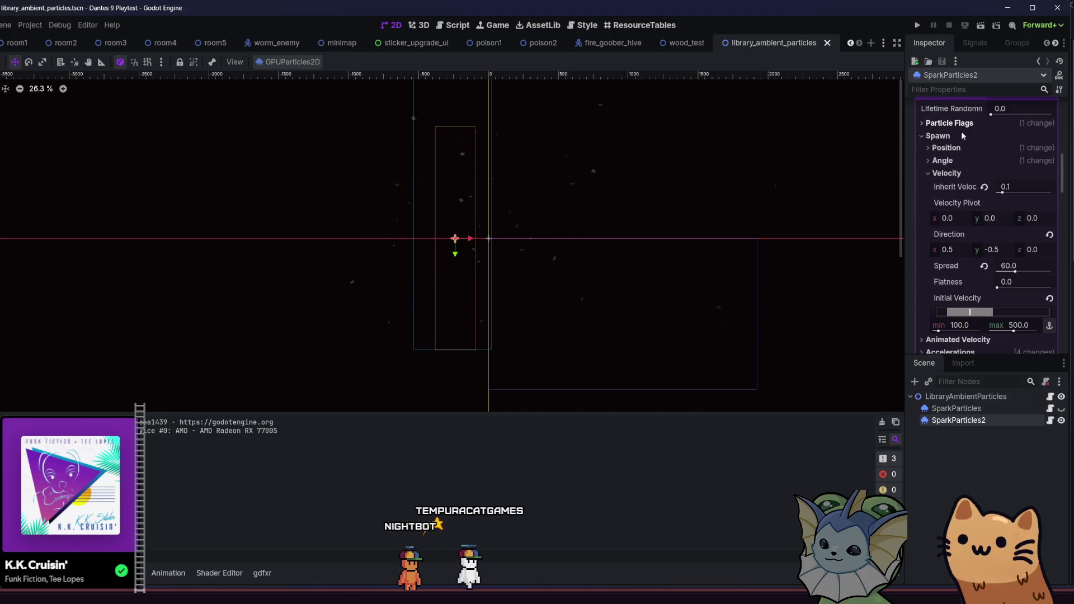
Raise the minimum initial velocity to about 148 and save
scroll(943, 230, up, 2)
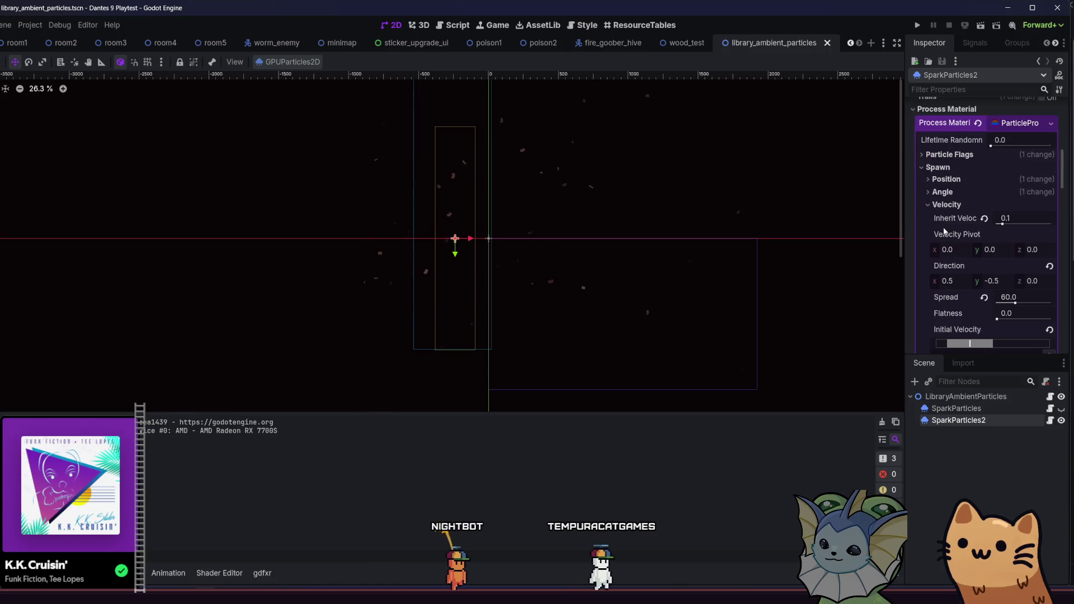
scroll(944, 231, down, 10)
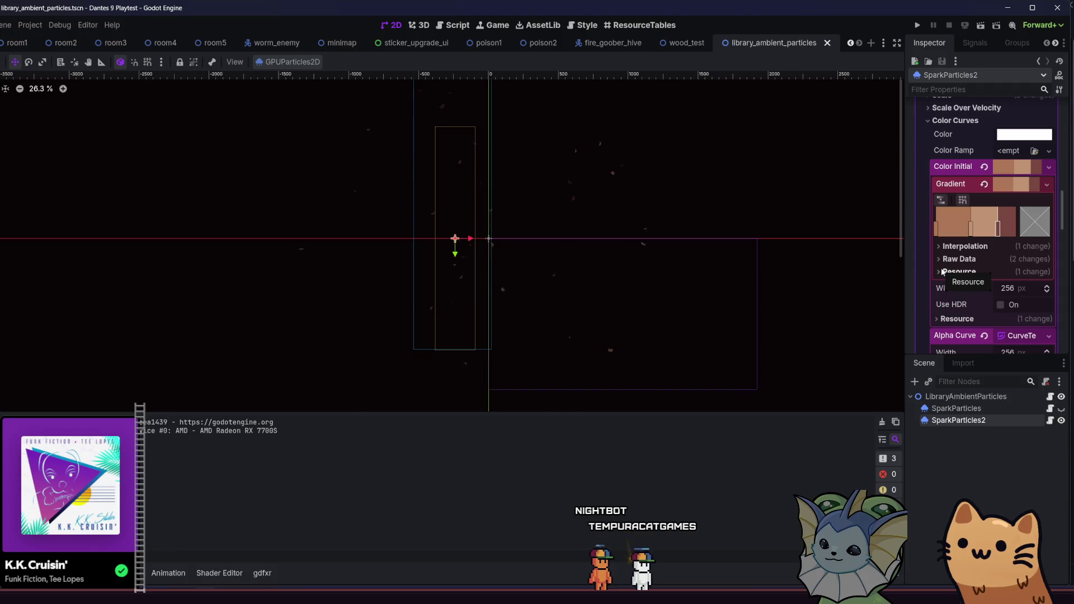
scroll(949, 247, up, 8)
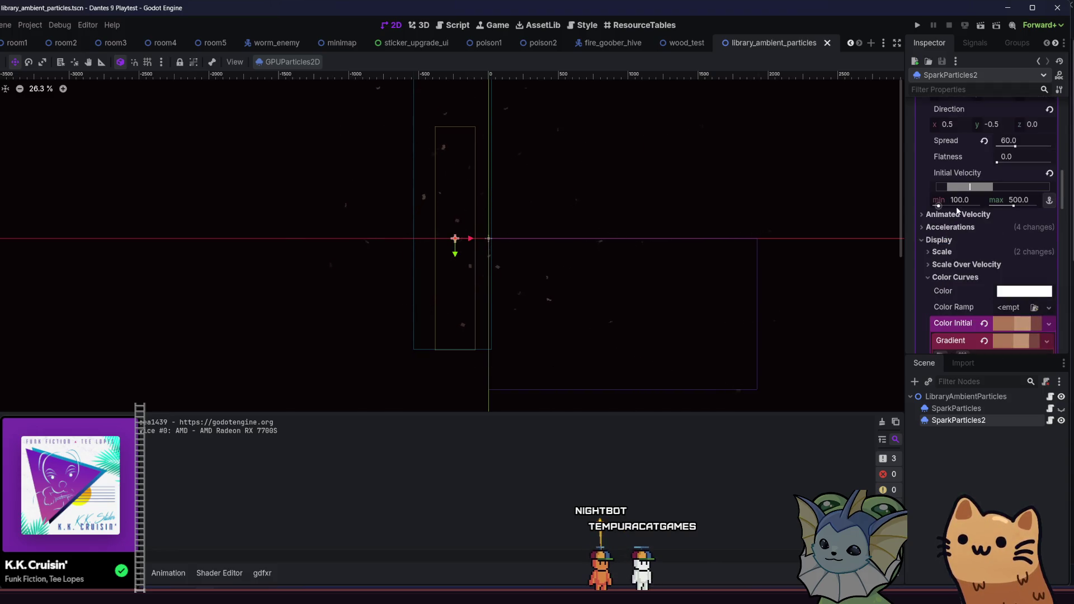
drag(944, 189, 950, 191)
key(ctrl+s)
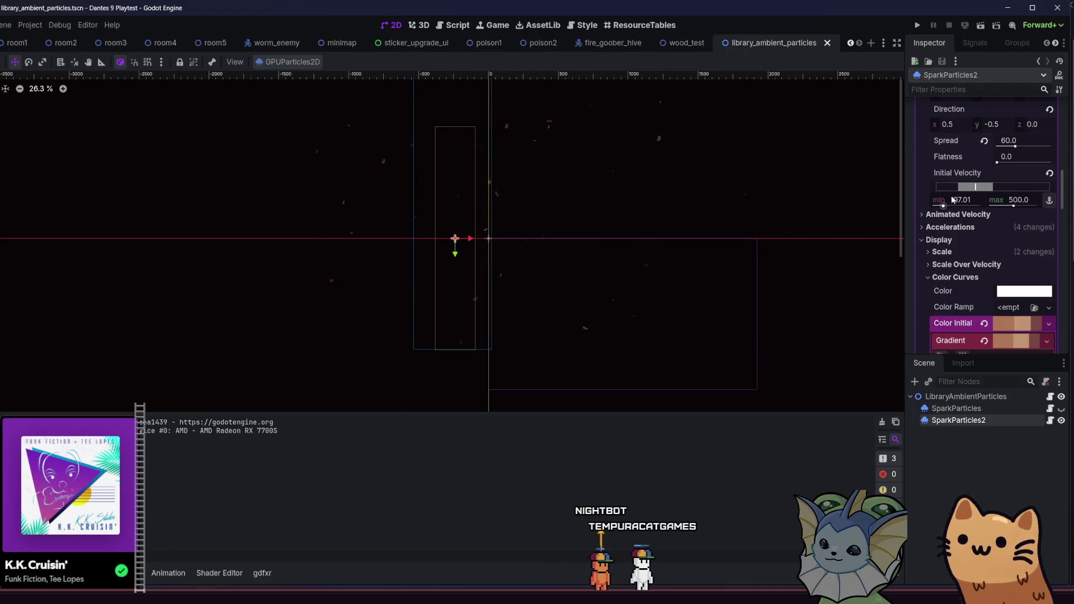
Pan the 2D view to re-centre the particle emitters
scroll(953, 199, down, 8)
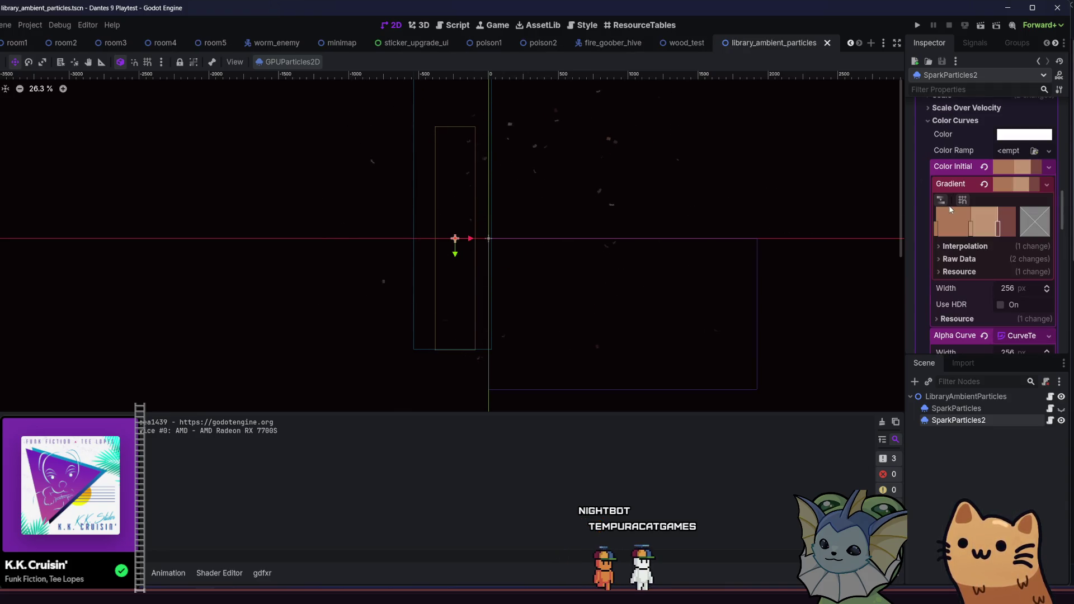
scroll(635, 237, down, 6)
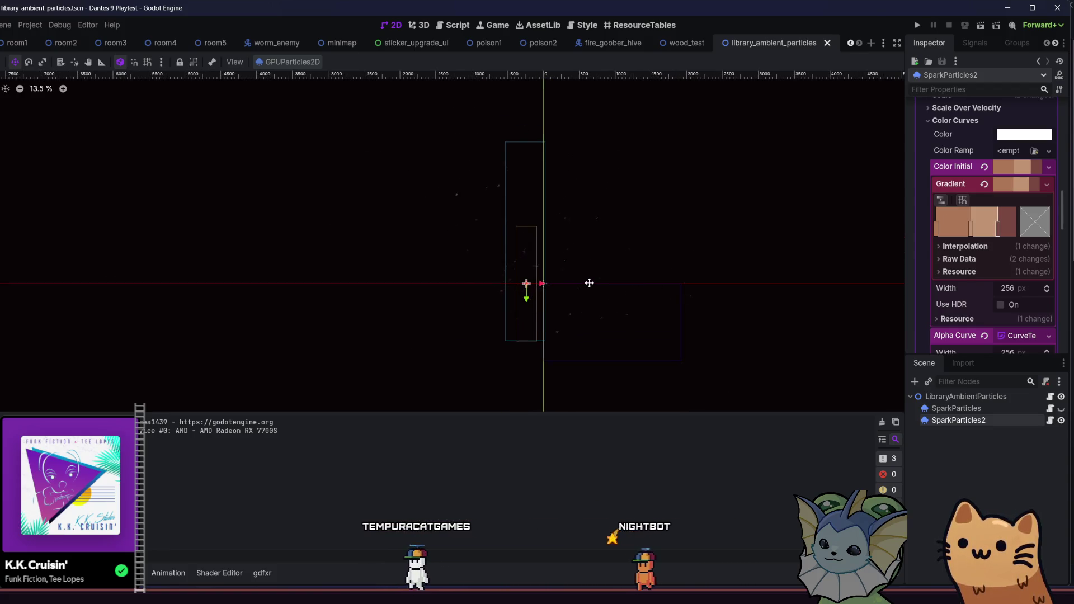
drag(589, 284, 524, 286)
scroll(487, 296, up, 4)
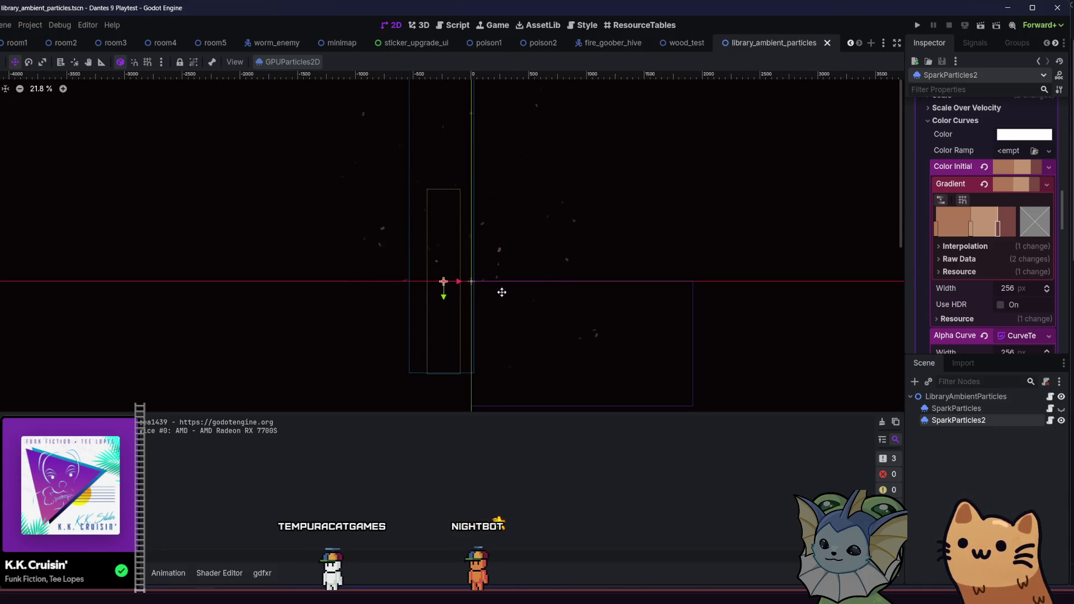
scroll(1029, 245, down, 5)
drag(1062, 235, 1065, 261)
scroll(1001, 268, up, 15)
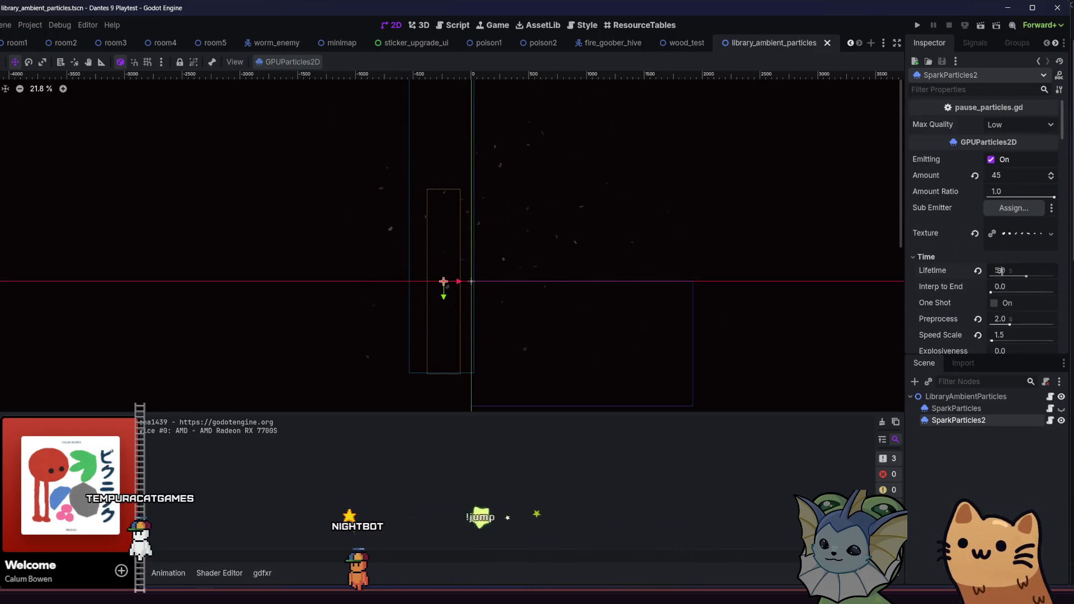
Retune SparkParticles2's Lifetime, trying 3.0 and 1.0 seconds, and save the scene
text(3)
key(Return)
click(1002, 271)
text(1)
key(Return)
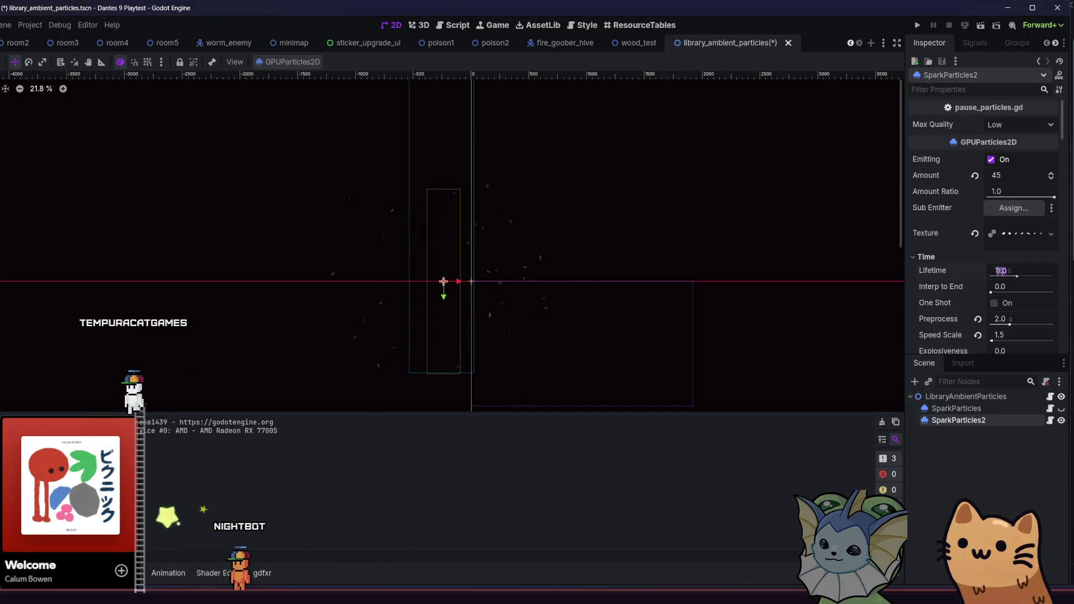
text(13)
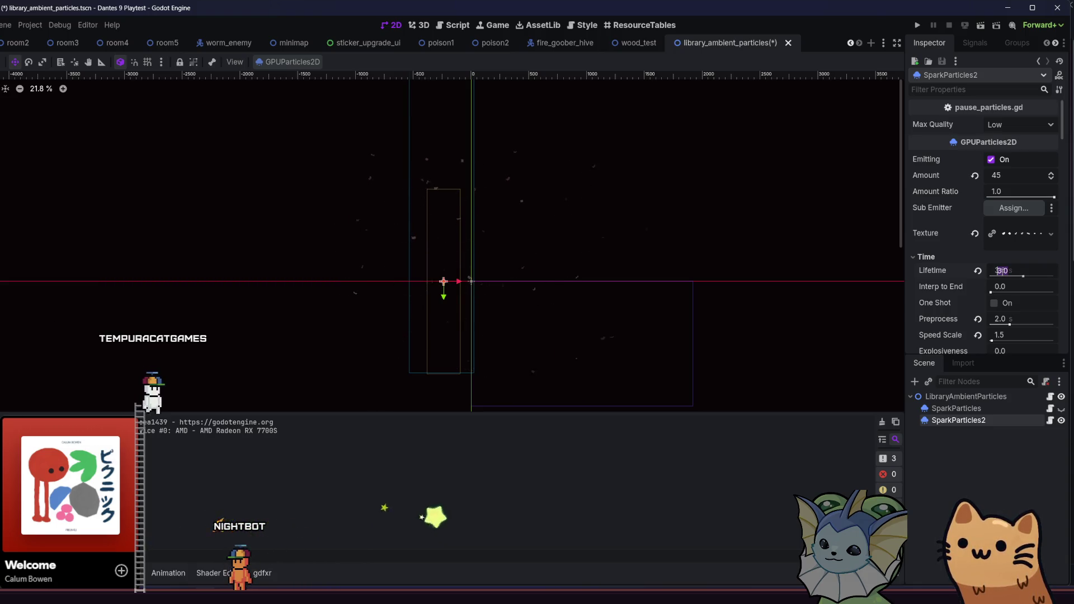
click(1002, 271)
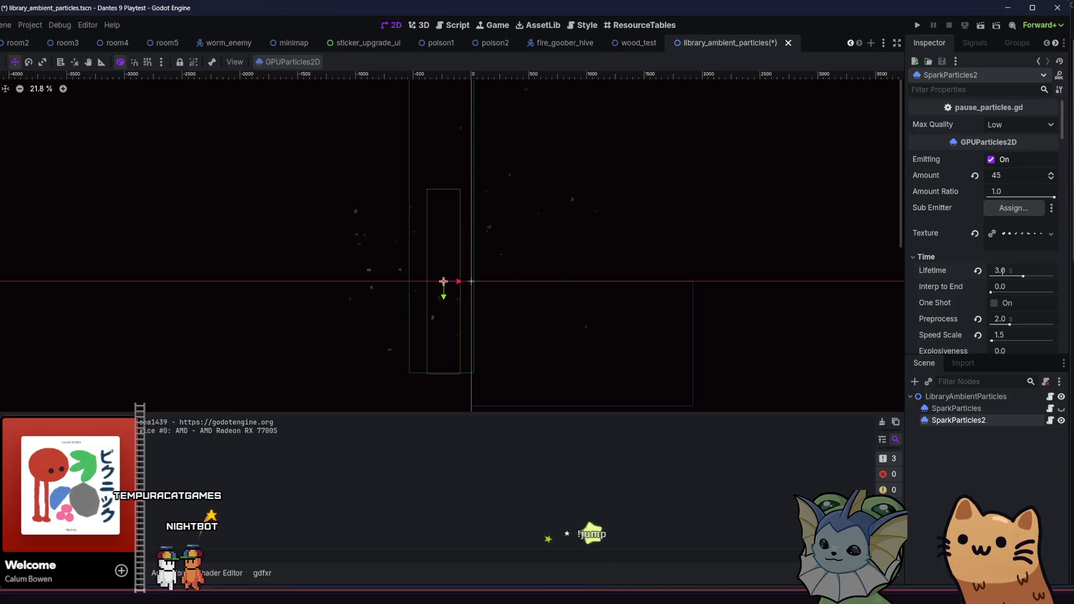
text(4)
key(ctrl+s)
scroll(984, 252, down, 10)
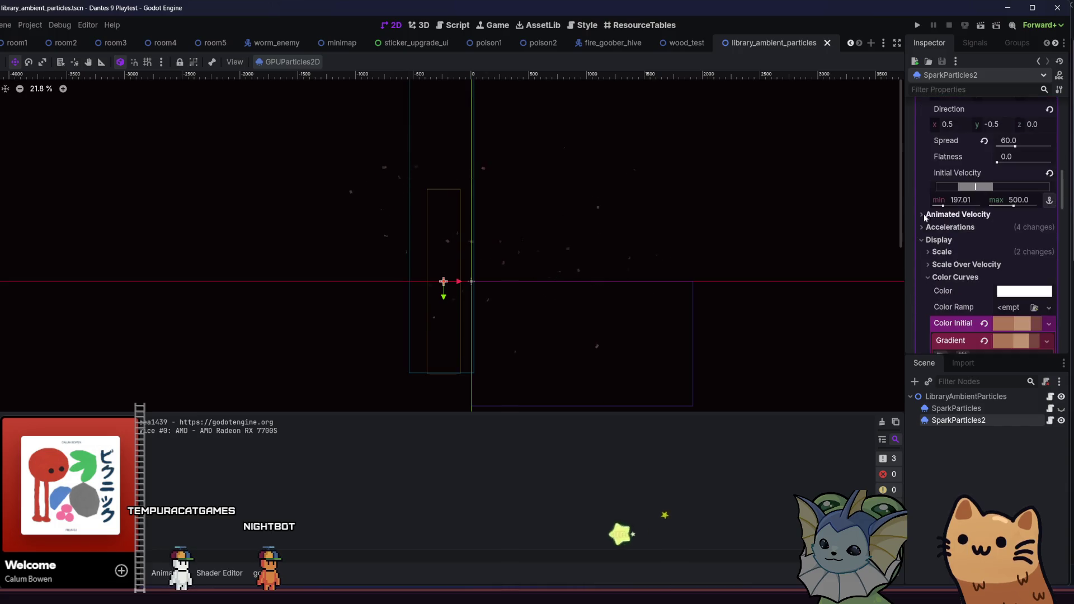
Browse SparkParticles2's Color Curves, Scale, Scale Over Velocity and Animation sections in the Inspector
scroll(924, 217, down, 3)
click(953, 156)
click(953, 156)
click(953, 155)
click(956, 127)
click(956, 127)
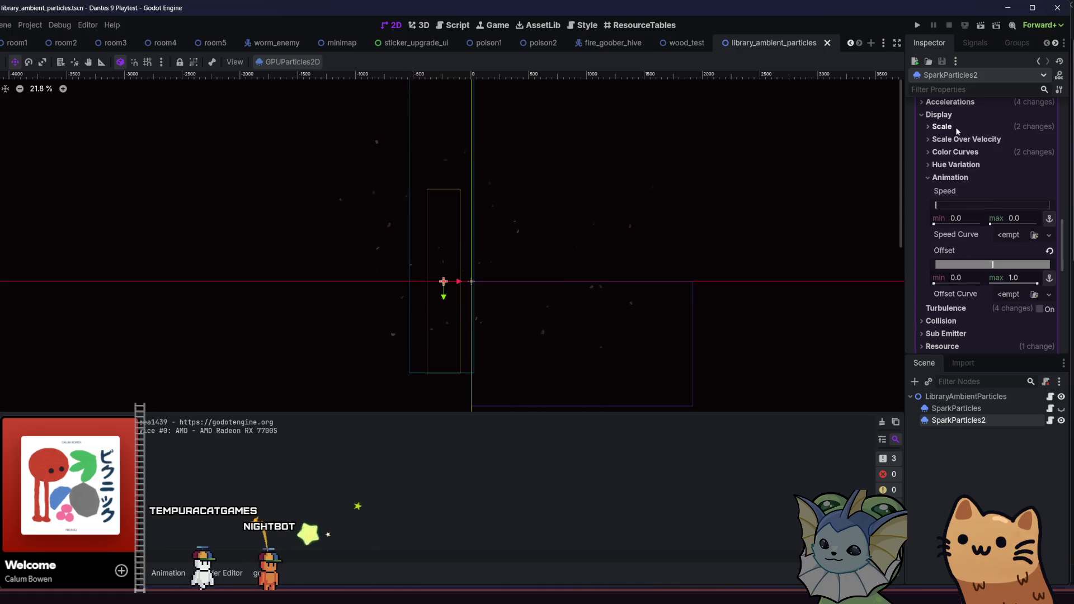
click(954, 140)
click(954, 139)
click(954, 151)
click(954, 151)
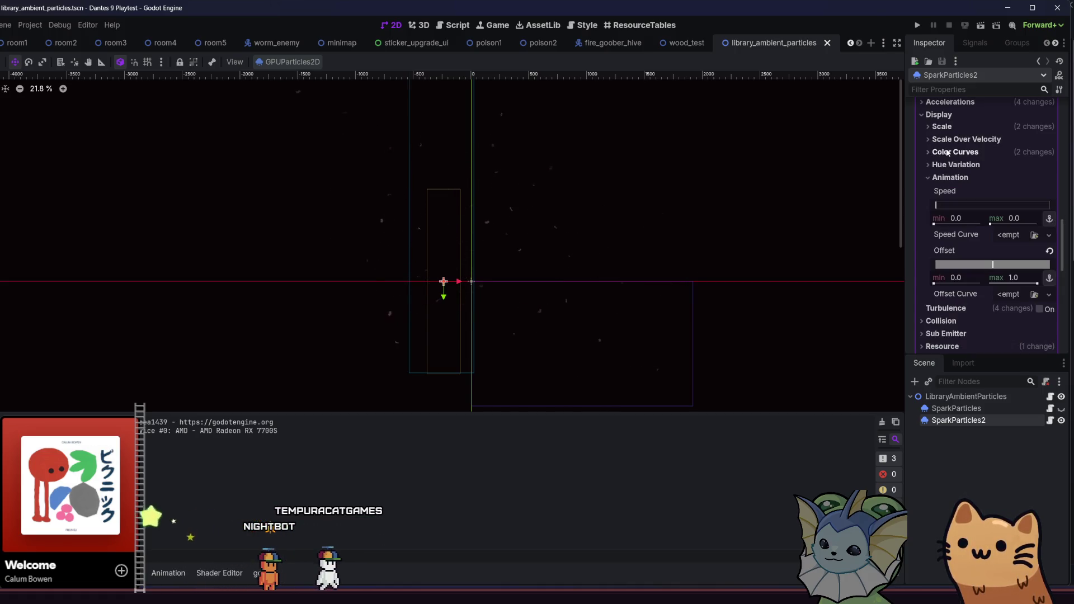
click(944, 153)
click(943, 152)
click(946, 177)
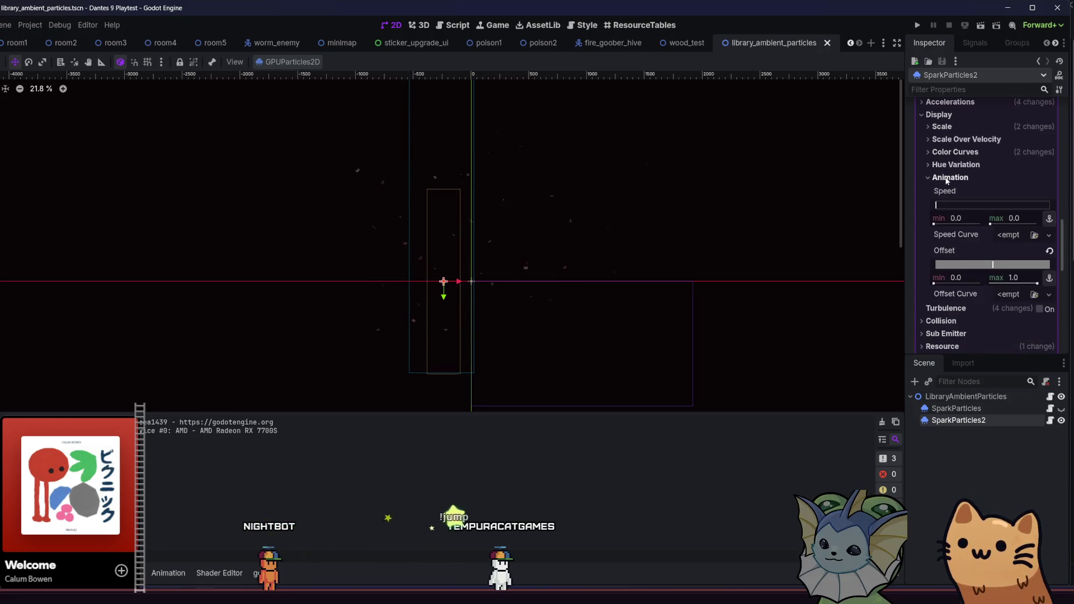
Glance at Hue Variation, then switch to wood_test and launch it with Run Current Scene
click(939, 165)
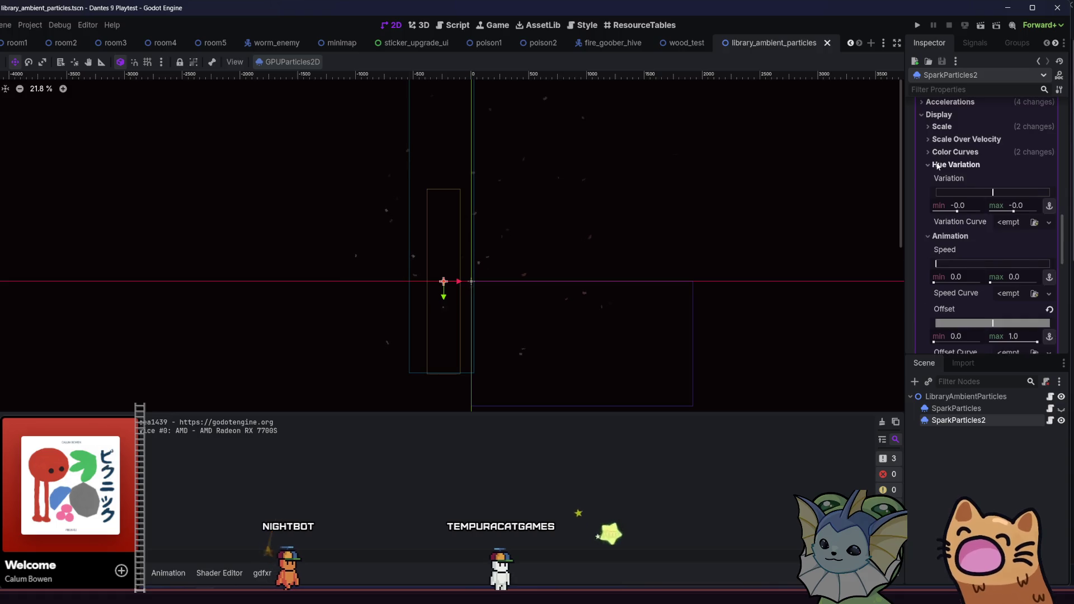
click(938, 165)
scroll(935, 179, down, 2)
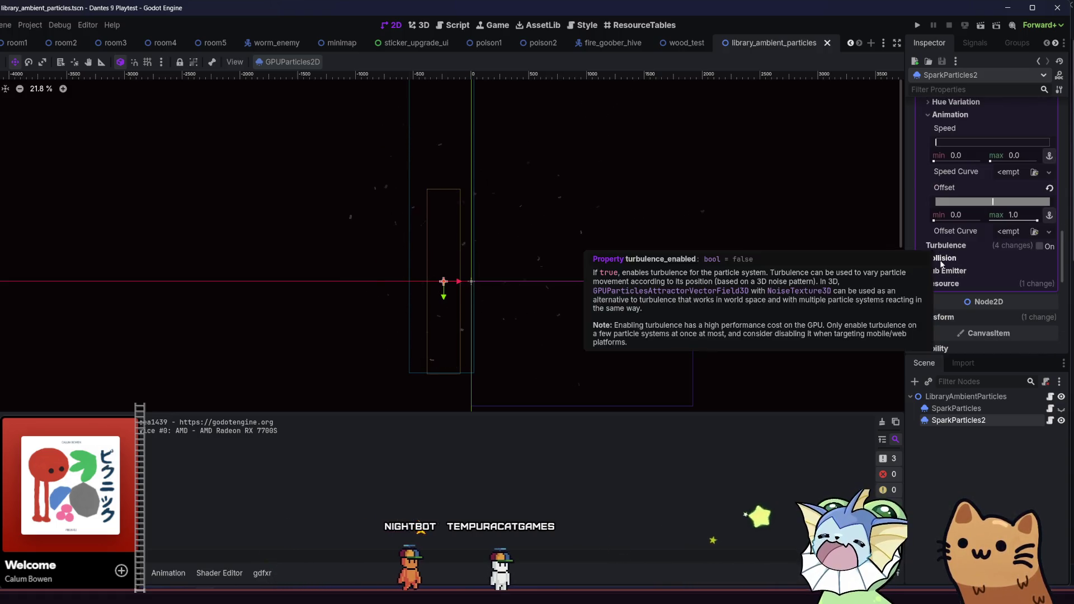
click(684, 43)
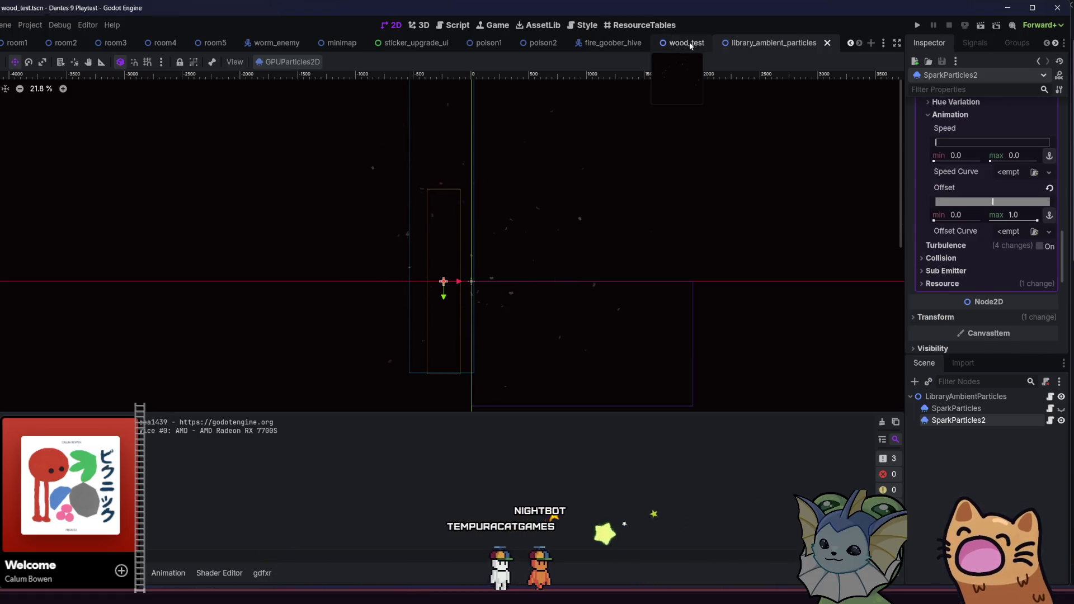
click(979, 31)
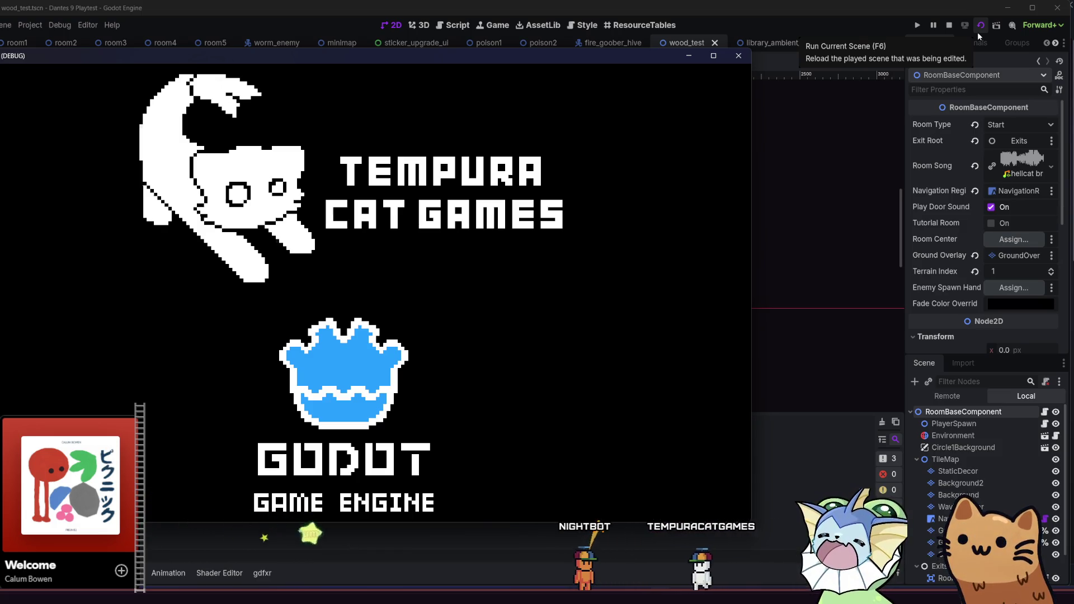
Reload the running scene, walk the cat left and right and jump, then close the debug window
click(978, 32)
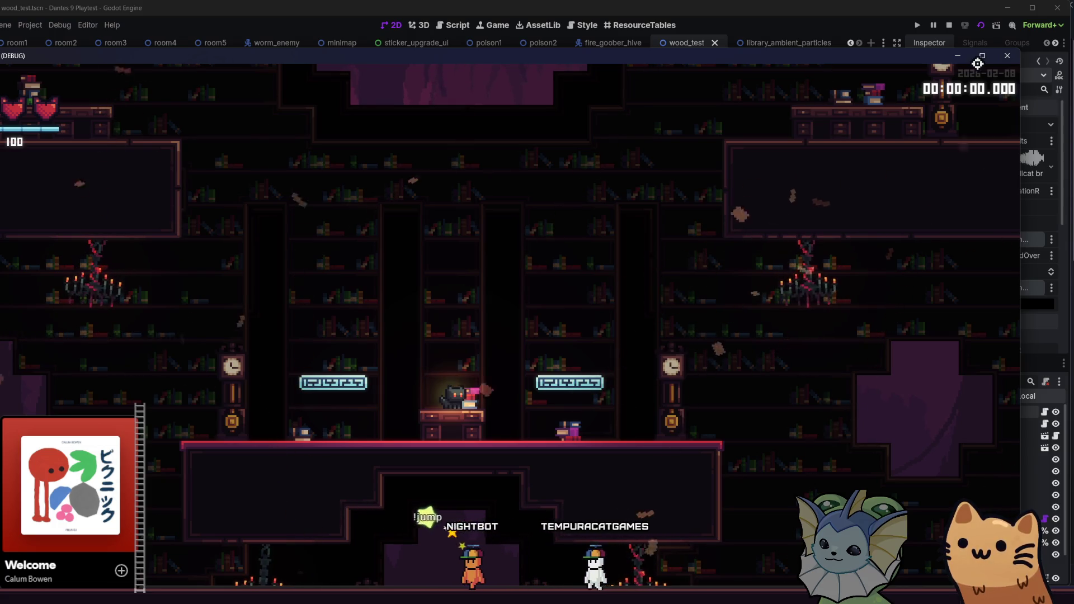
key(Left)
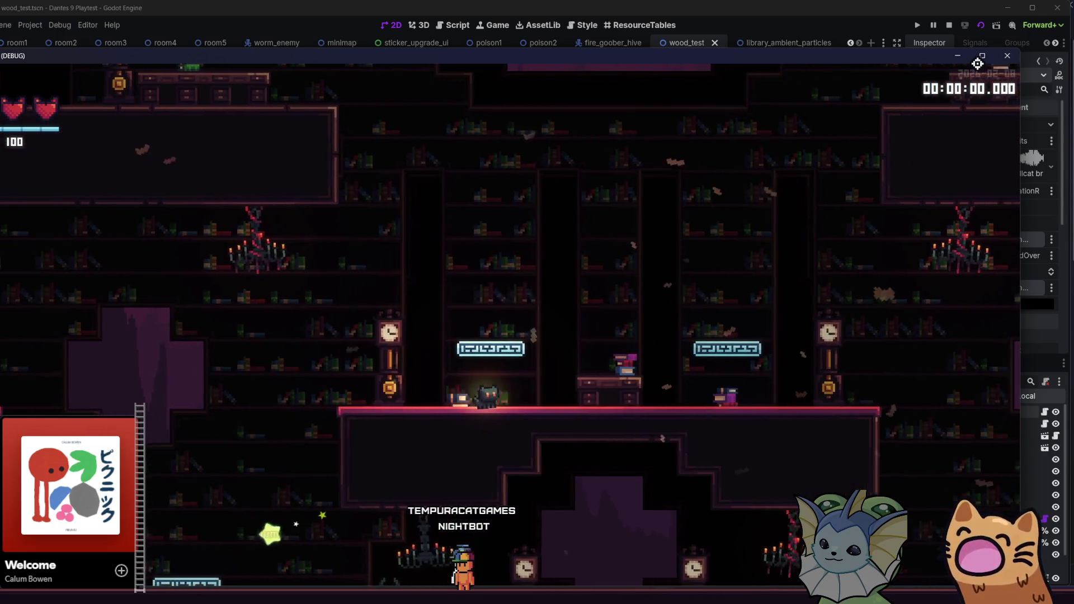
key(Right)
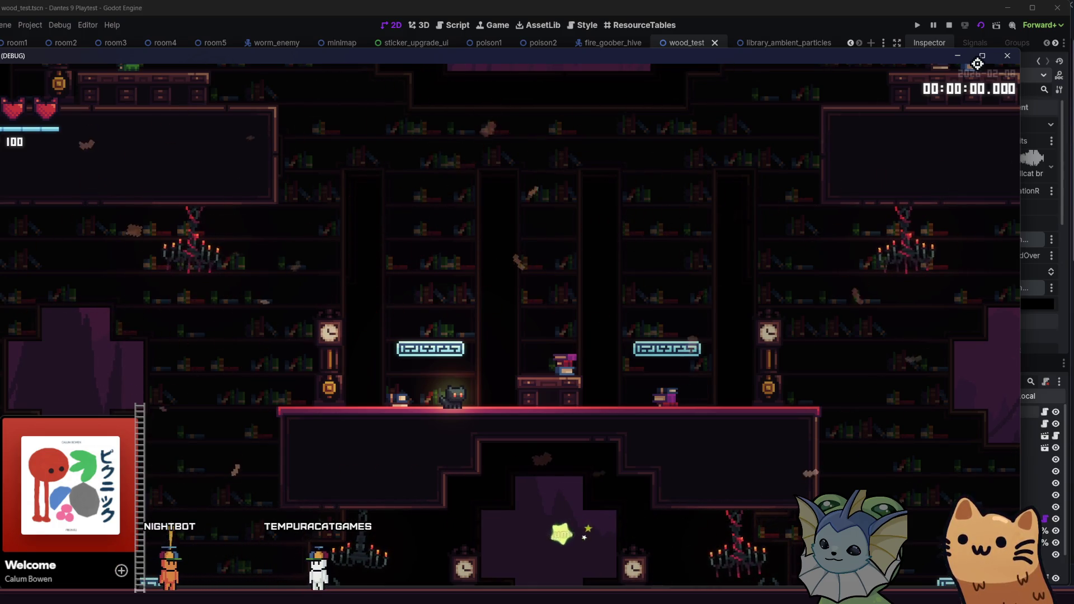
key(Right)
key(space)
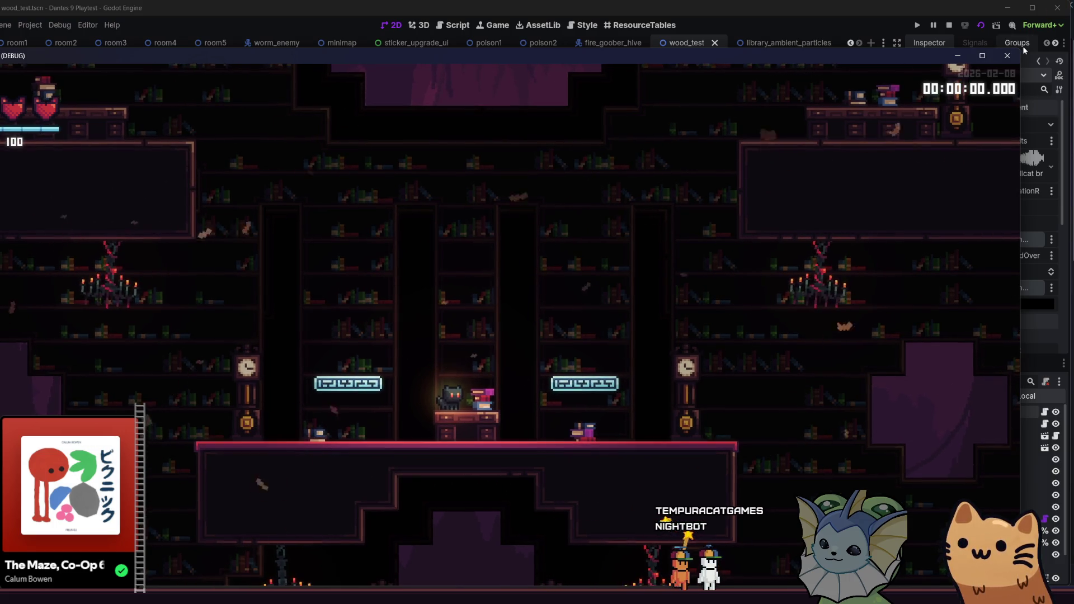
click(1007, 56)
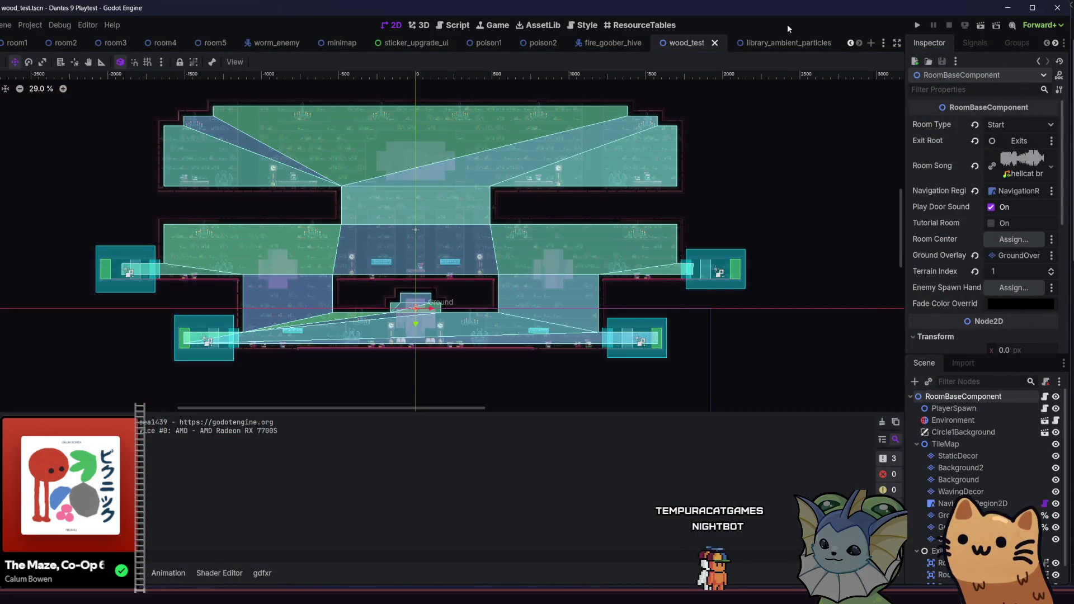
In library_ambient_particles, expand Color Curves and drag a gradient colour stop slightly left
click(787, 42)
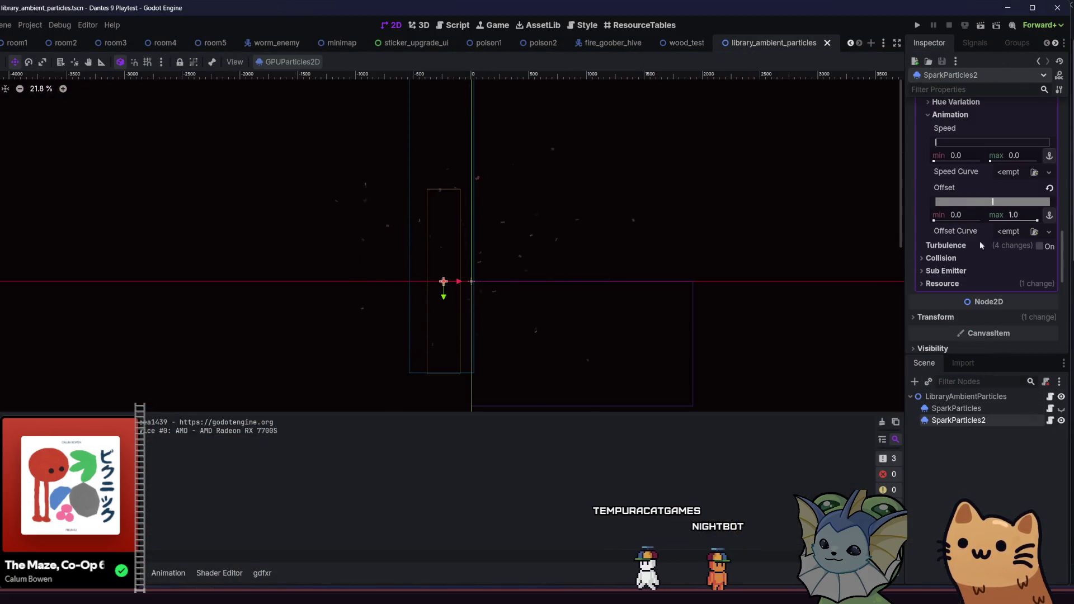
scroll(955, 255, up, 10)
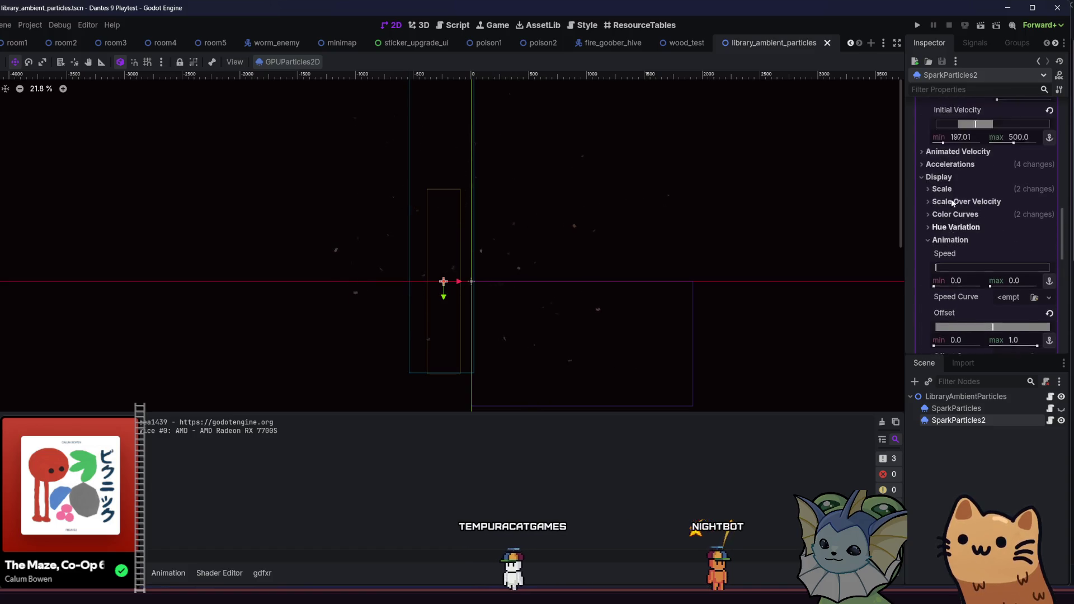
scroll(953, 205, up, 4)
scroll(951, 213, down, 10)
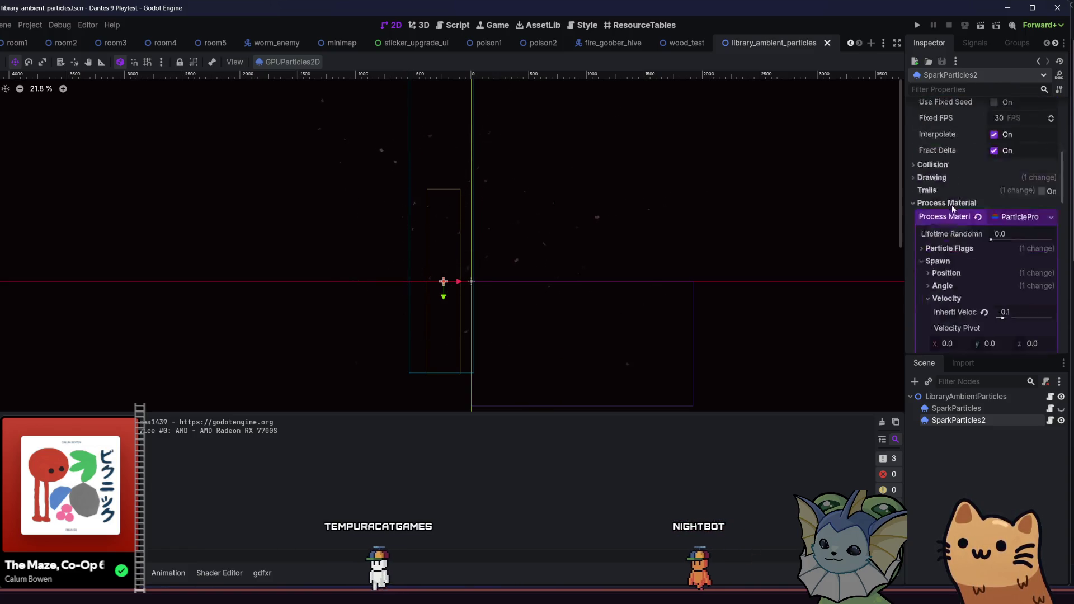
scroll(956, 263, down, 3)
click(957, 165)
click(956, 165)
click(953, 152)
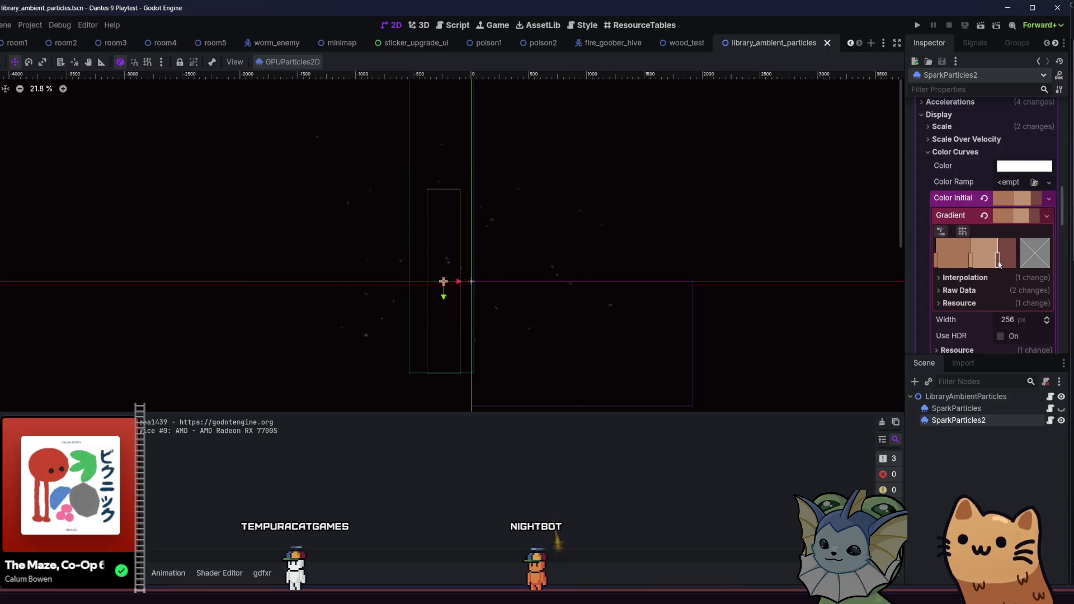
drag(964, 261, 933, 261)
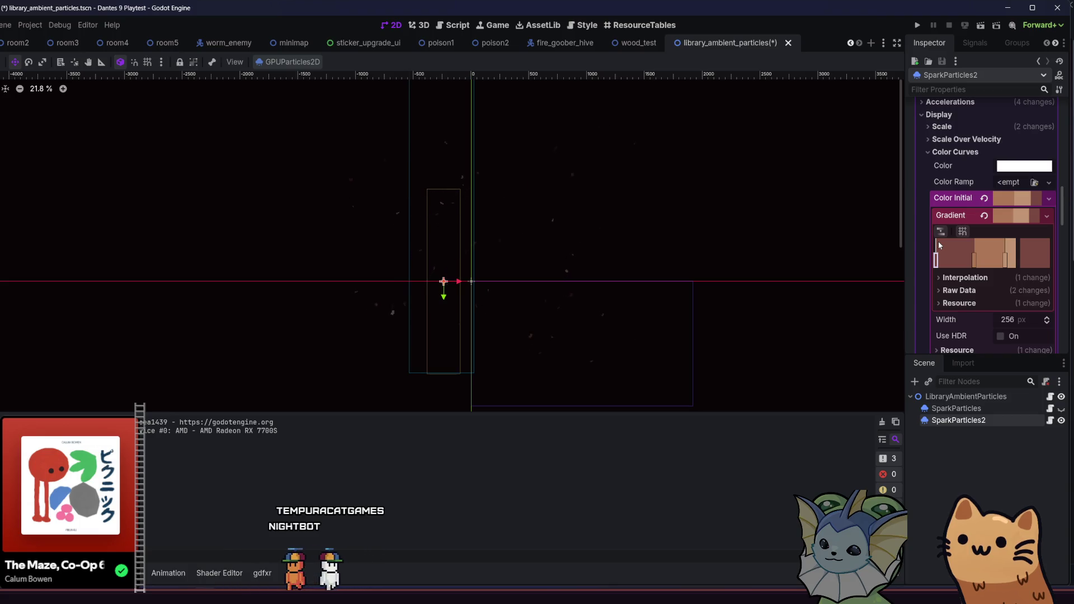
Set a SparkParticles2 gradient stop's colour to 7a4841 and save the scene
double_click(1006, 261)
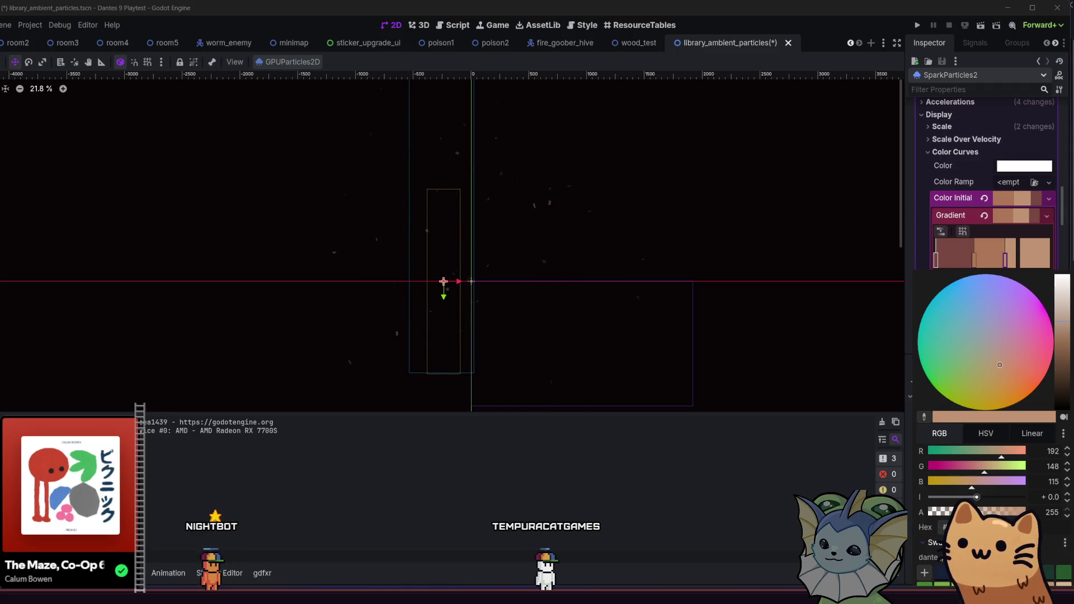
click(978, 263)
double_click(974, 261)
click(1011, 487)
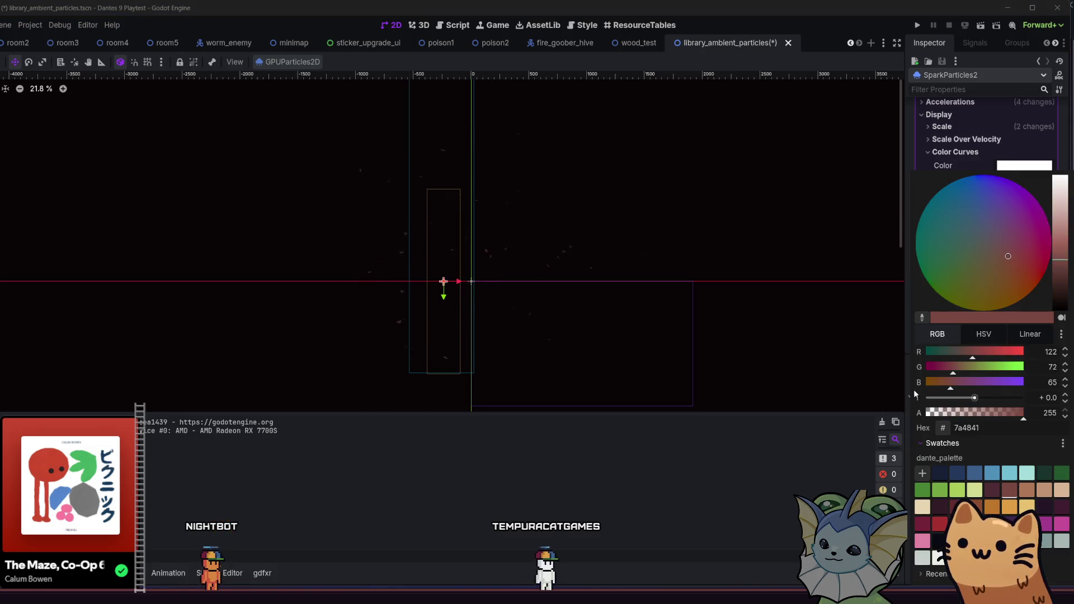
key(Escape)
double_click(973, 260)
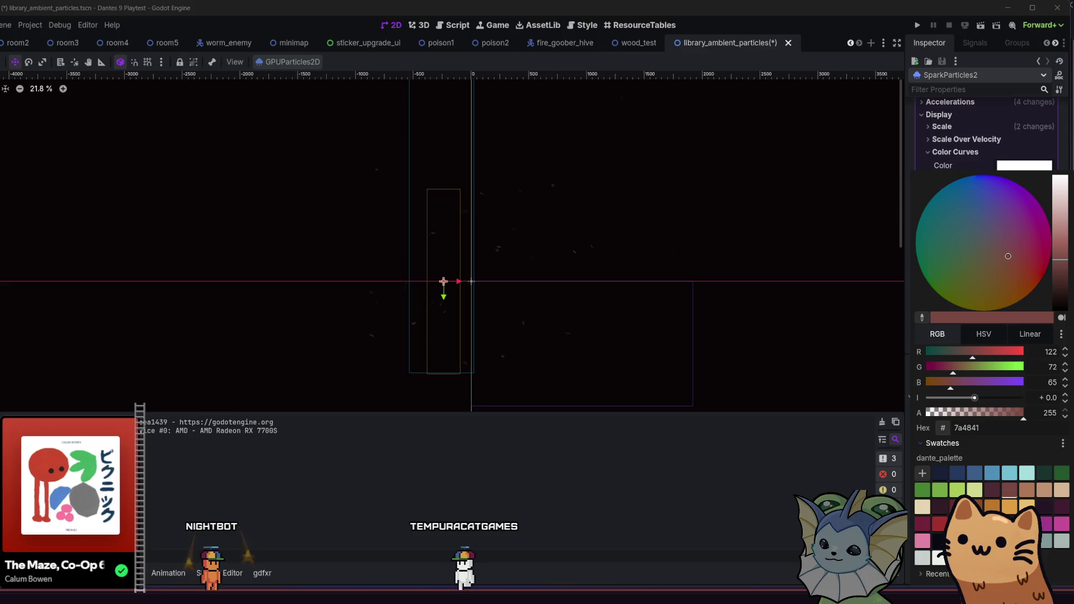
click(825, 446)
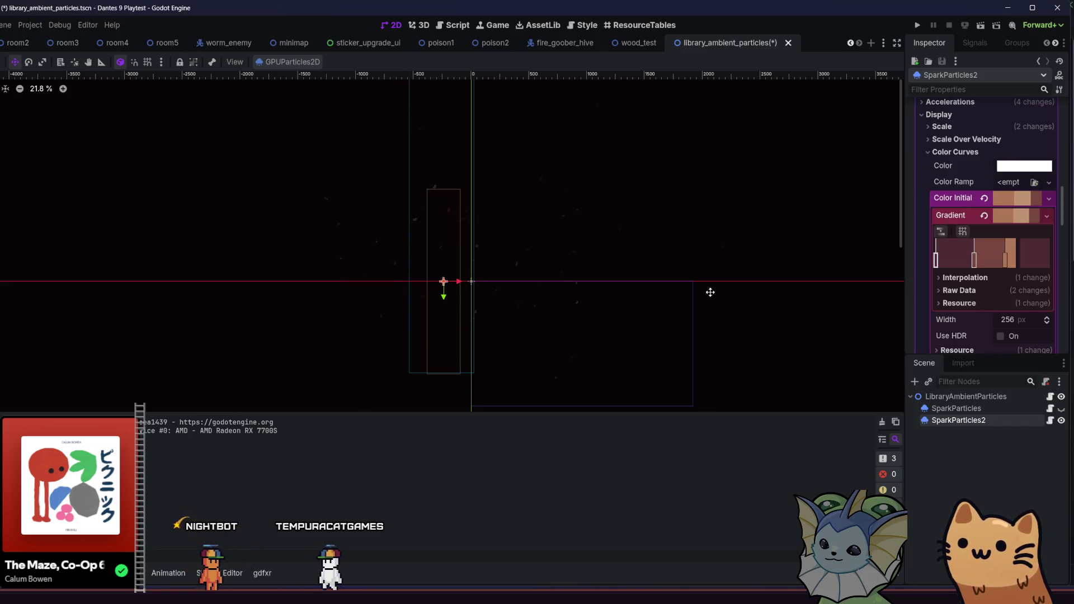
key(ctrl+s)
Raise an early Alpha Curve point to about (0.74, 0.61), save, and switch to wood_test
scroll(956, 312, down, 3)
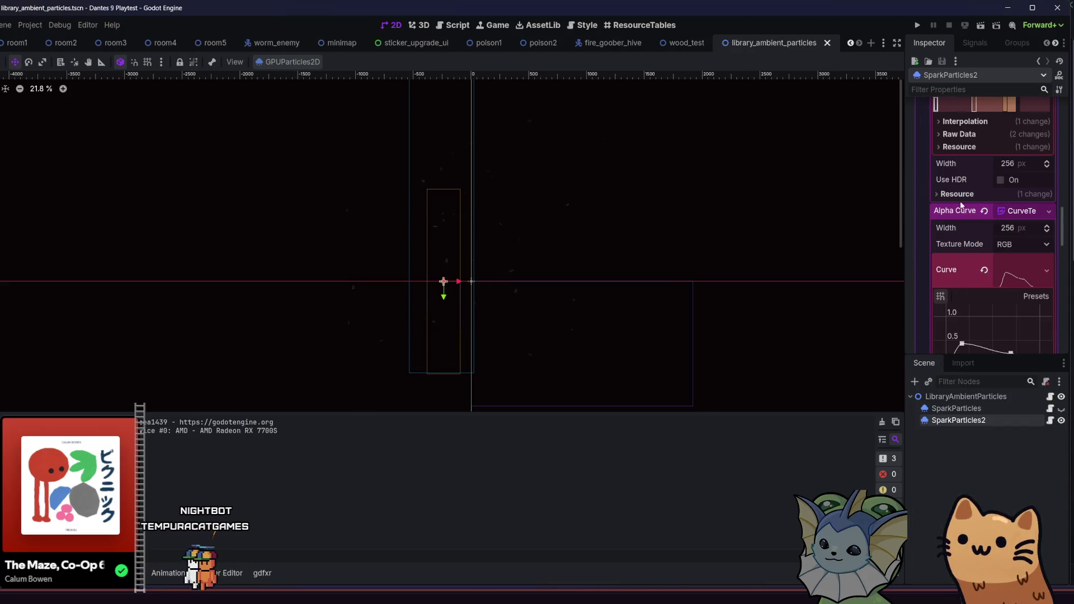
scroll(971, 224, down, 3)
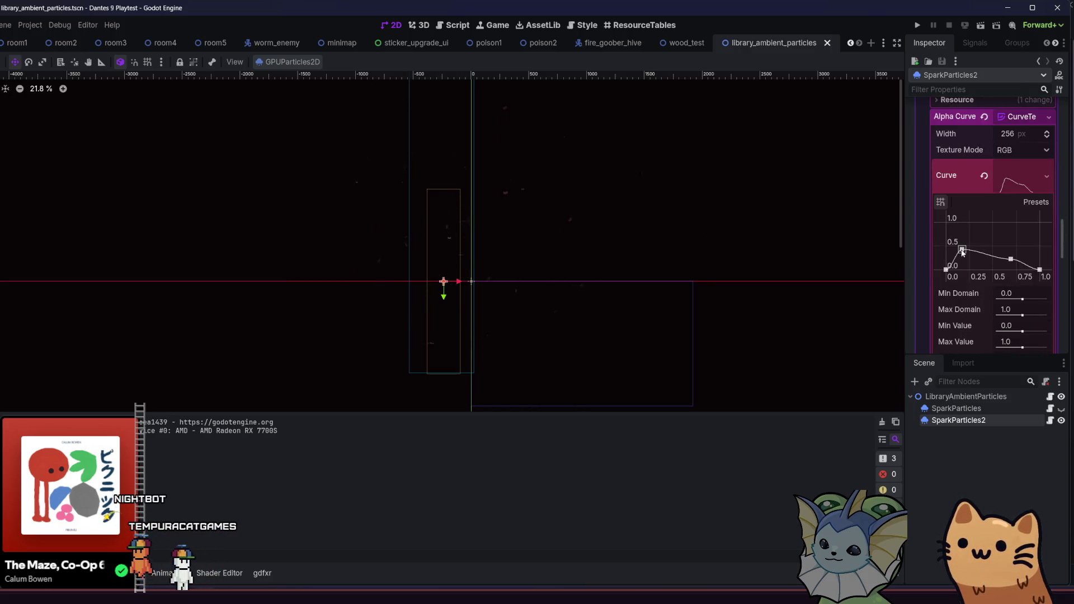
drag(959, 235, 959, 230)
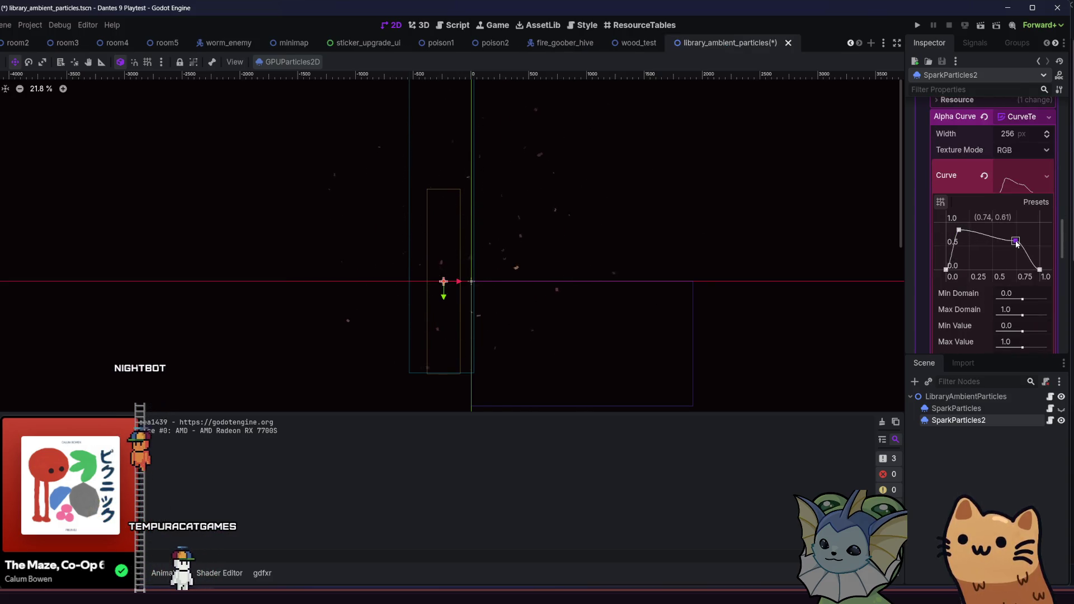
key(ctrl+s)
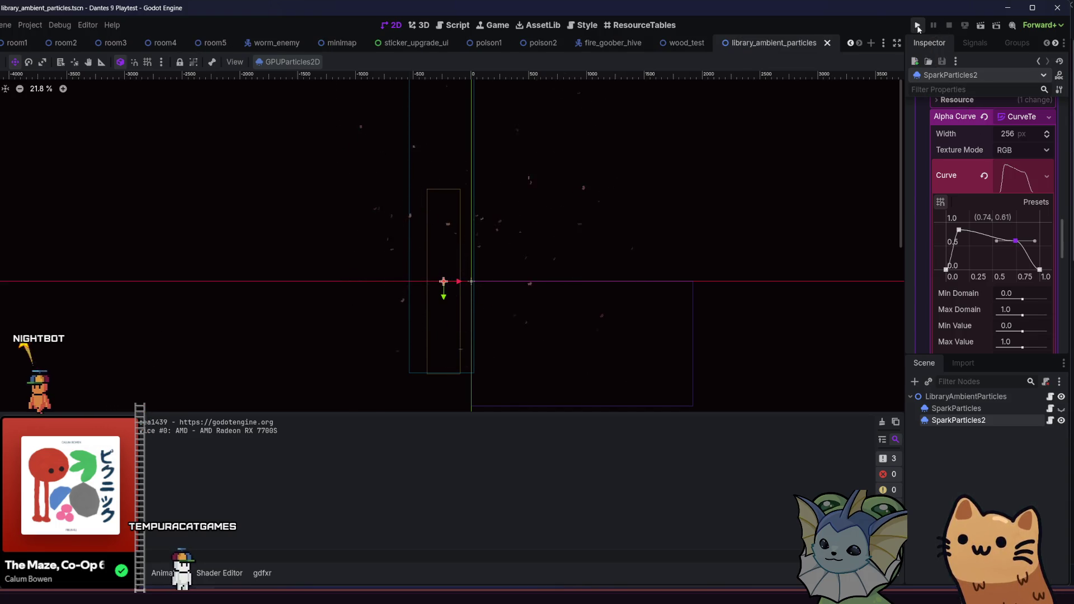
click(691, 42)
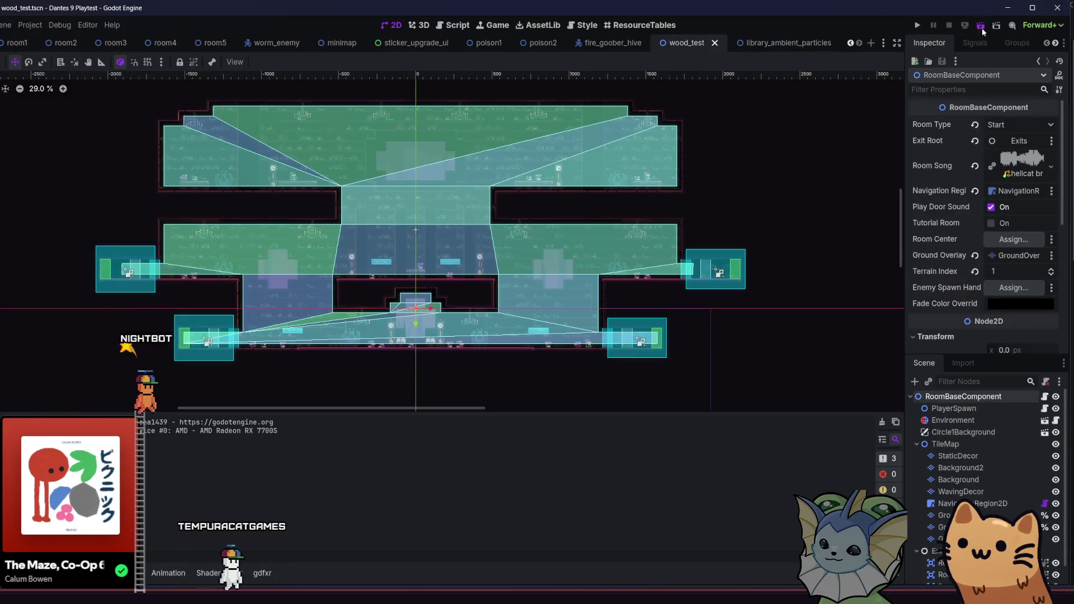
Launch the wood_test scene in debug and play through the library room
click(982, 26)
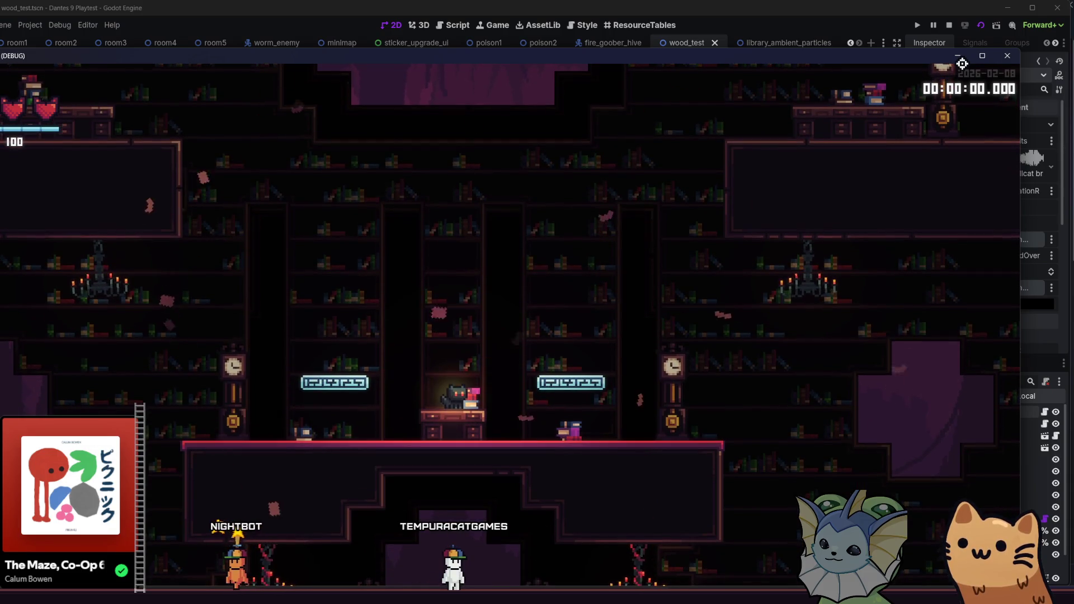
key(Left)
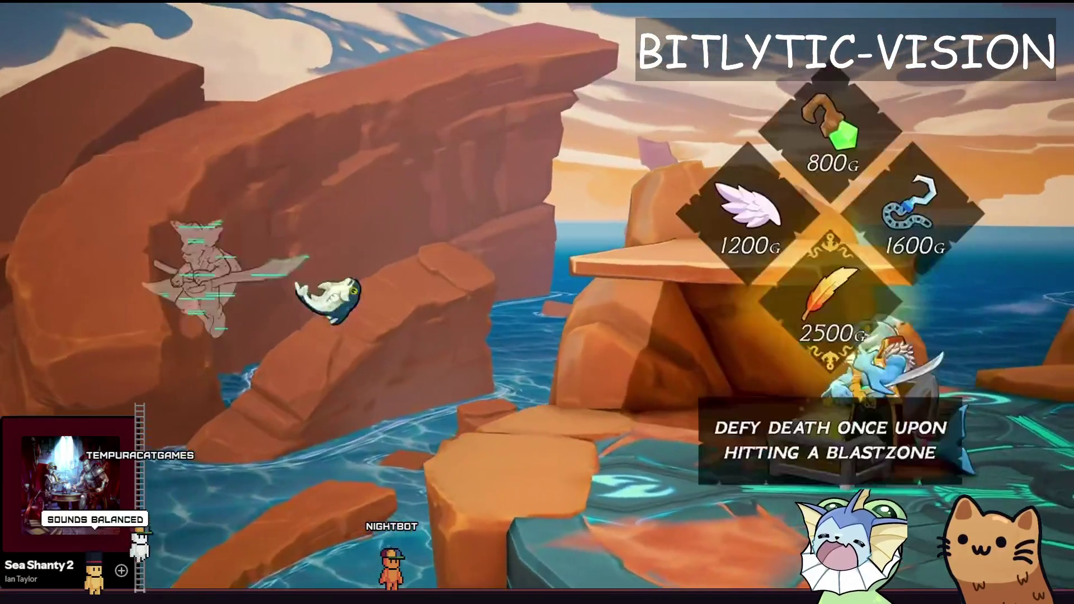
Watch the Rivals of Aether II trailer to its 2026 release schedule, pausing and rewinding 5 seconds, then exit fullscreen
key(space)
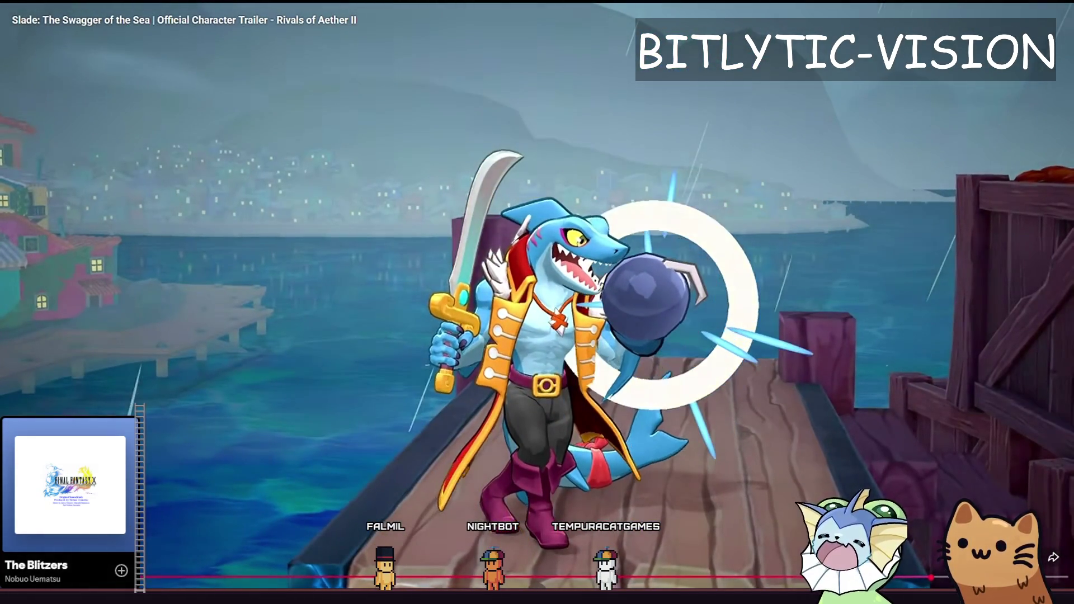
key(Left)
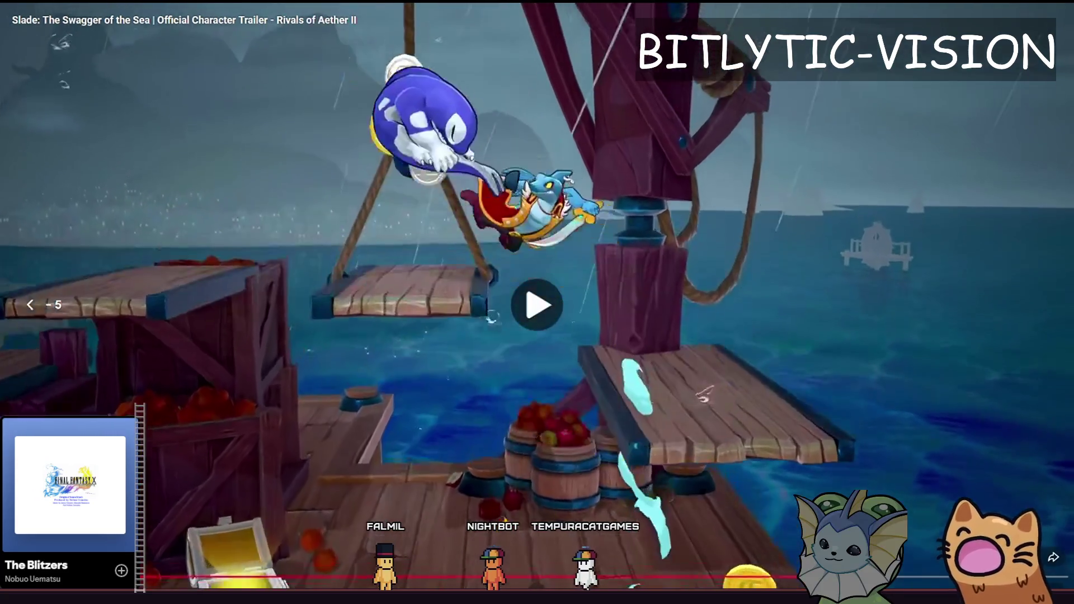
key(k)
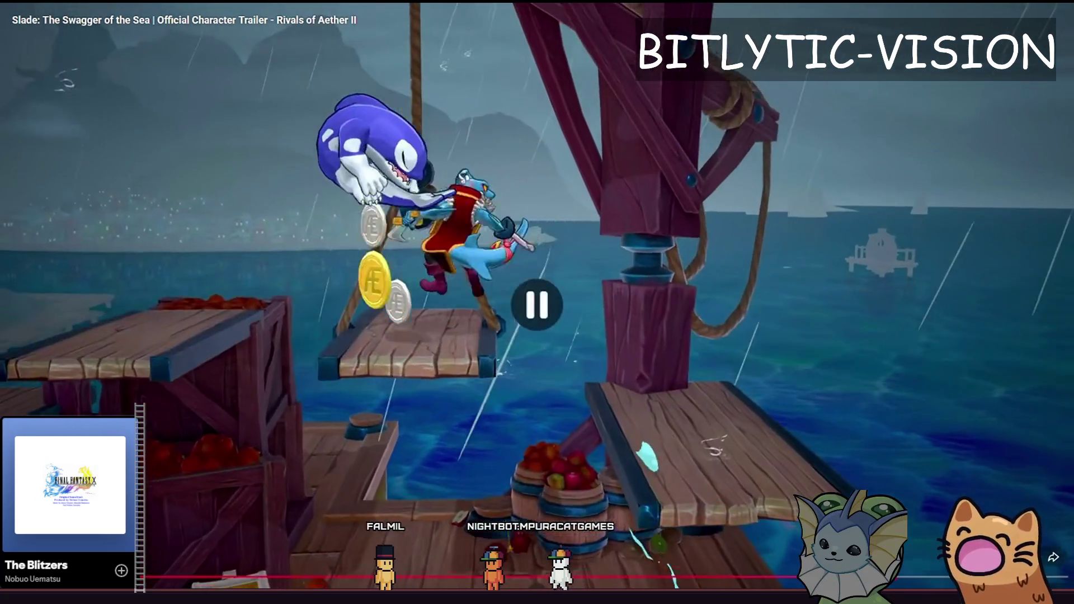
key(k)
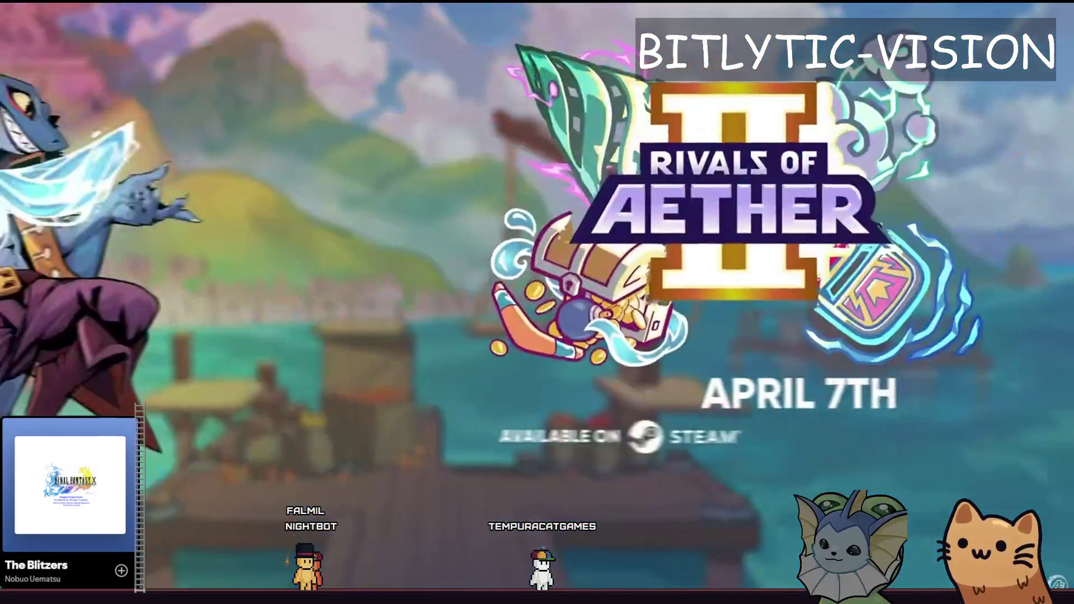
key(space)
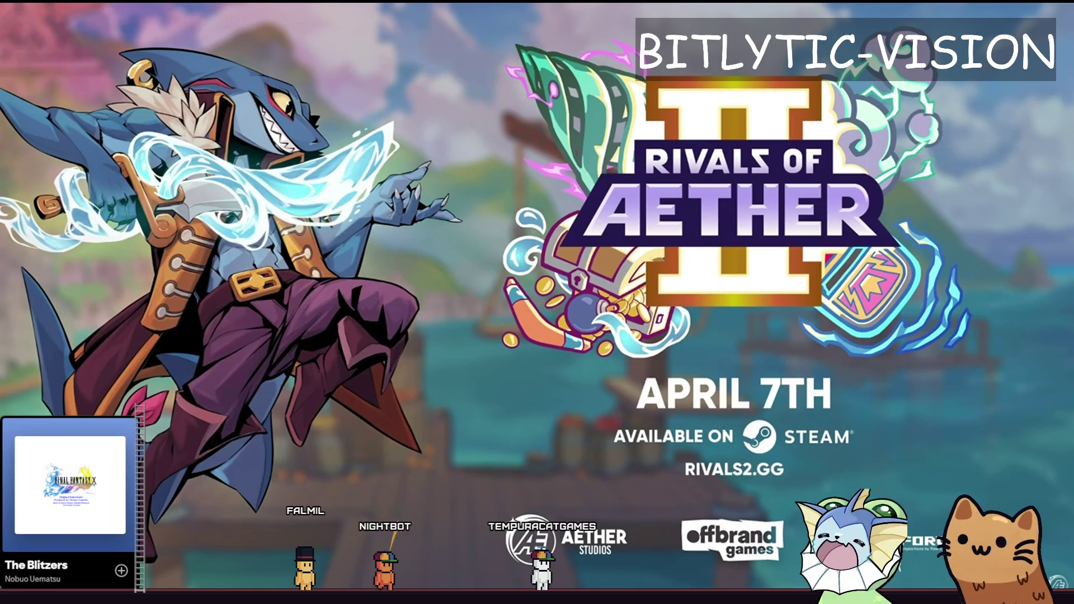
key(space)
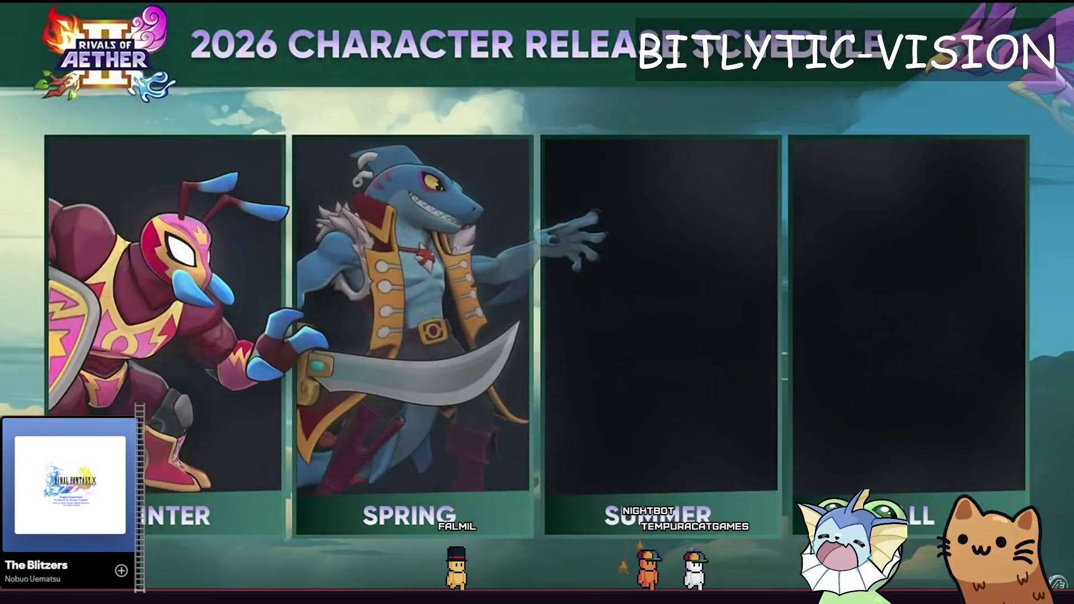
key(space)
key(Escape)
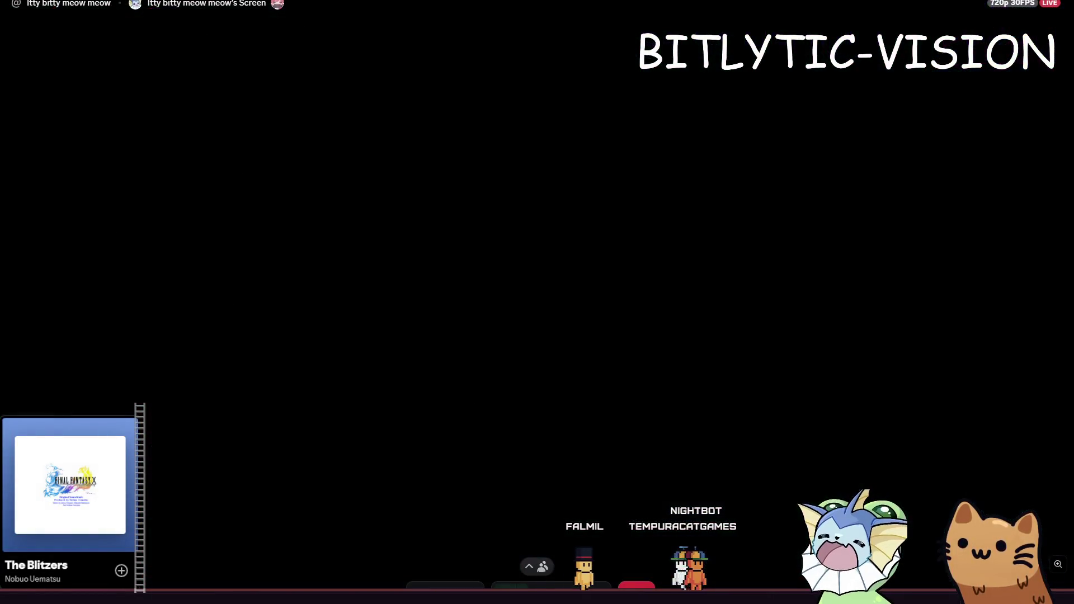
Back in the debug game, run the cat left through the library, attacking and dropping into the lower rooms
scroll(233, 320, down, 6)
key(alt+Tab)
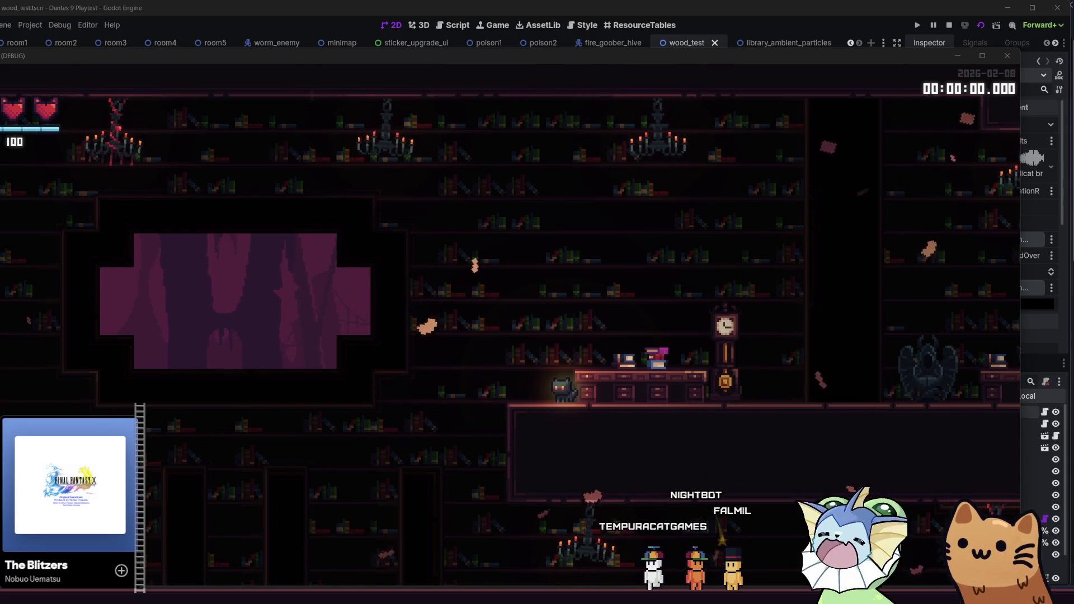
key(a)
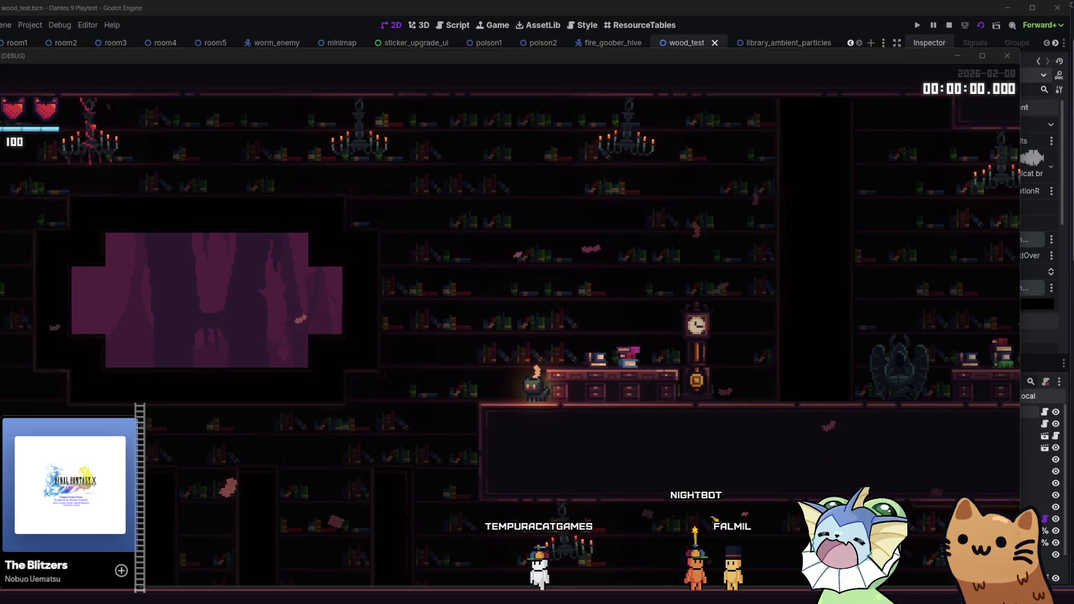
click(393, 349)
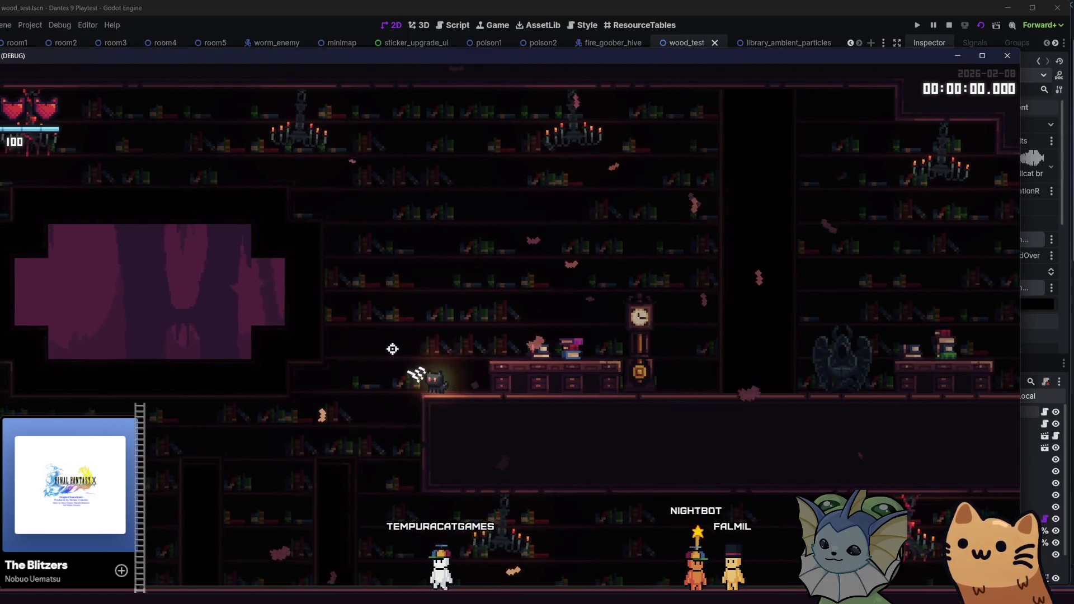
key(a)
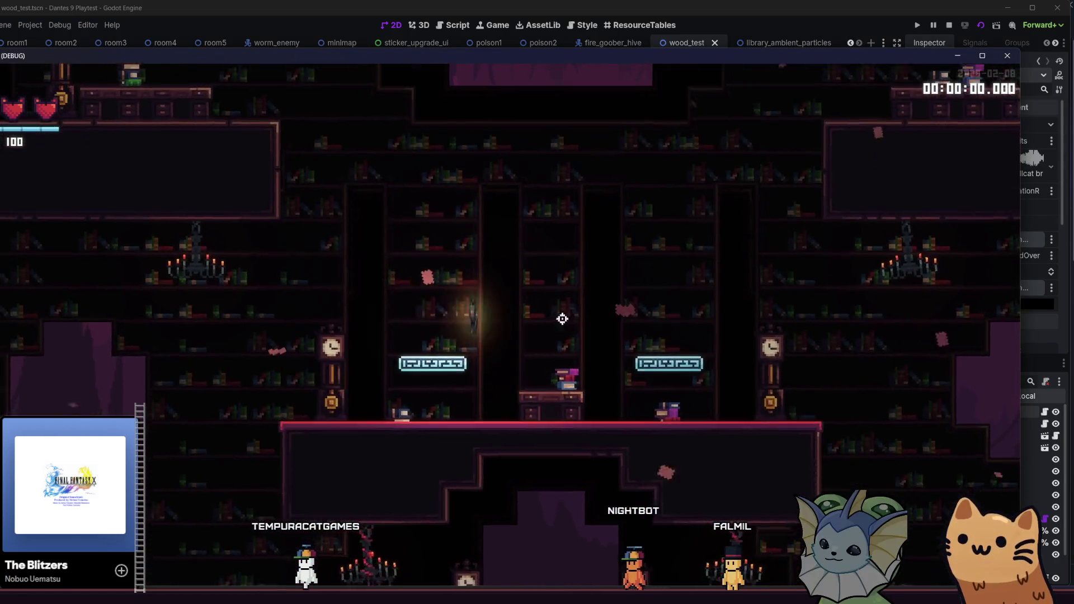
key(a)
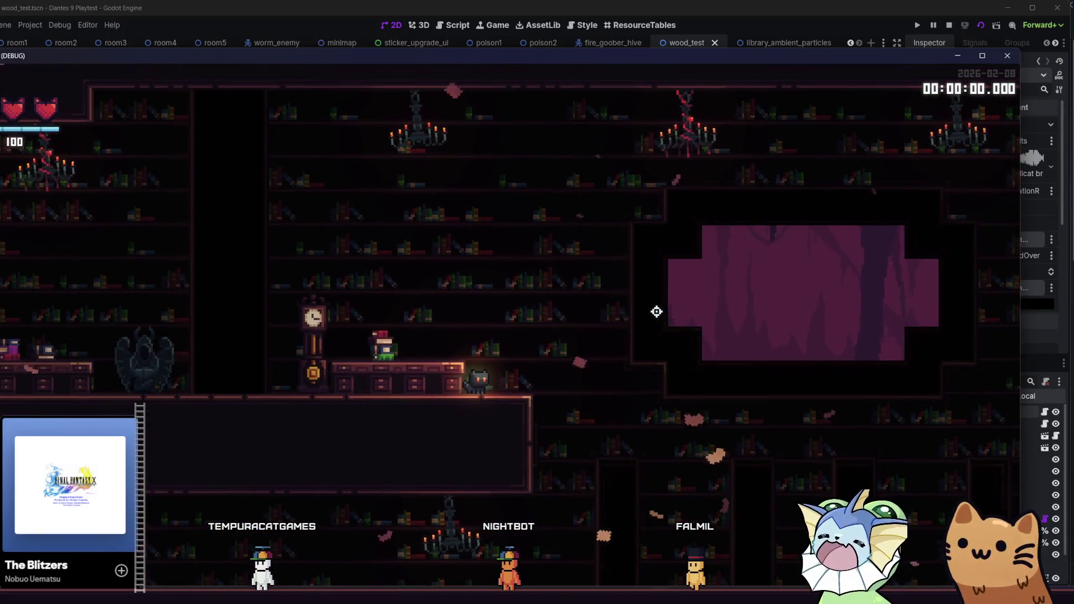
key(a)
key(d)
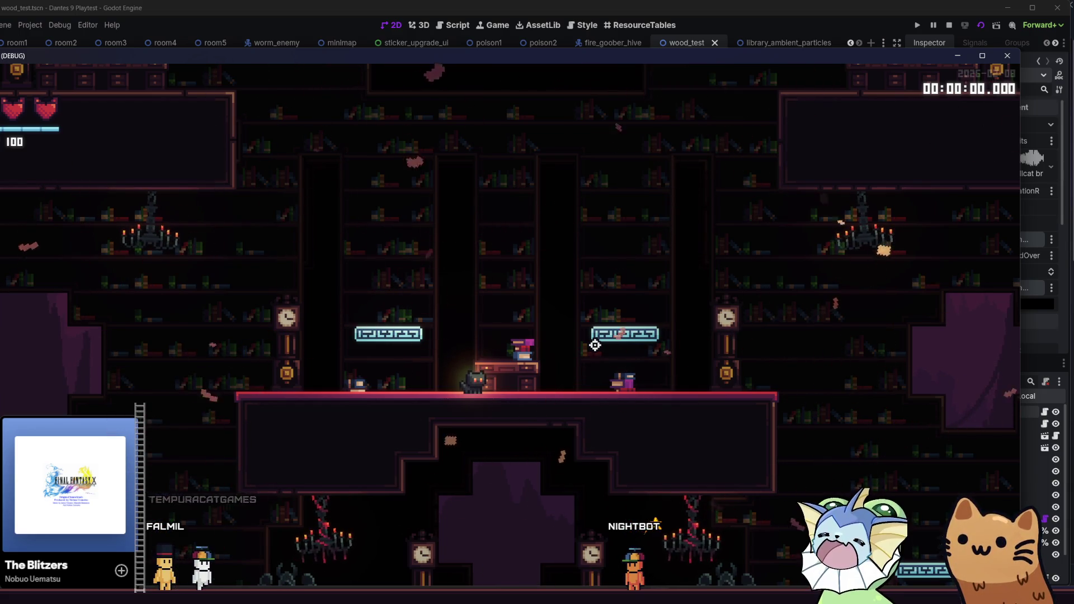
Move the cat left to another part of the level, then close the running game window
key(Left)
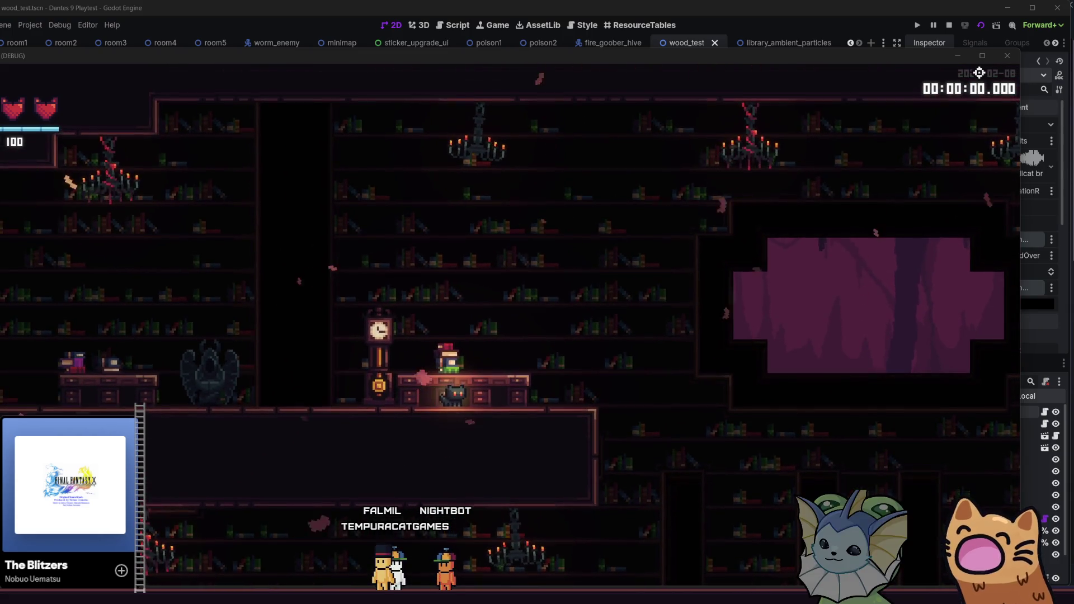
click(1007, 56)
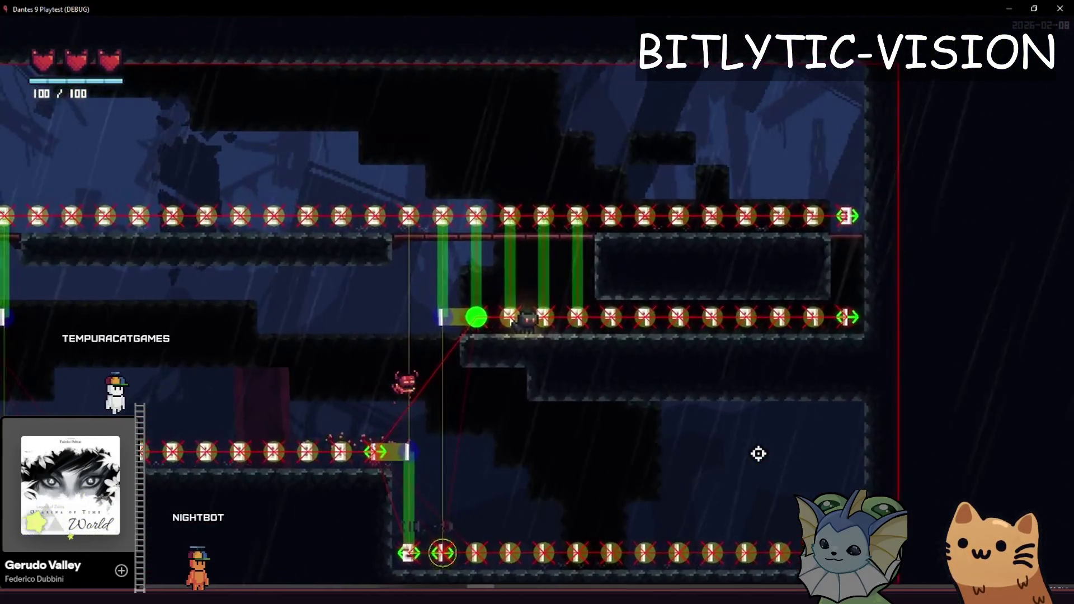
Run the player right across the top platforms into the next room and drop to the middle ledge
key(Left)
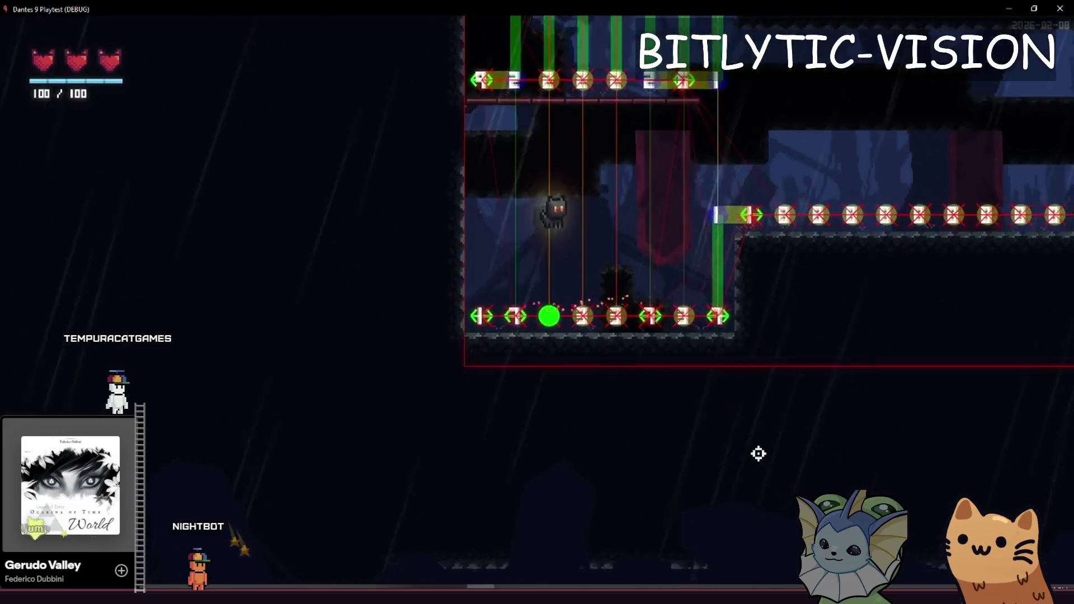
key(Right)
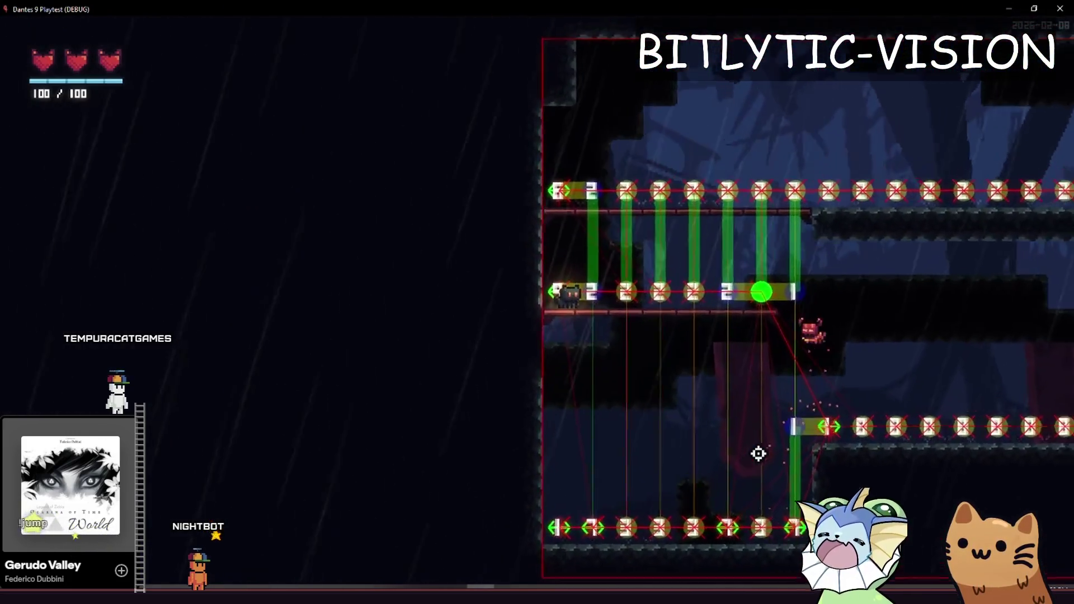
key(Right)
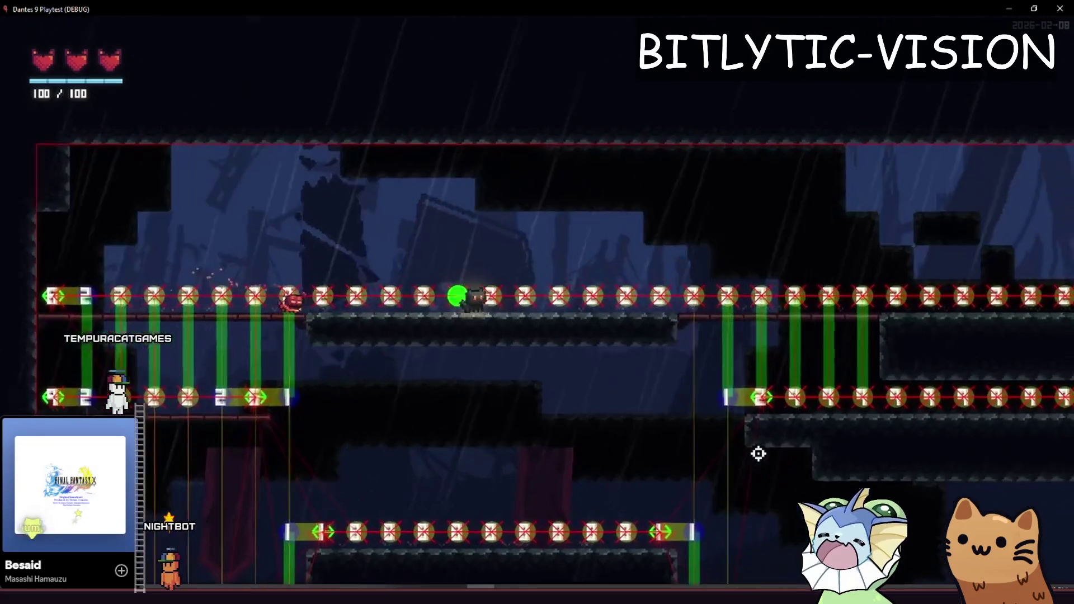
key(Right)
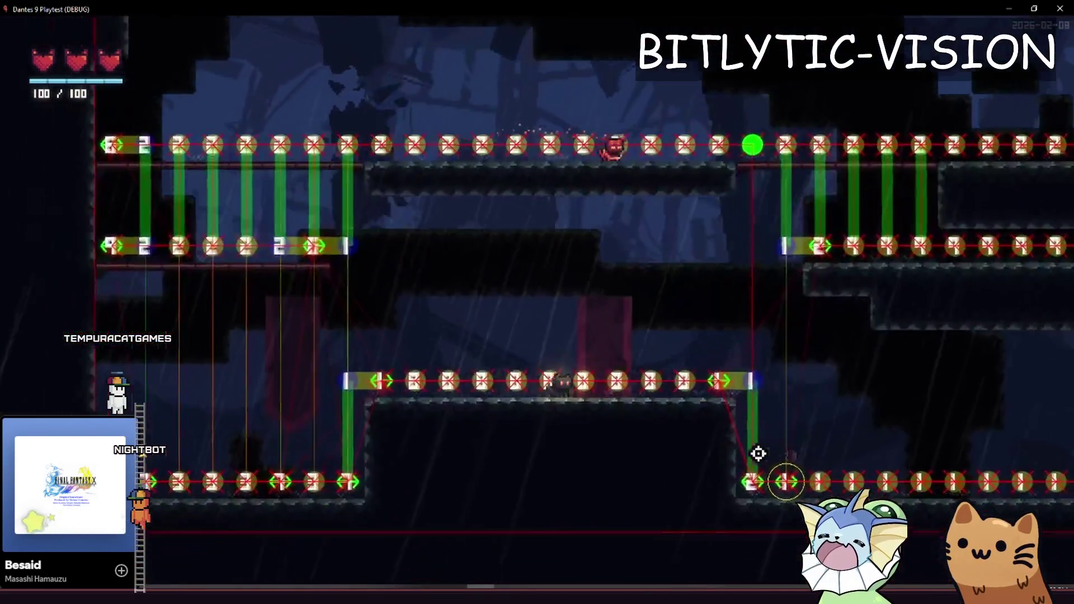
key(Left)
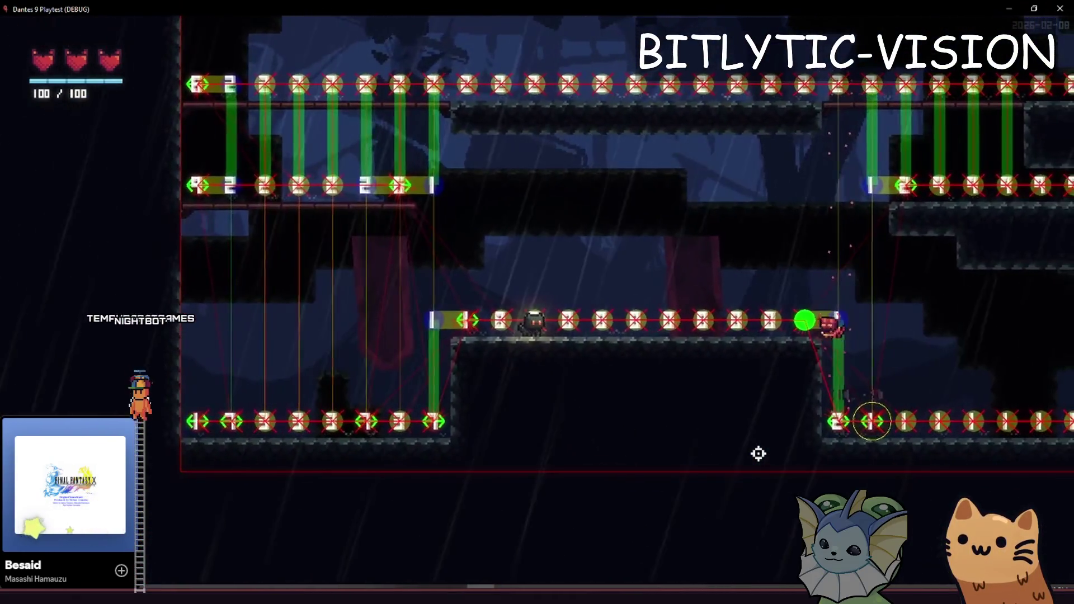
Jump up to the upper row, run right along it, and open the Deck pause menu
key(Left)
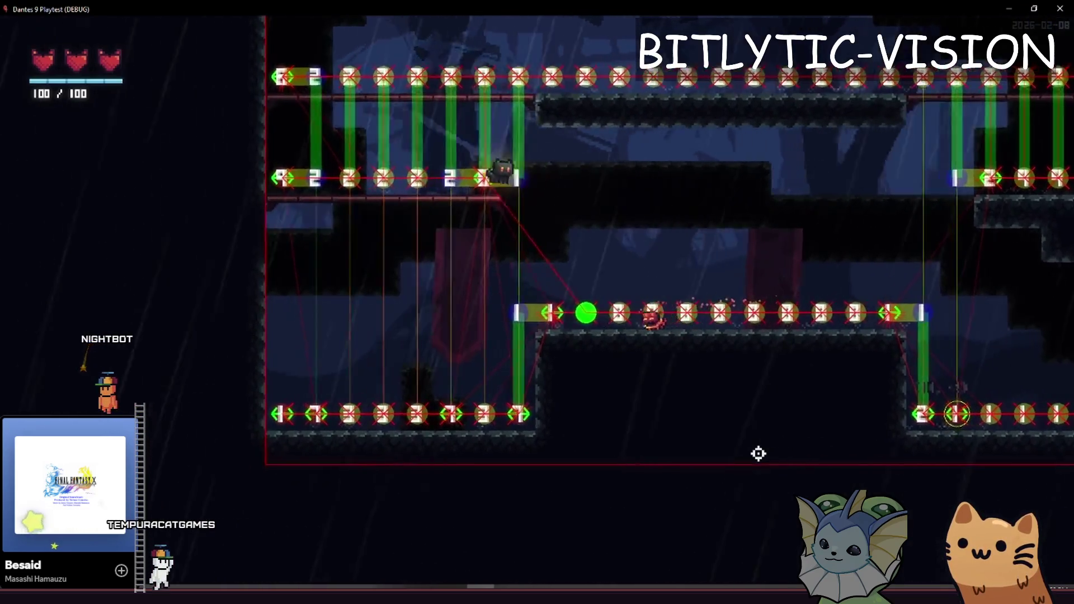
key(space)
key(Right)
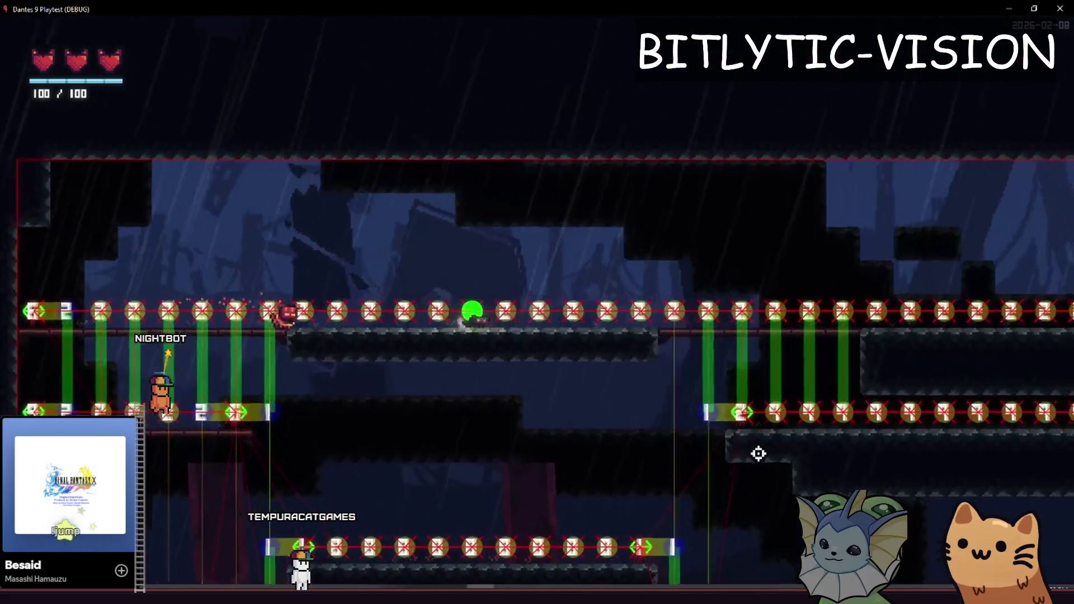
key(Right)
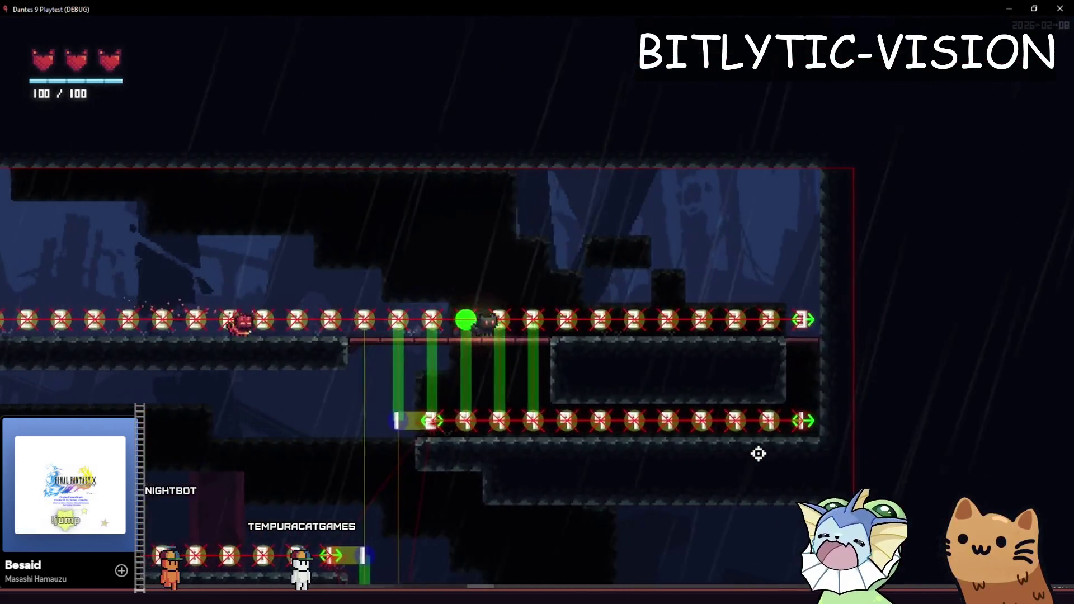
key(Right)
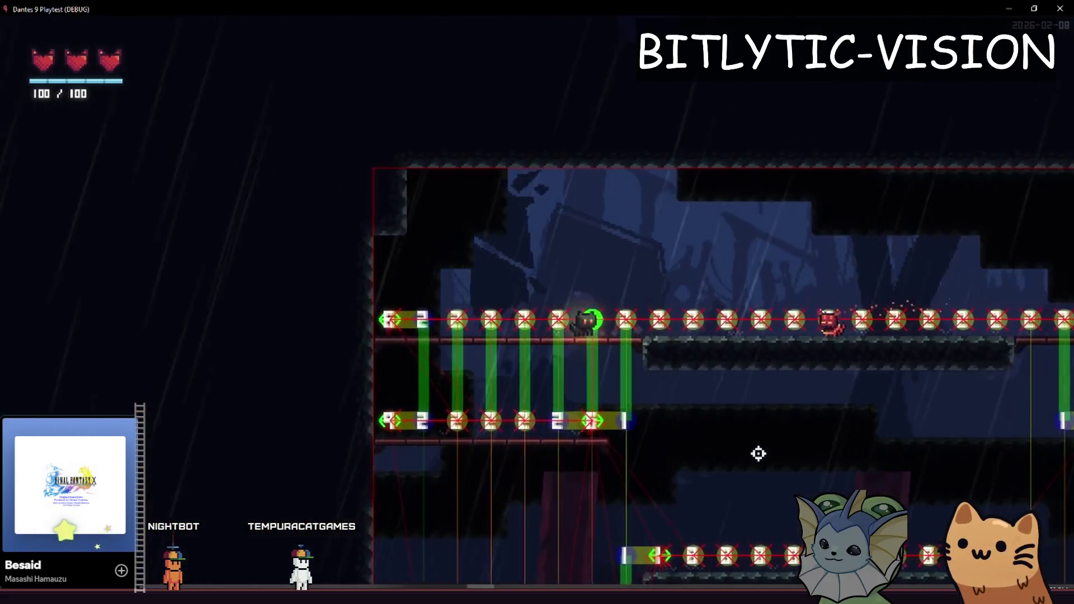
key(Left)
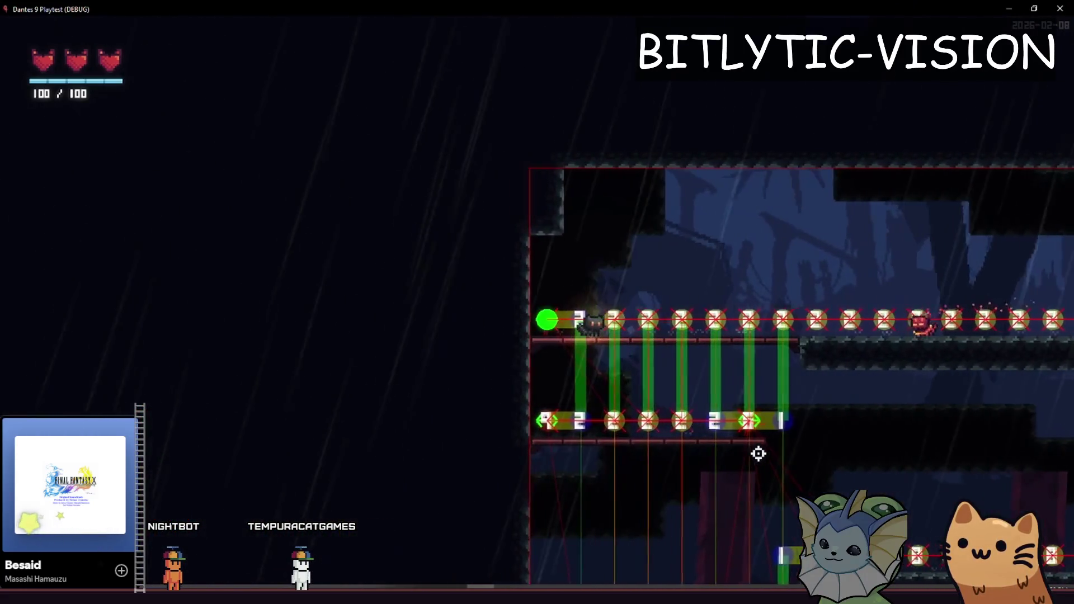
key(Escape)
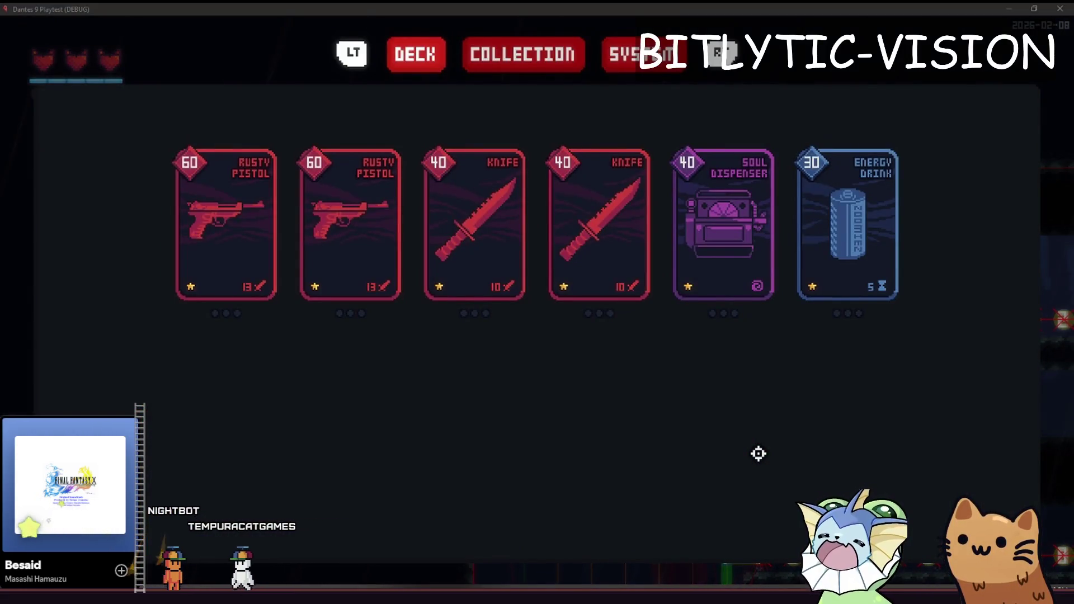
Append the task 'Generalize tile_navigation_agent connections' below the knockback item in the Bity Todo list
key(alt+Tab)
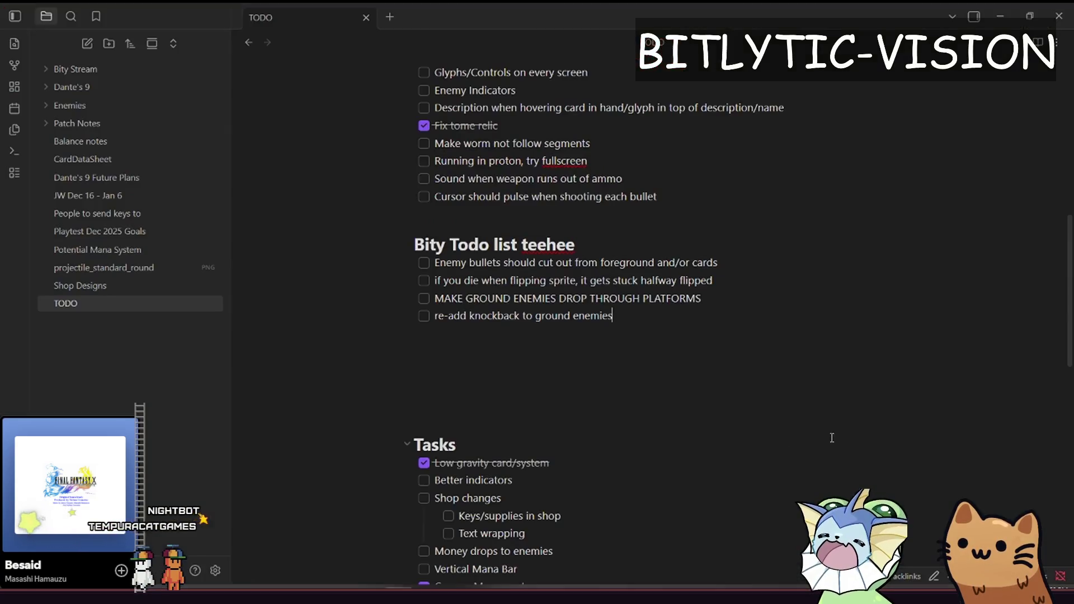
key(alt+Tab)
key(Escape)
key(Escape)
key(alt+Tab)
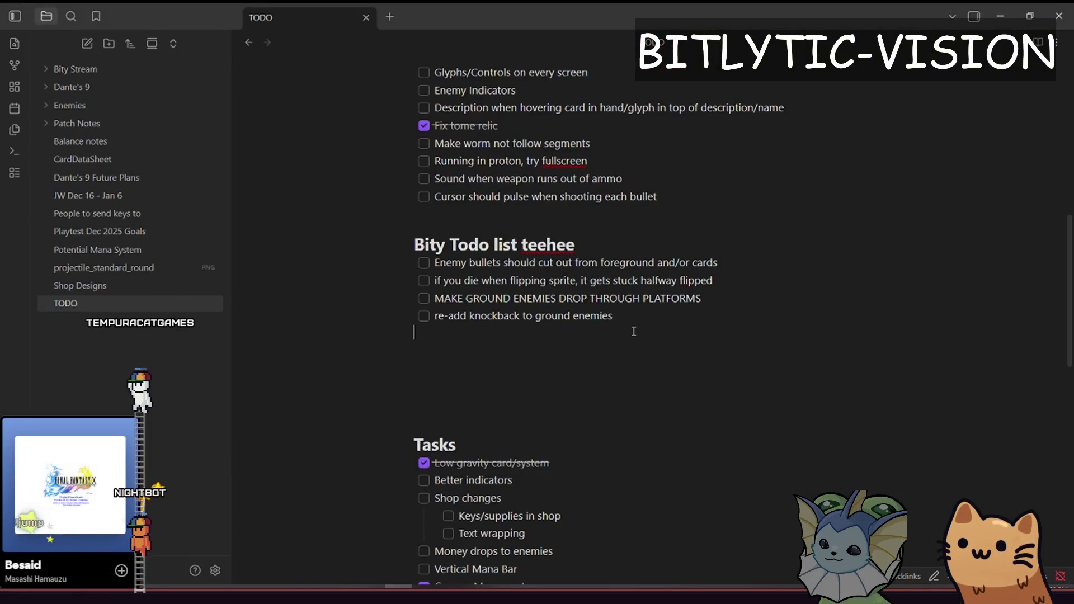
click(635, 334)
text(- )
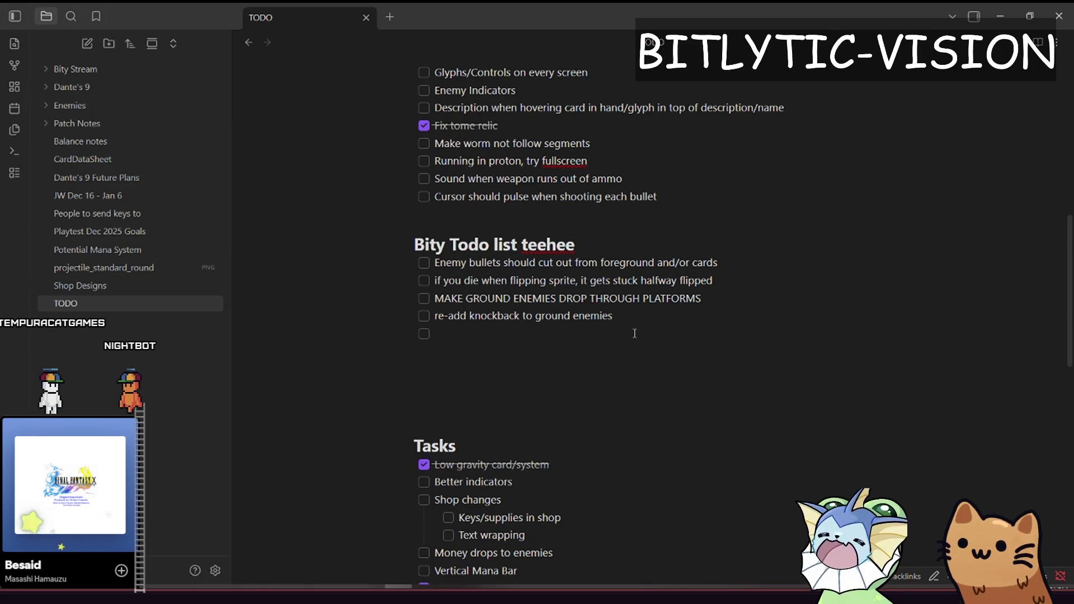
text( Generalize )
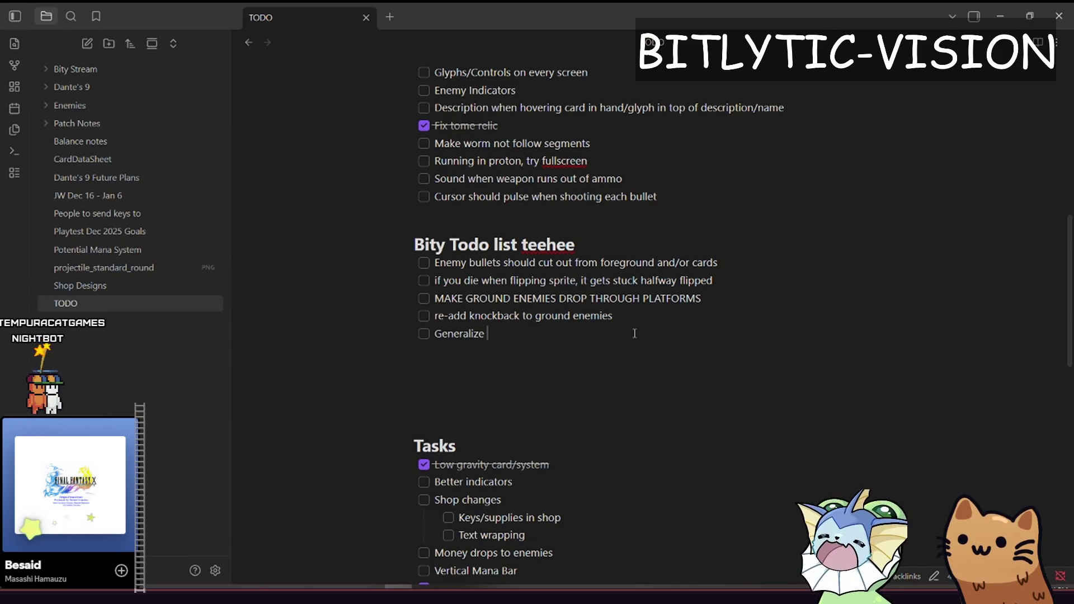
text(tile_na)
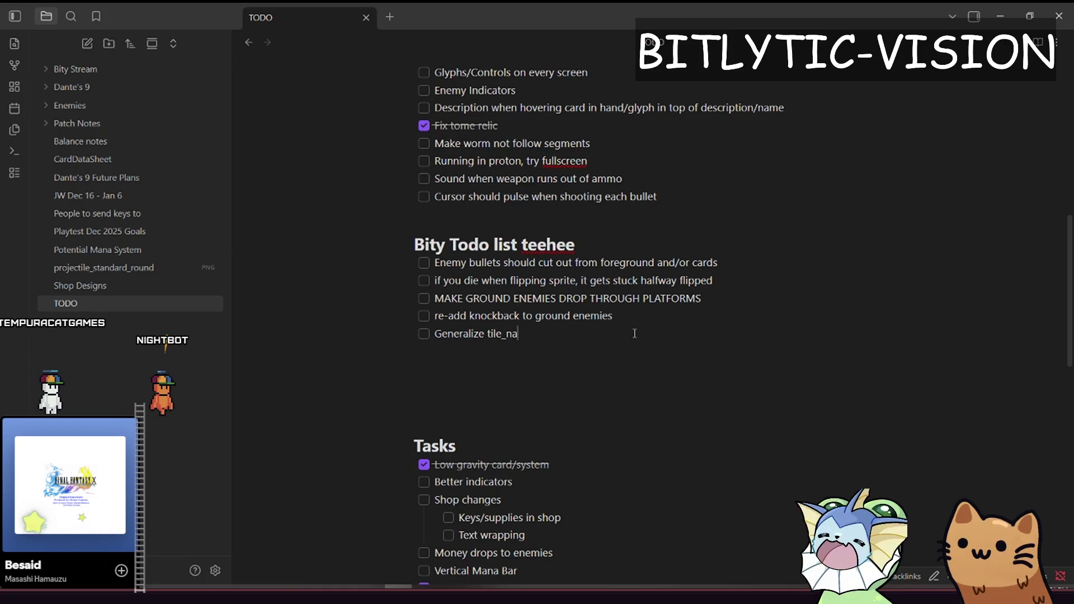
text(vigation_agent connections)
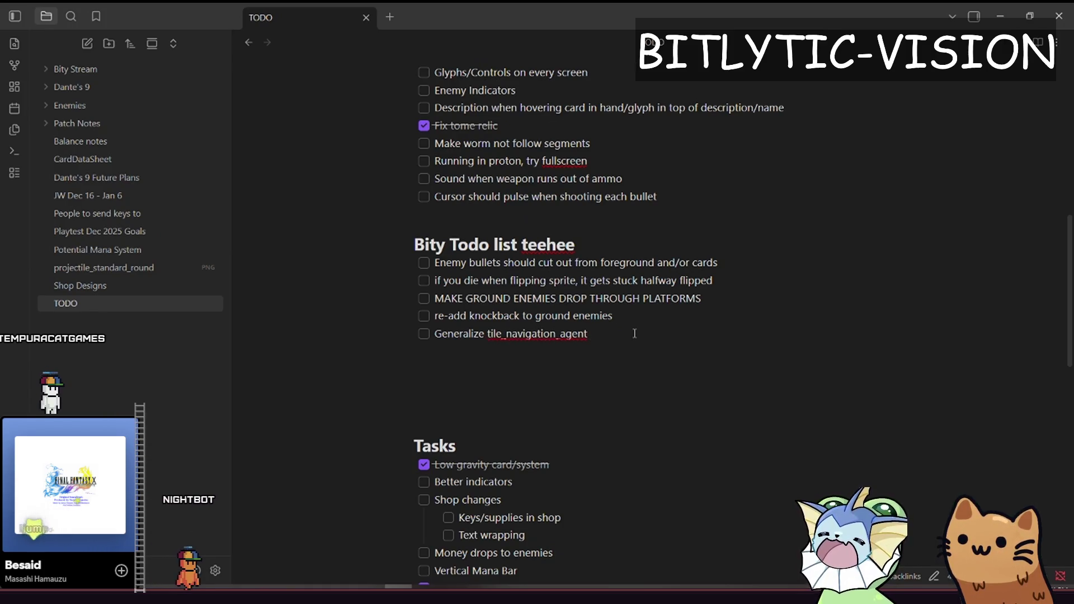
key(BackSpace)
text(connections)
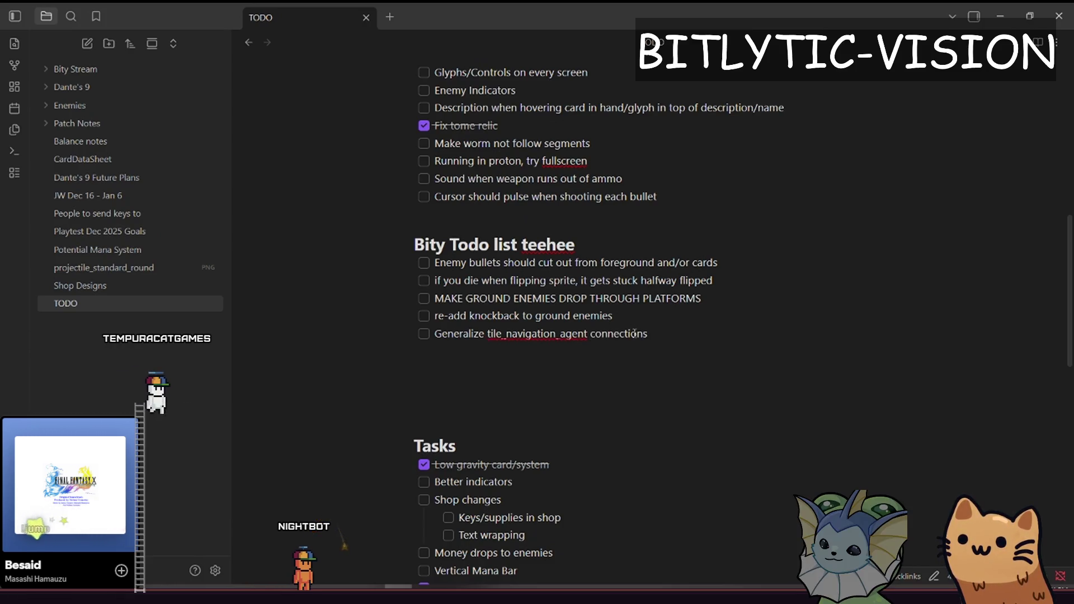
key(alt+Tab)
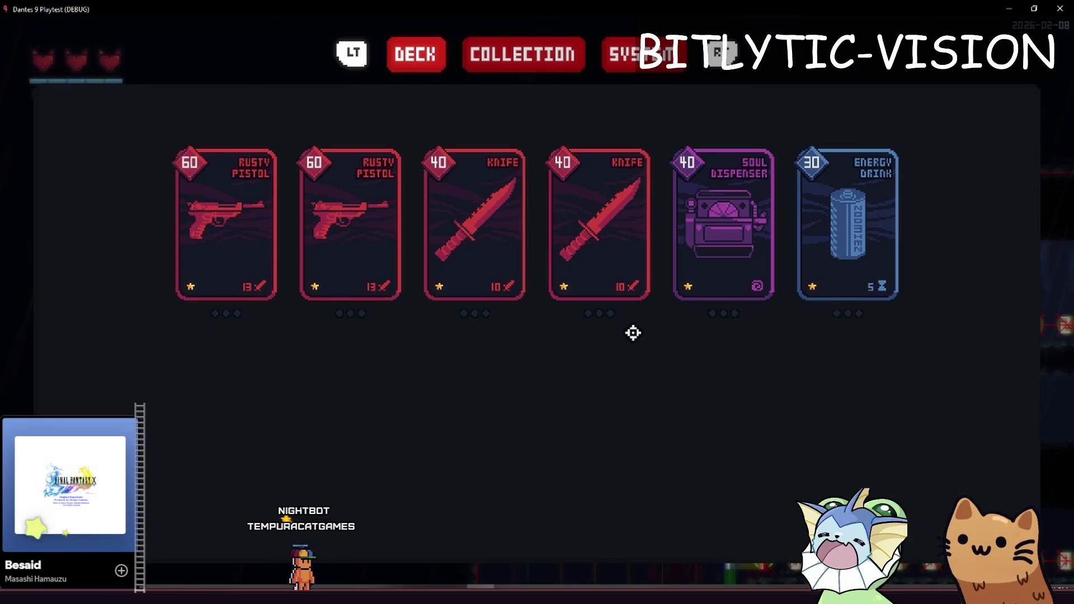
Set game time scale to 0.5 in the F1 debug menu, then screenshot the level's left part
key(Escape)
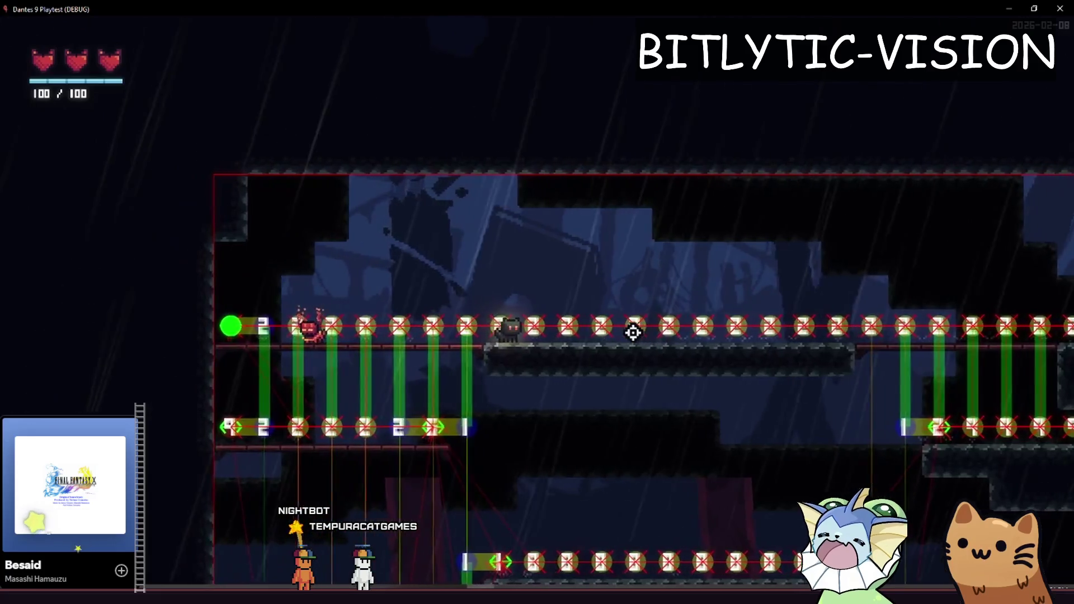
key(F1)
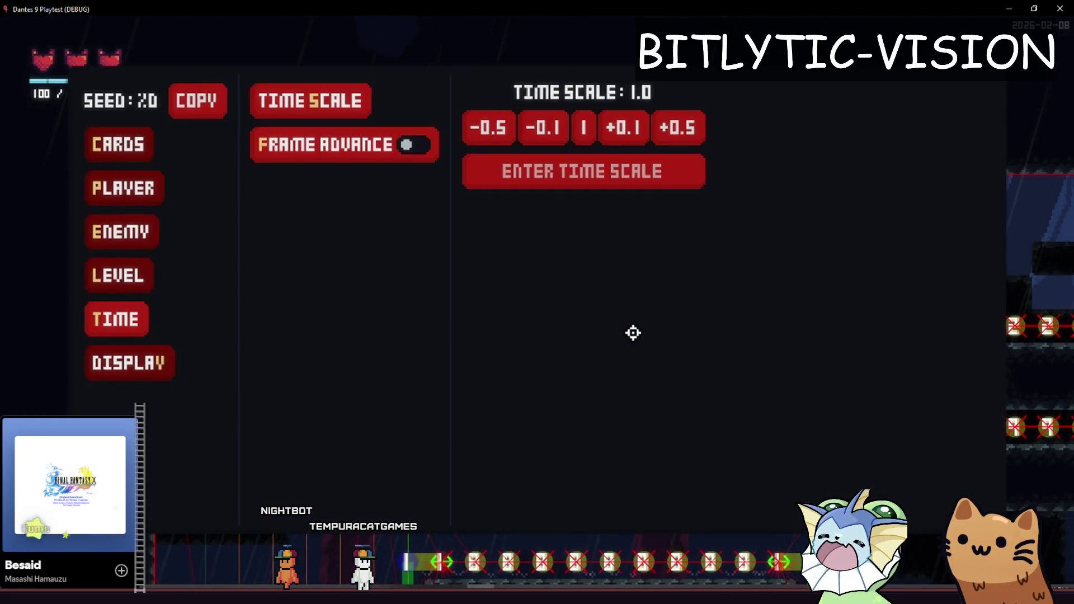
click(490, 126)
key(F1)
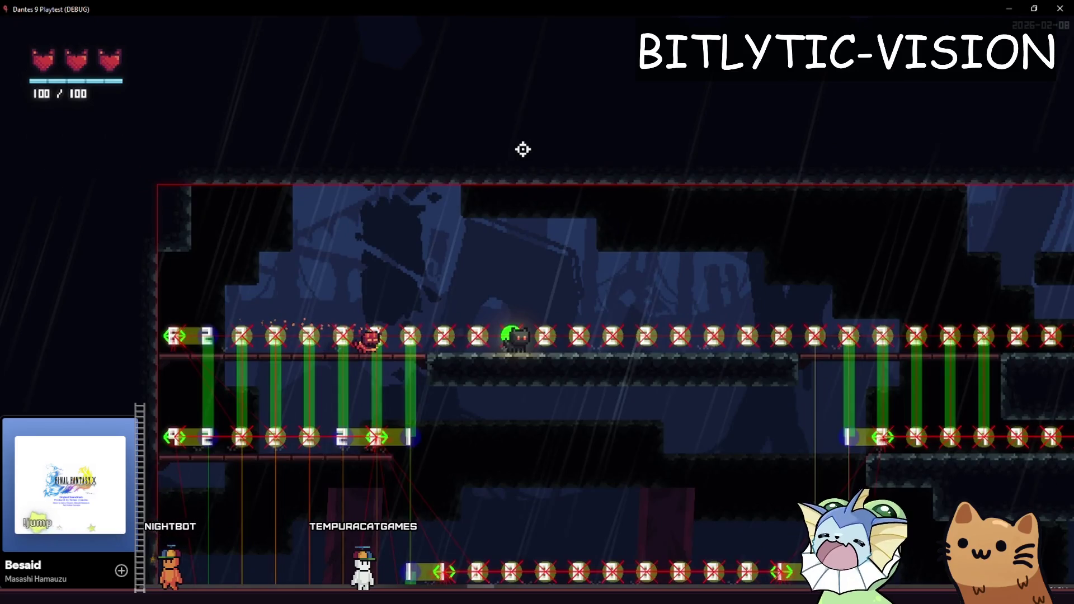
key(Print)
drag(65, 129, 523, 535)
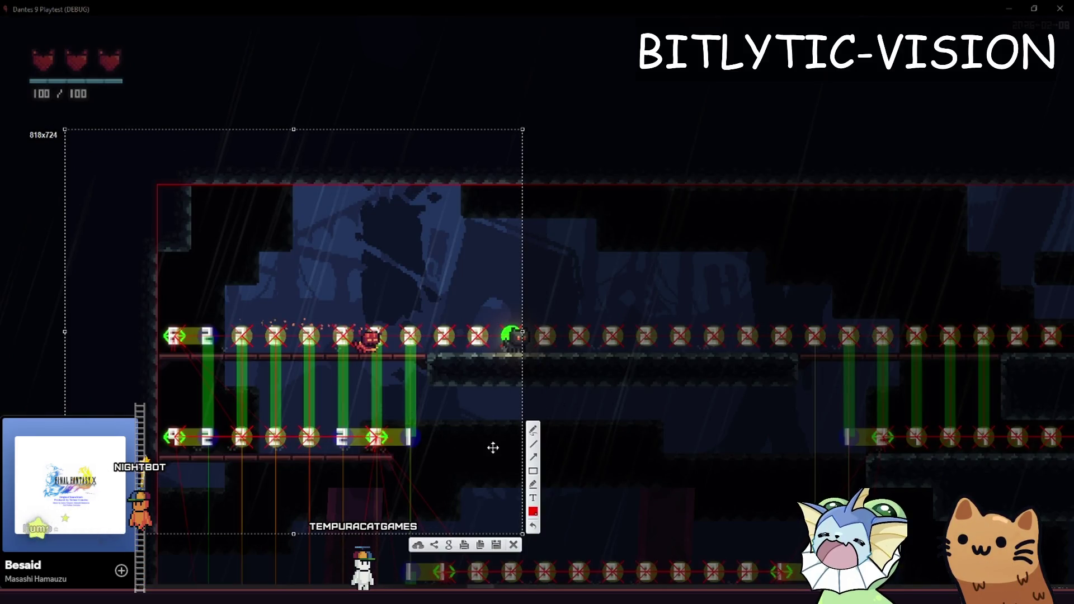
Draw red marks over the left and top-row tiles, undoing the stray circle and long path stroke
mouse_move(175, 434)
mouse_down()
mouse_move(174, 378)
mouse_move(176, 444)
mouse_move(181, 434)
mouse_up()
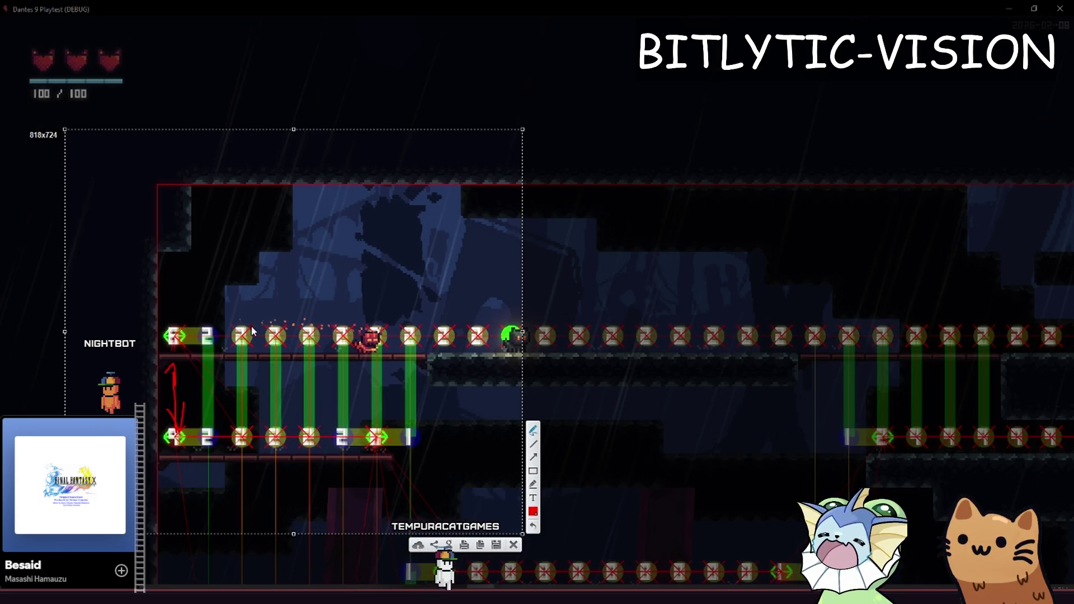
drag(234, 295, 246, 293)
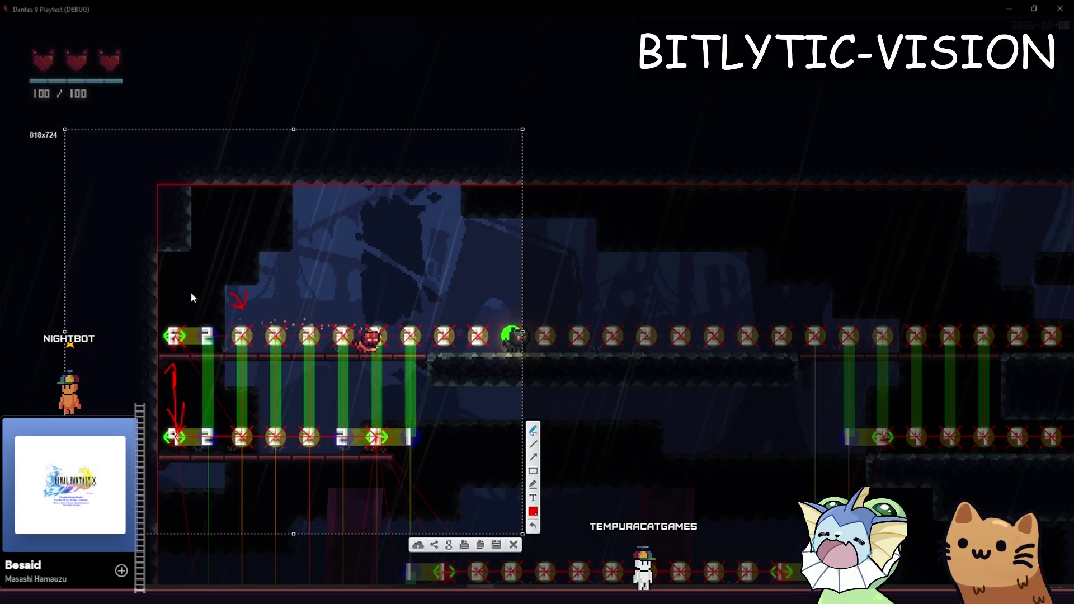
drag(176, 300, 237, 302)
drag(458, 307, 529, 311)
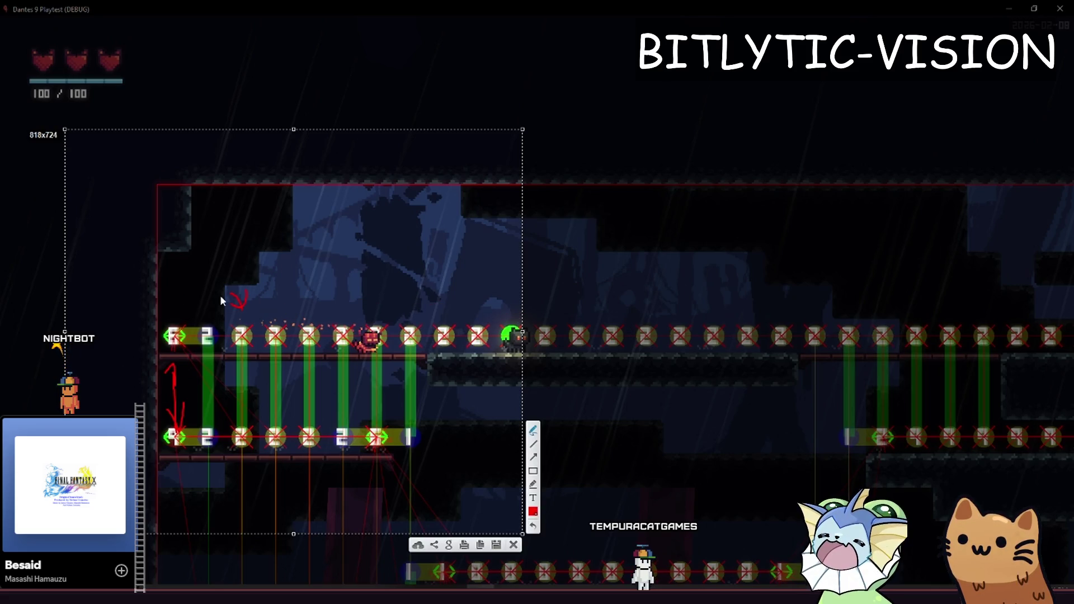
mouse_move(407, 436)
mouse_down()
mouse_move(398, 425)
mouse_move(425, 433)
mouse_move(401, 421)
mouse_move(427, 437)
mouse_up()
key(ctrl+z)
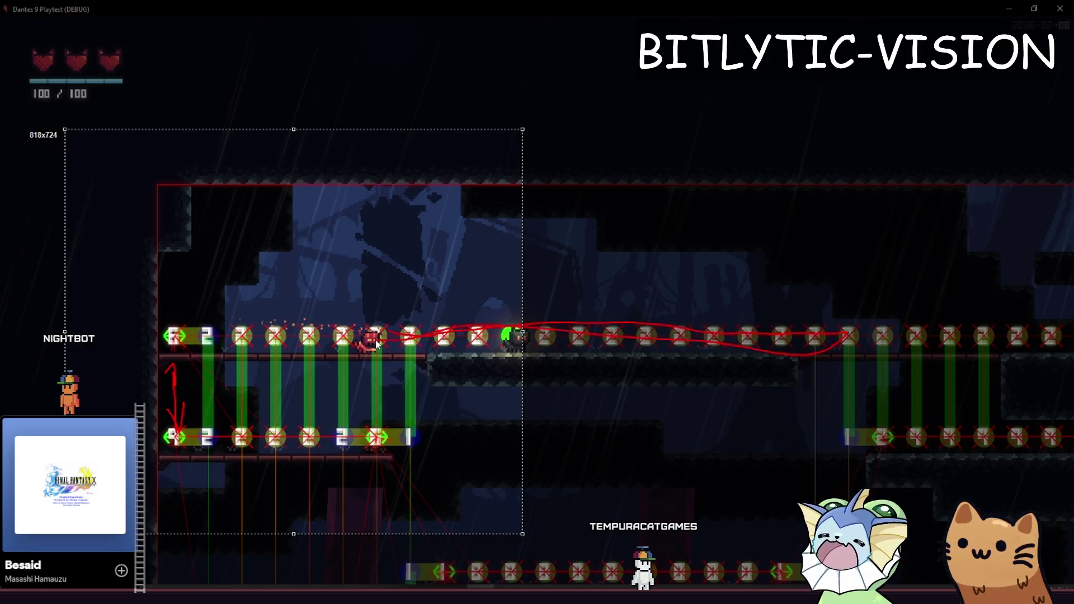
key(ctrl+z)
Add red down-arrows and connecting lines over the navigation node rows, then close the annotation
drag(178, 299, 171, 304)
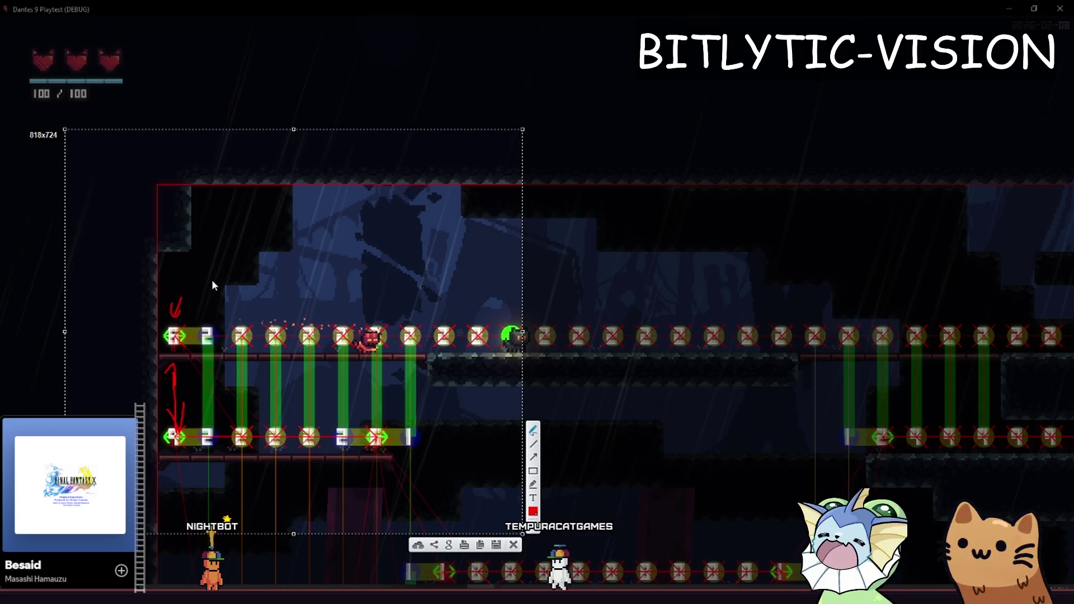
mouse_move(205, 280)
mouse_down()
mouse_move(205, 298)
mouse_move(220, 287)
mouse_up()
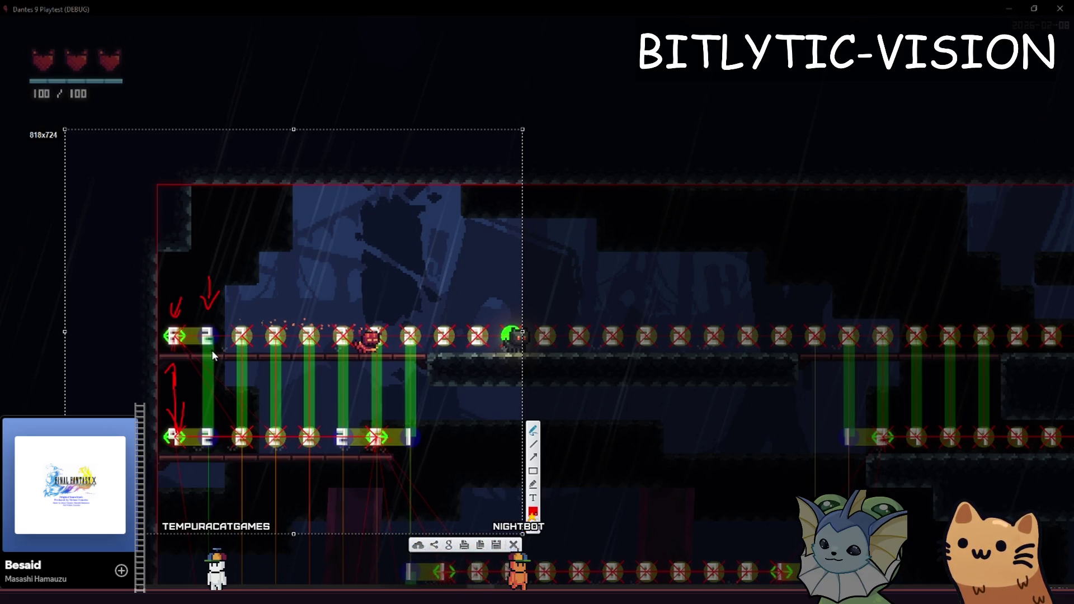
mouse_move(240, 292)
mouse_down()
mouse_move(245, 318)
mouse_move(250, 303)
mouse_up()
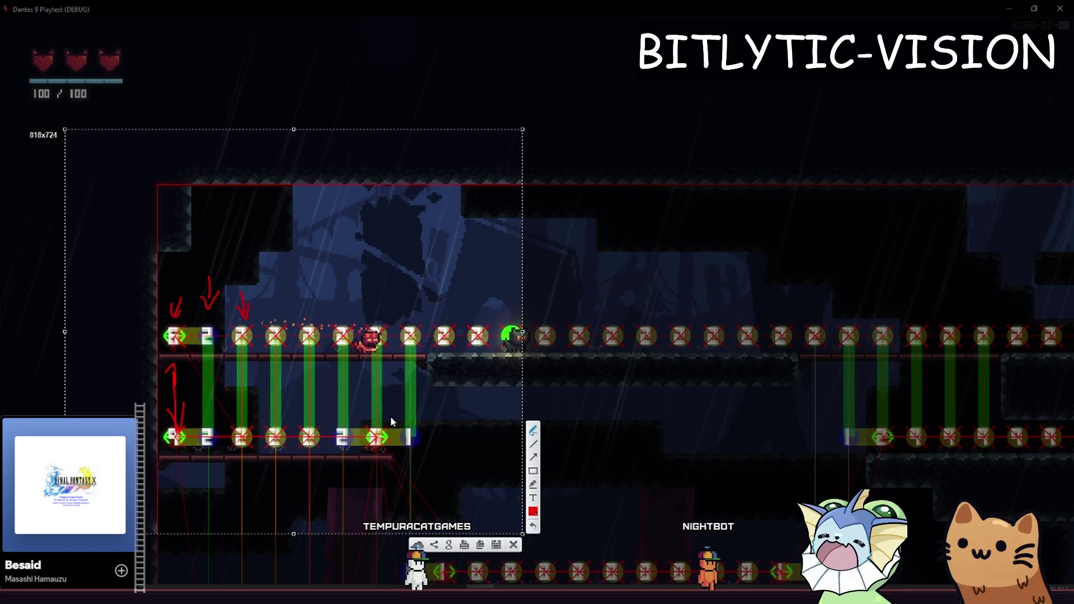
mouse_move(385, 428)
mouse_down()
mouse_move(428, 368)
mouse_move(432, 378)
mouse_up()
drag(382, 423, 421, 374)
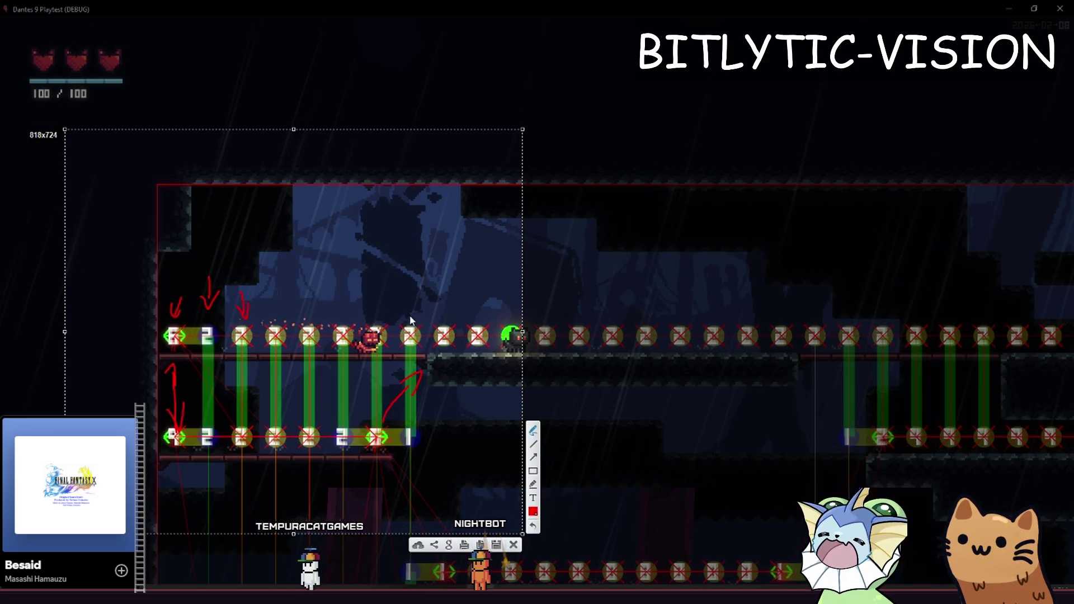
drag(413, 295, 417, 316)
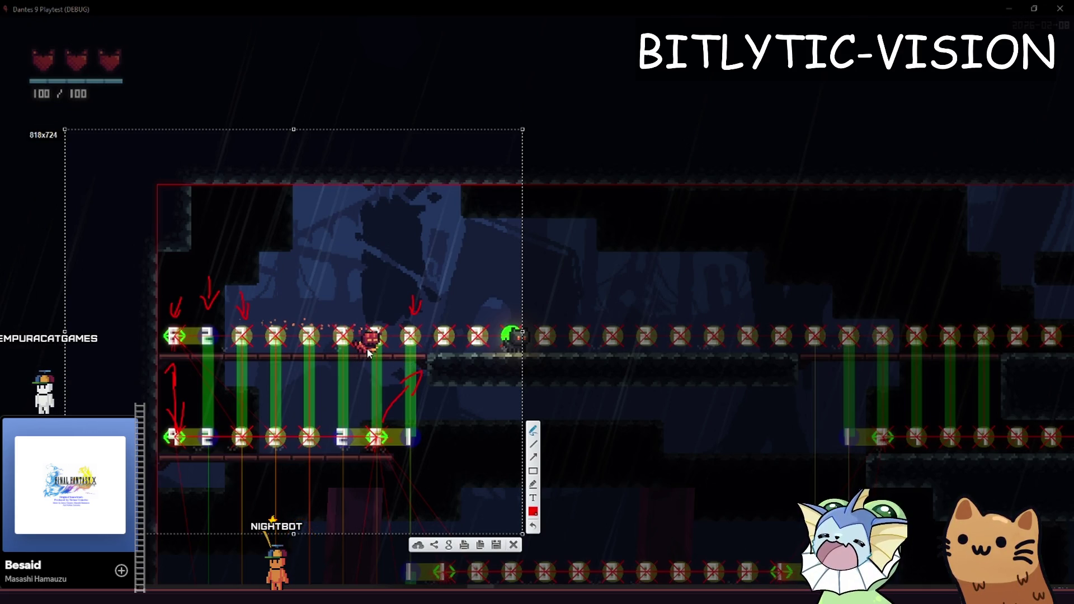
drag(182, 339, 243, 442)
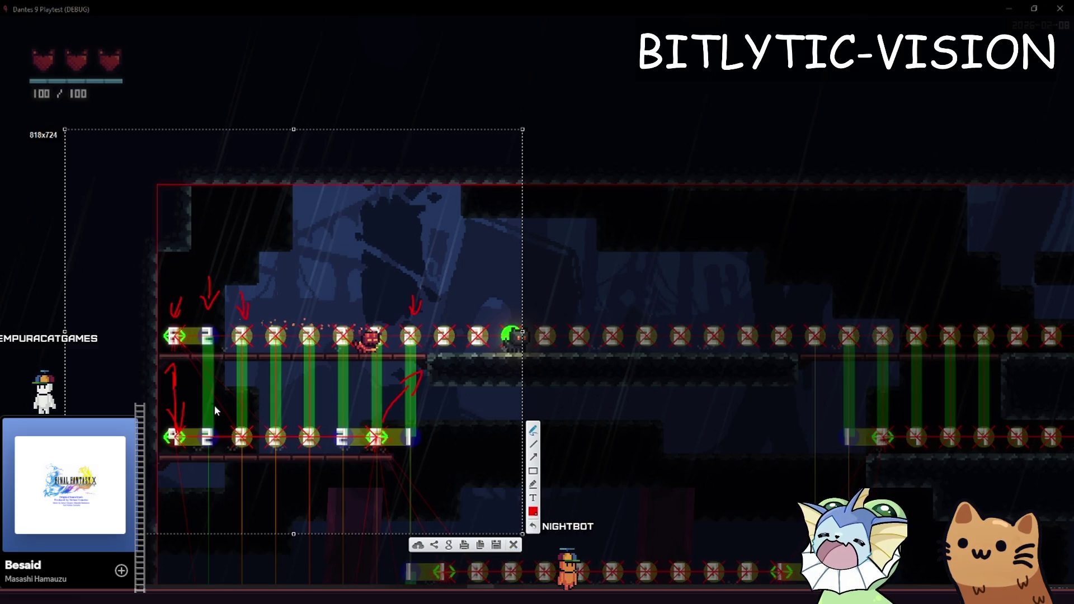
drag(197, 386, 215, 393)
key(Escape)
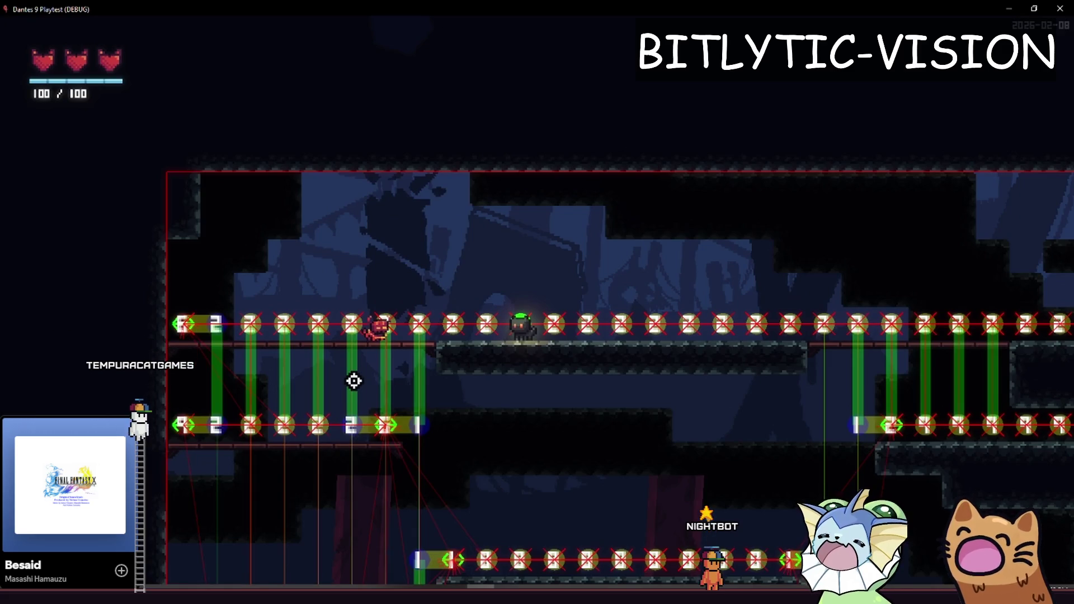
Restore the game time scale to normal speed from the debug menu
key(grave)
click(592, 120)
key(grave)
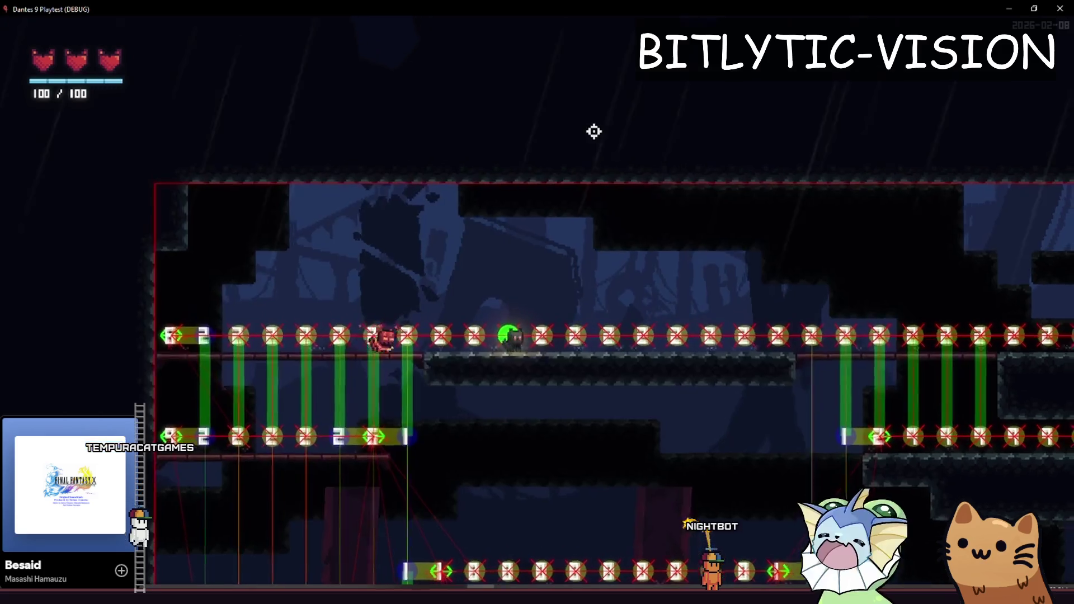
Walk the cat right along the navigation nodes and bring up the deck menu
key(d)
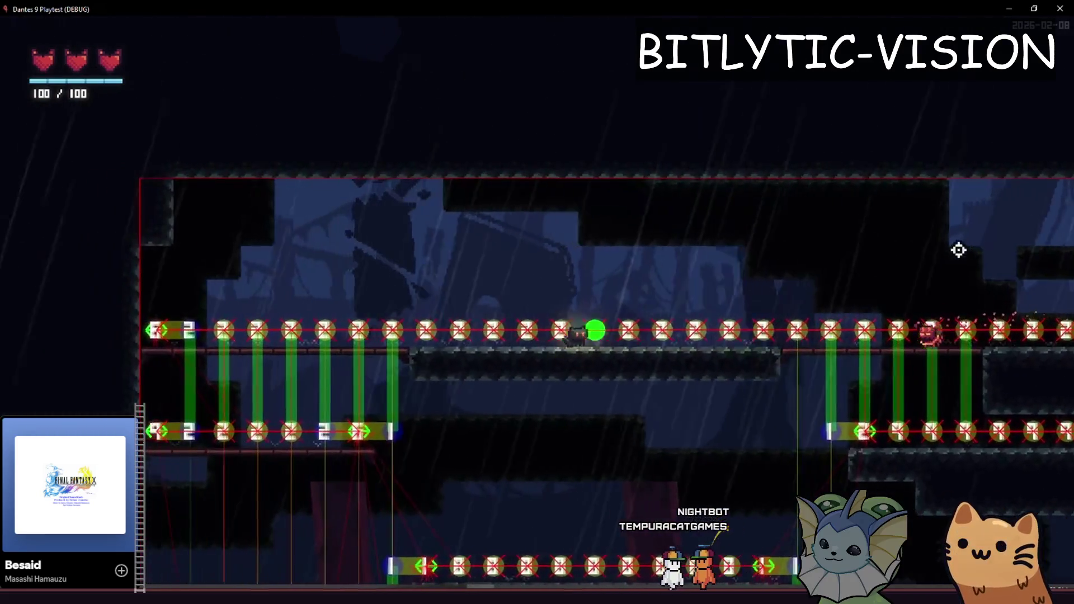
key(Escape)
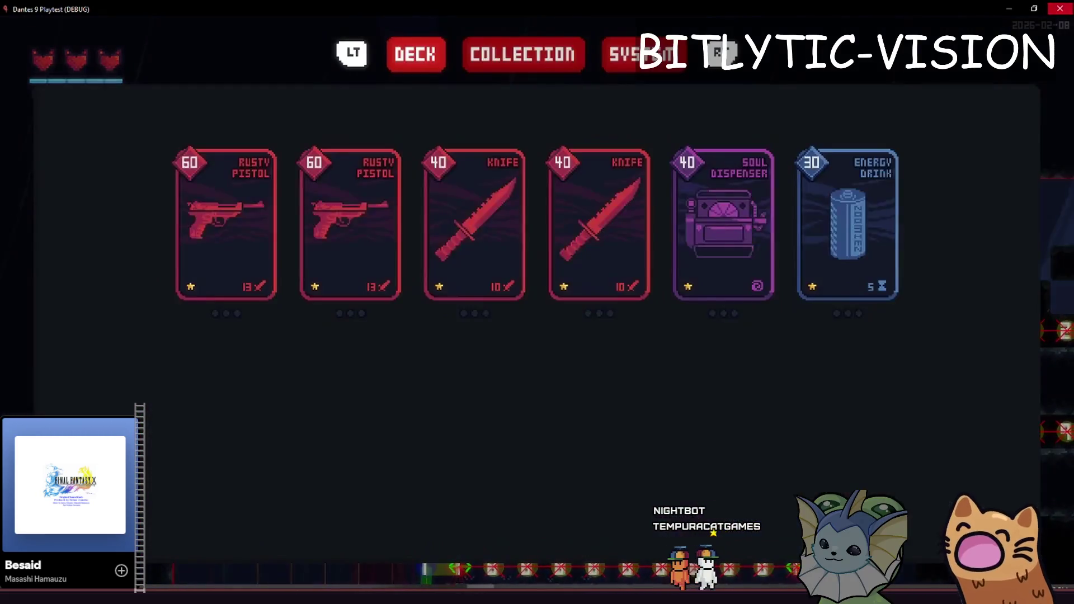
key(alt+Tab)
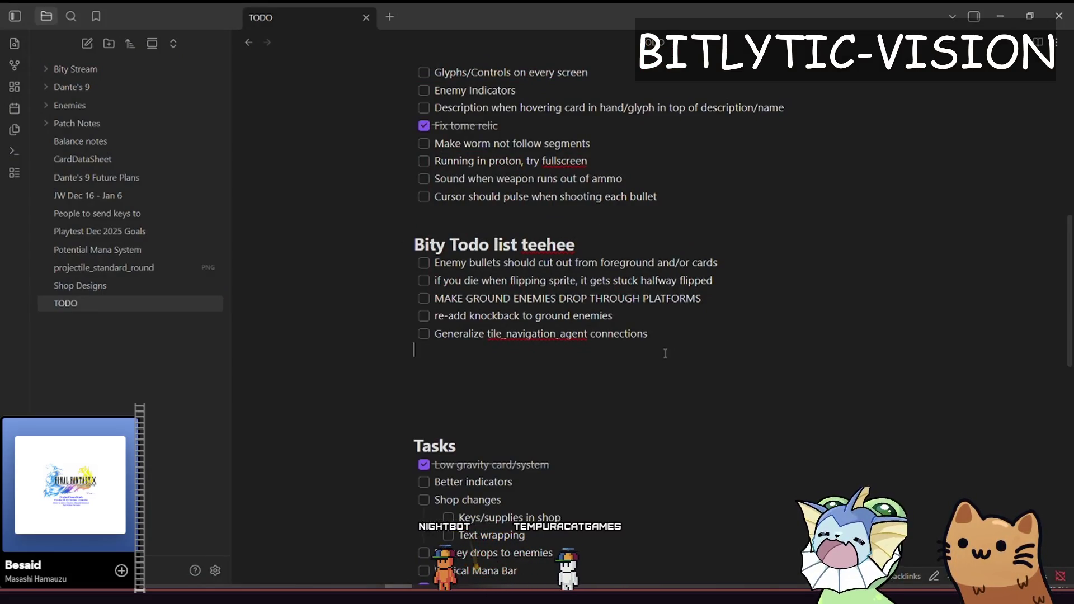
Delete the blank line so 'Generalize tile_navigation_agent connections' ends the Bity Todo list
key(BackSpace)
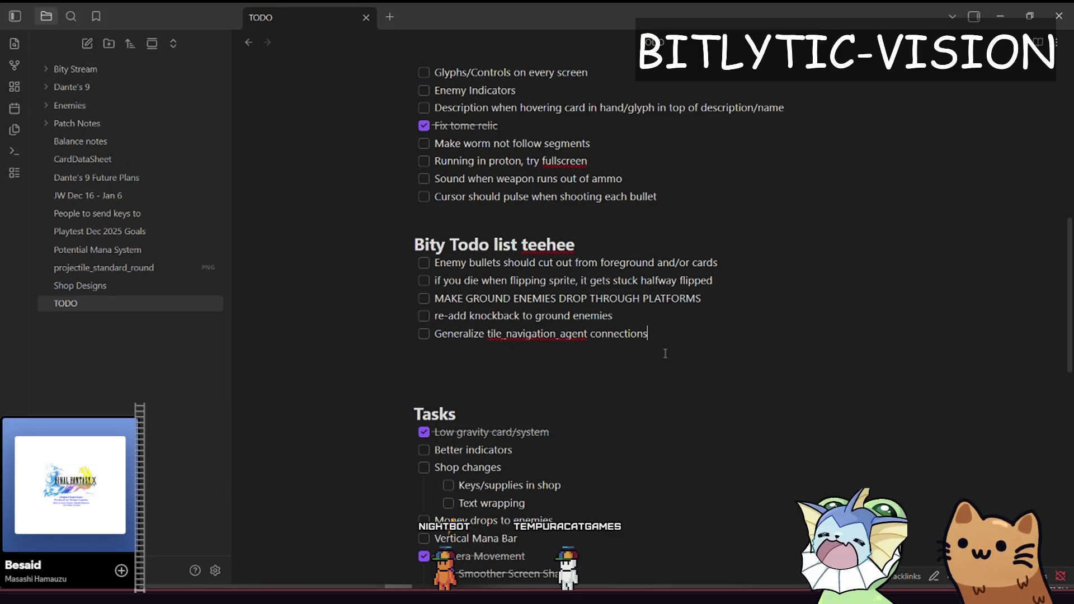
key(Home)
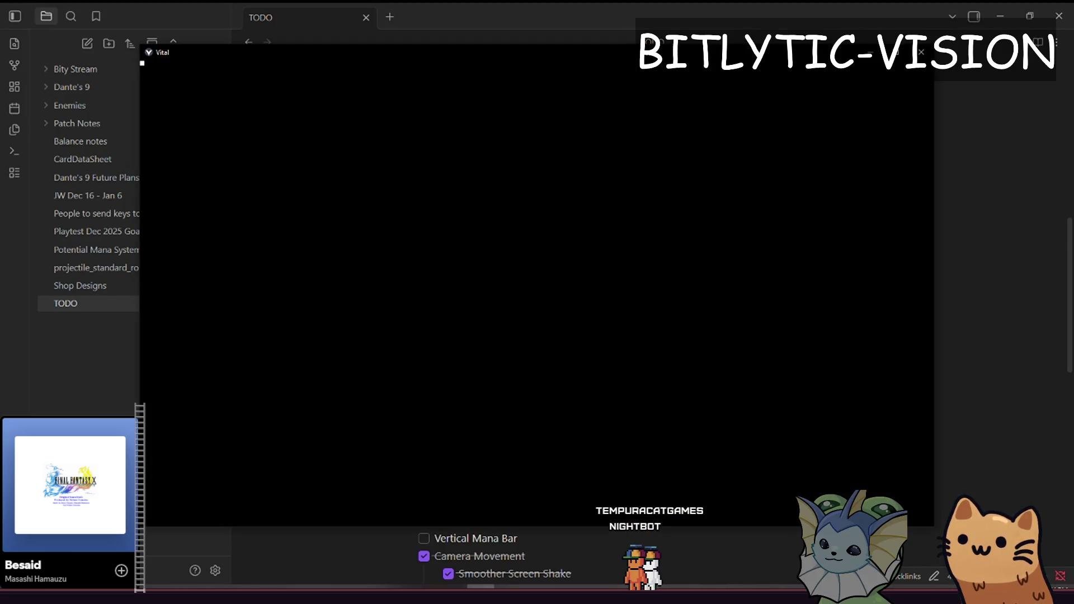
key(alt+Tab)
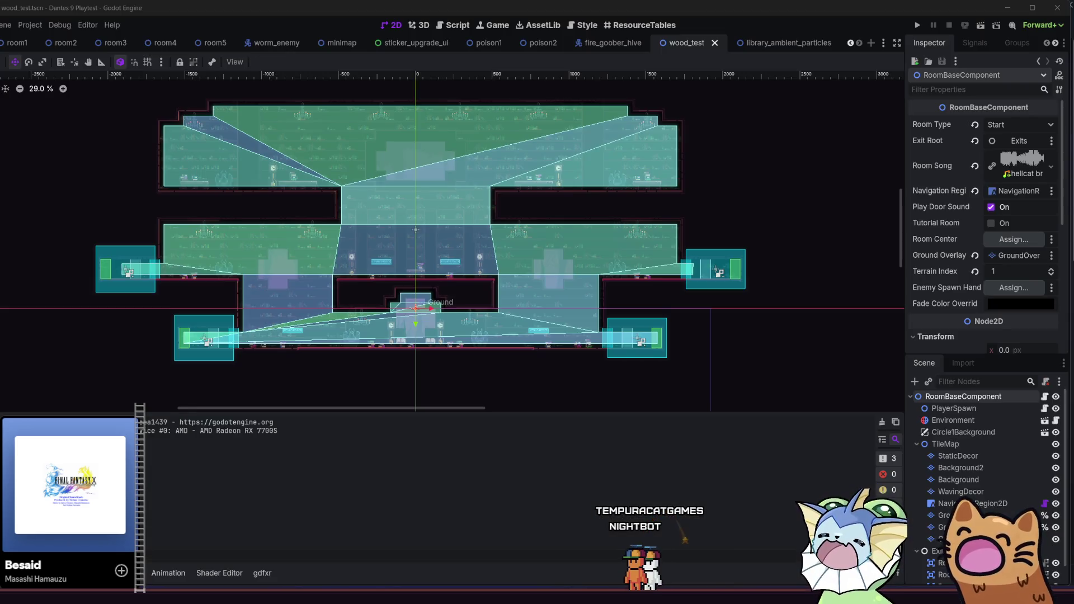
Zoom in on the wood_test room scene and recentre it in the 2D viewport
scroll(283, 308, up, 1)
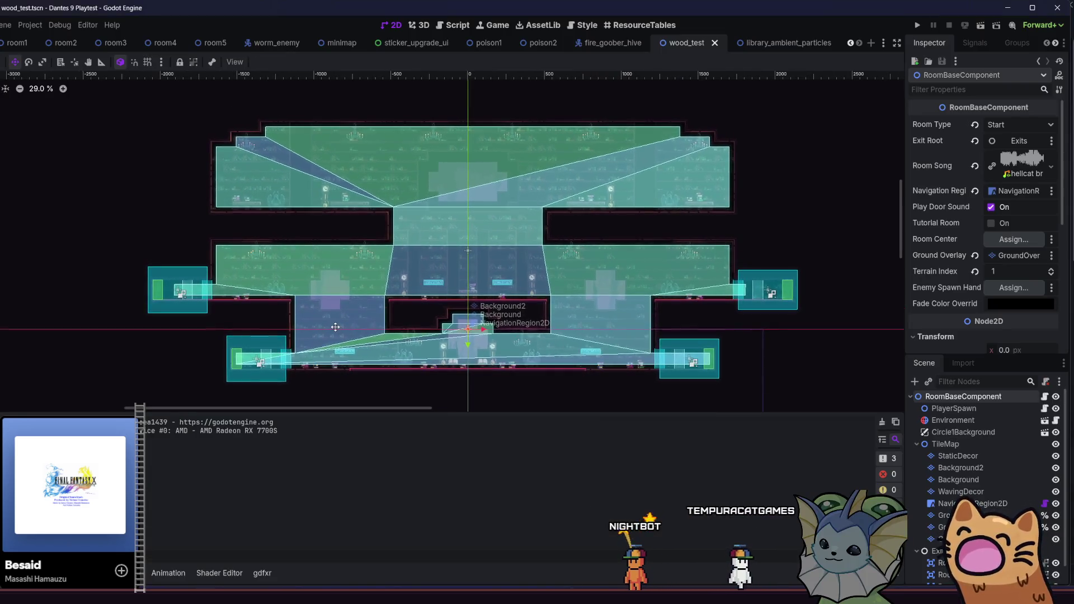
mouse_move(319, 292)
mouse_down()
mouse_move(316, 309)
mouse_move(293, 318)
mouse_move(304, 321)
mouse_up()
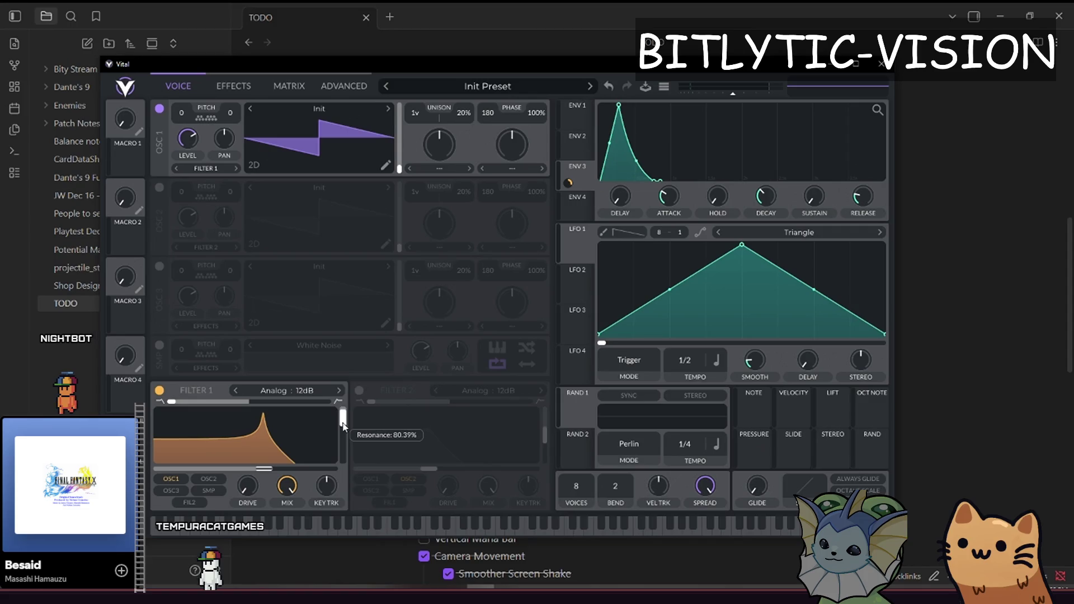
Audition the Init Preset and shorten envelope 1's decay for a plucky sound
click(491, 526)
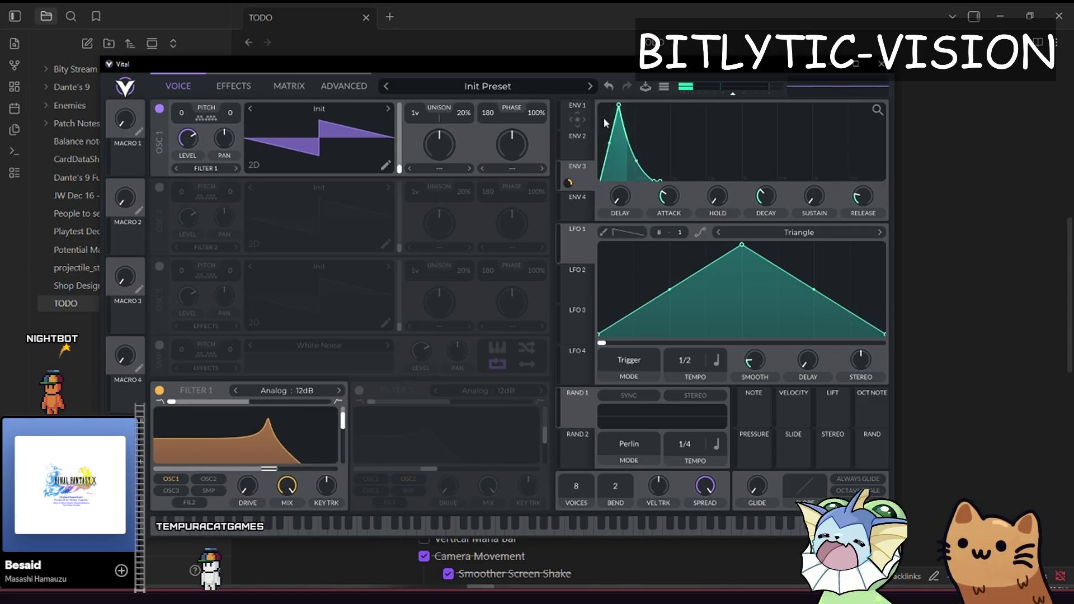
click(454, 530)
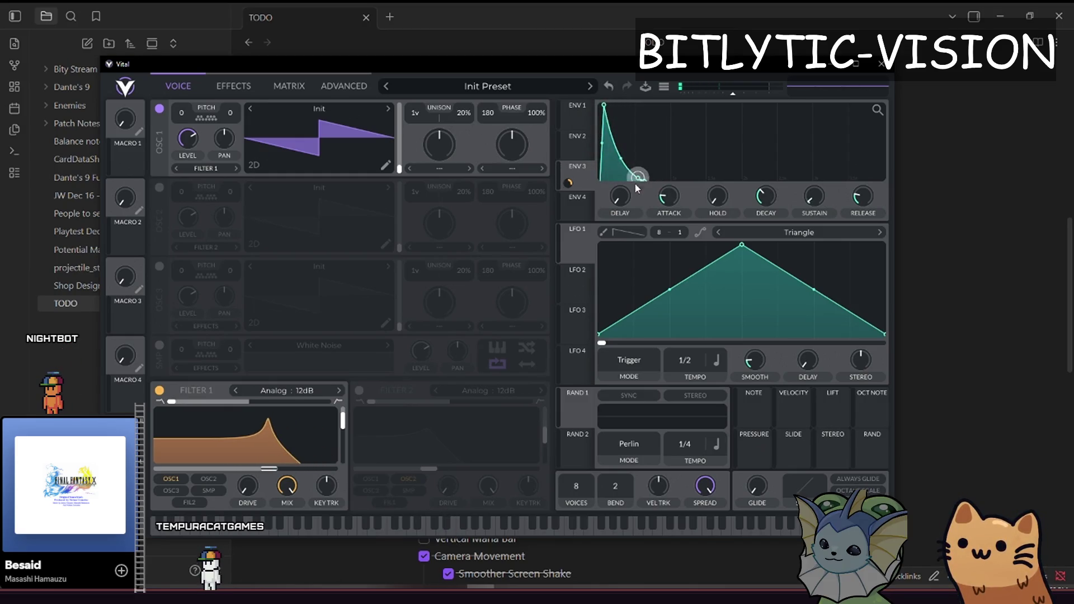
drag(637, 179, 629, 181)
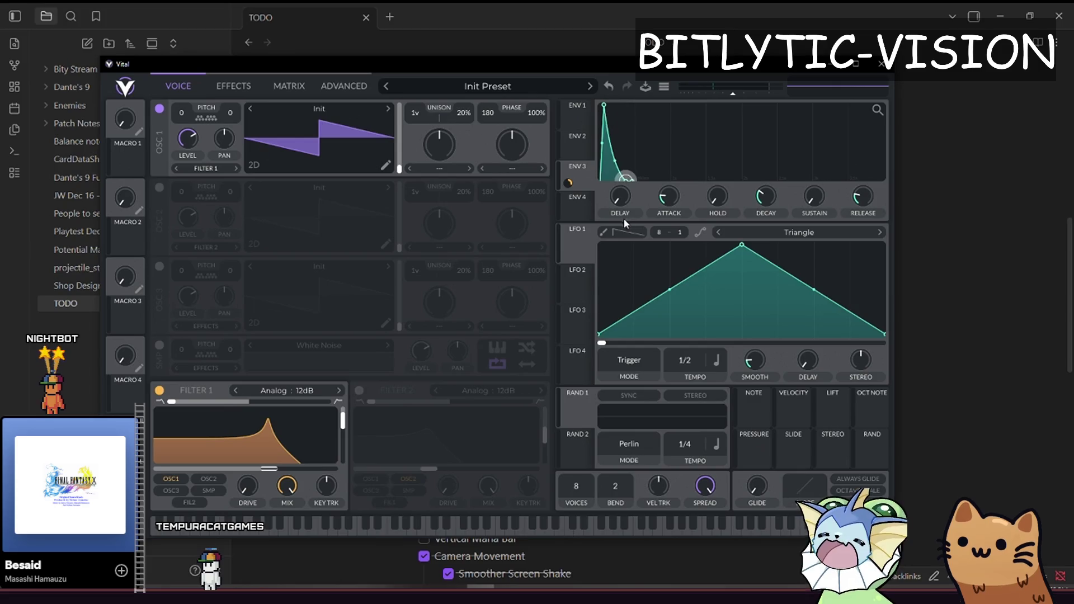
click(511, 530)
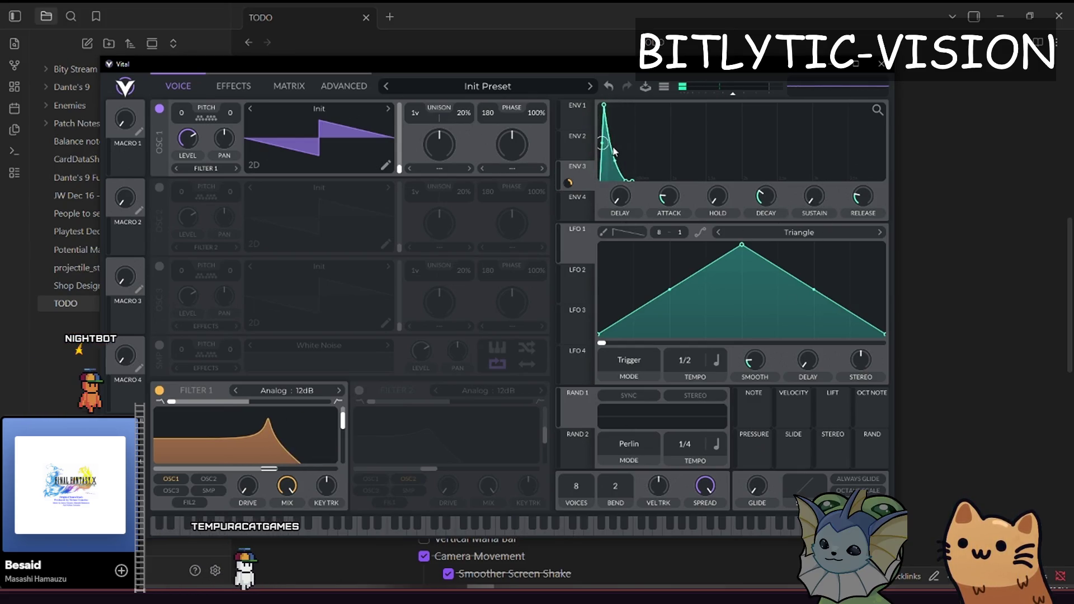
Route envelope 2 to oscillator 1's level and drop its sustain to near zero
click(580, 148)
mouse_move(580, 148)
mouse_down()
mouse_move(384, 140)
mouse_move(232, 118)
mouse_move(188, 140)
mouse_up()
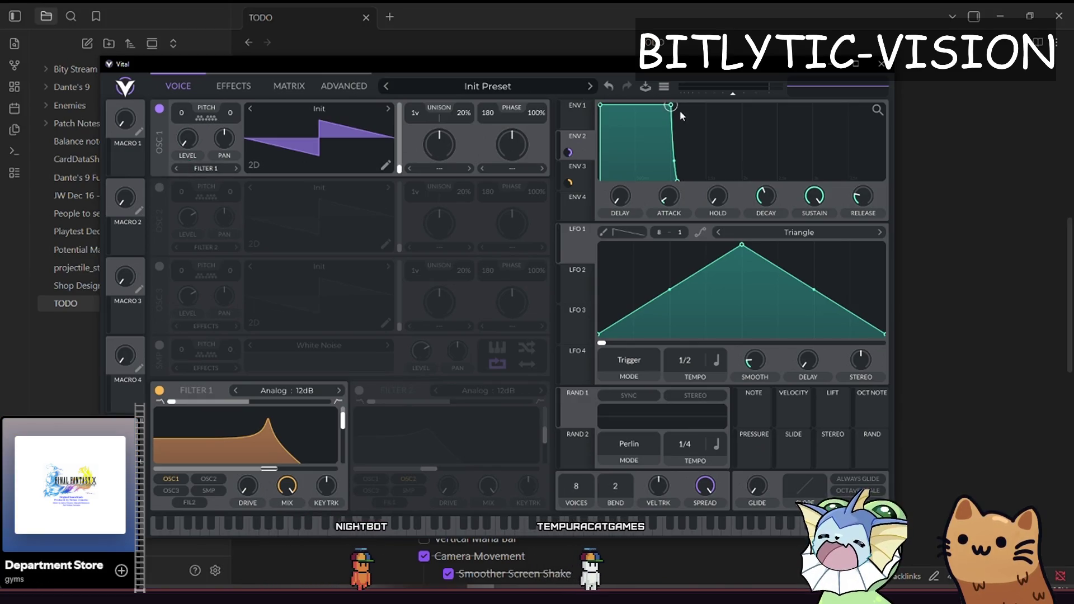
drag(671, 106, 645, 216)
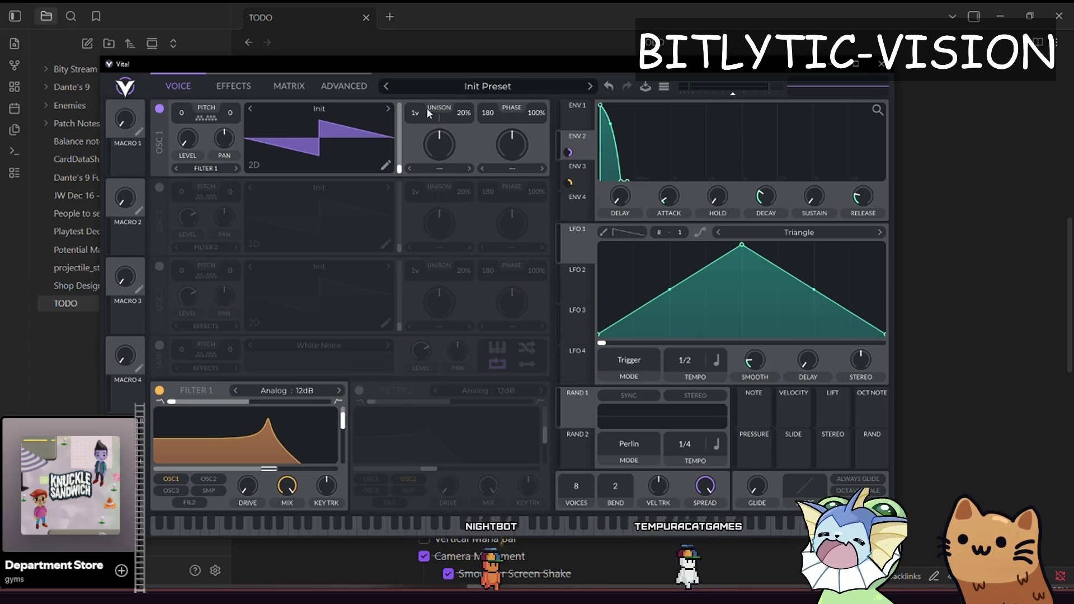
Set unison to 5 voices at about 3% detune, raise Filter 1 key tracking, then audition
scroll(424, 119, up, 3)
scroll(424, 115, up, 4)
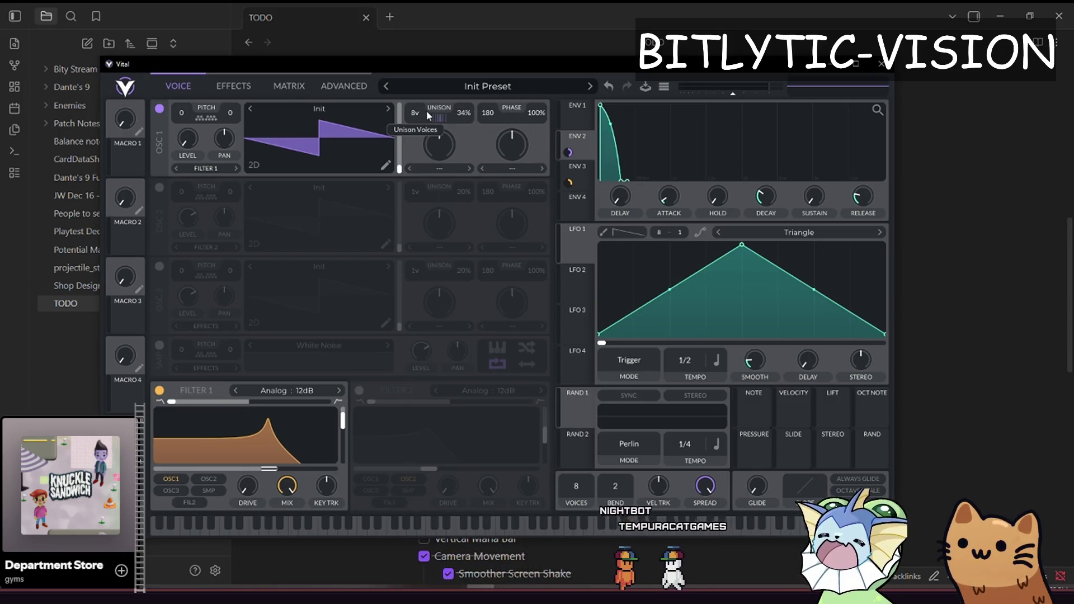
scroll(443, 139, down, 6)
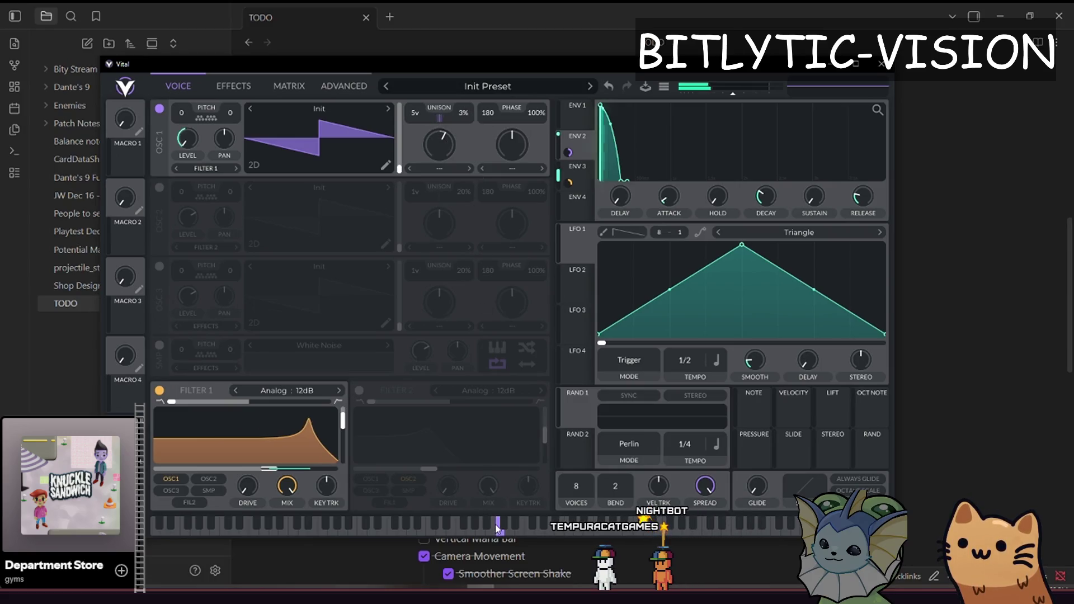
scroll(738, 89, up, 3)
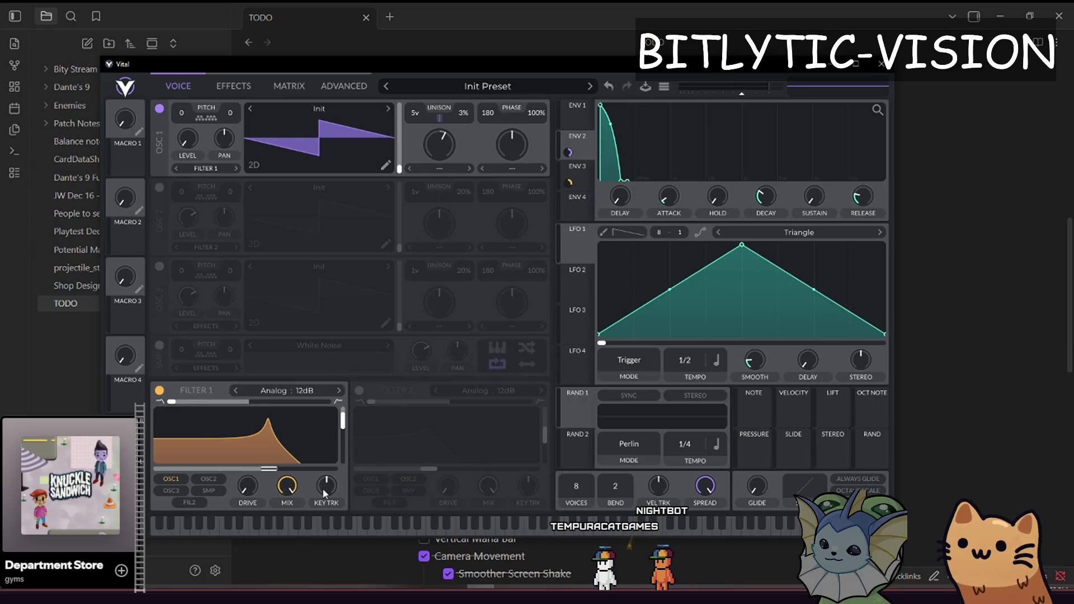
scroll(324, 487, up, 5)
click(597, 529)
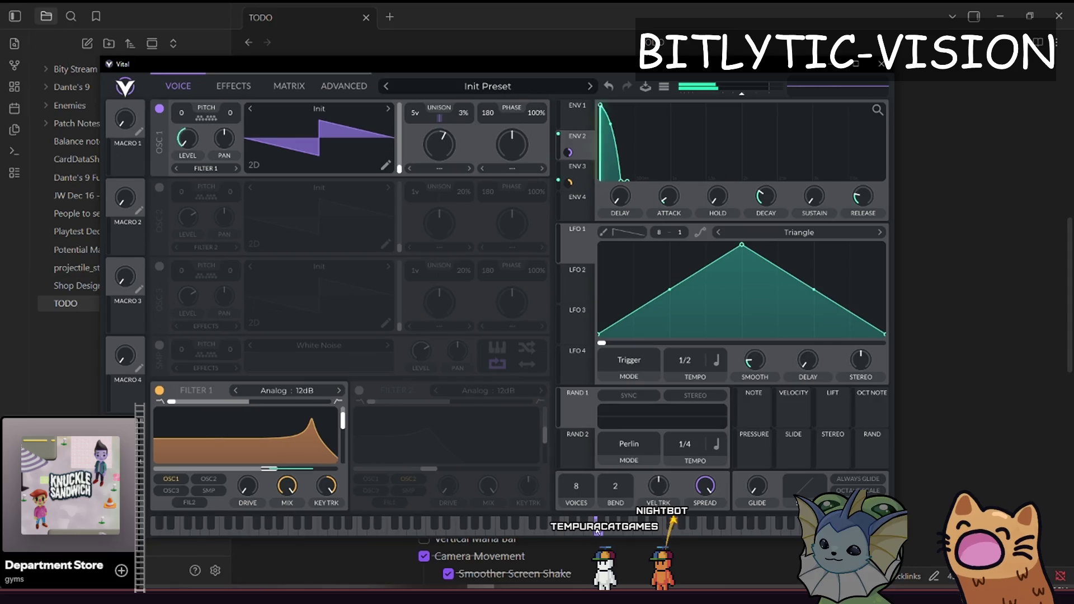
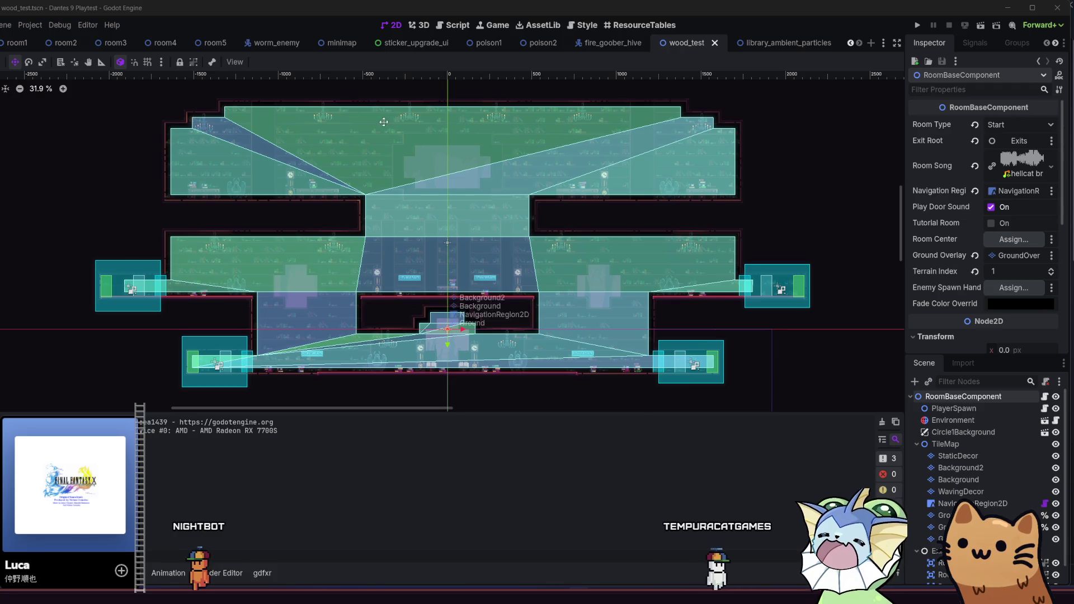
Run the game, move its window aside, and open the F1 debug menu
click(922, 27)
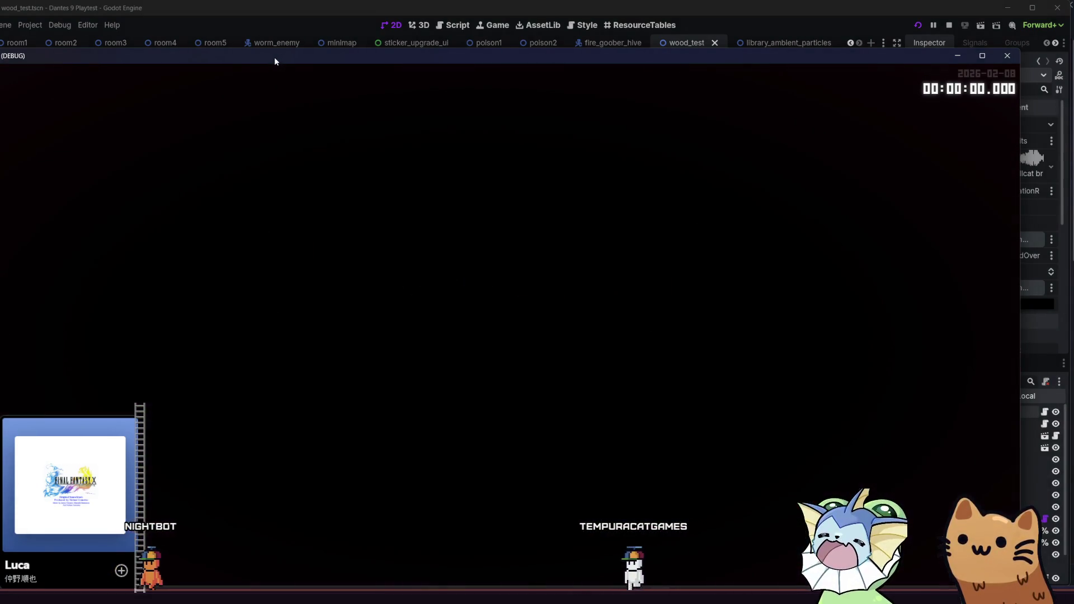
mouse_move(275, 57)
mouse_down()
mouse_move(329, 46)
mouse_move(321, 1)
mouse_up()
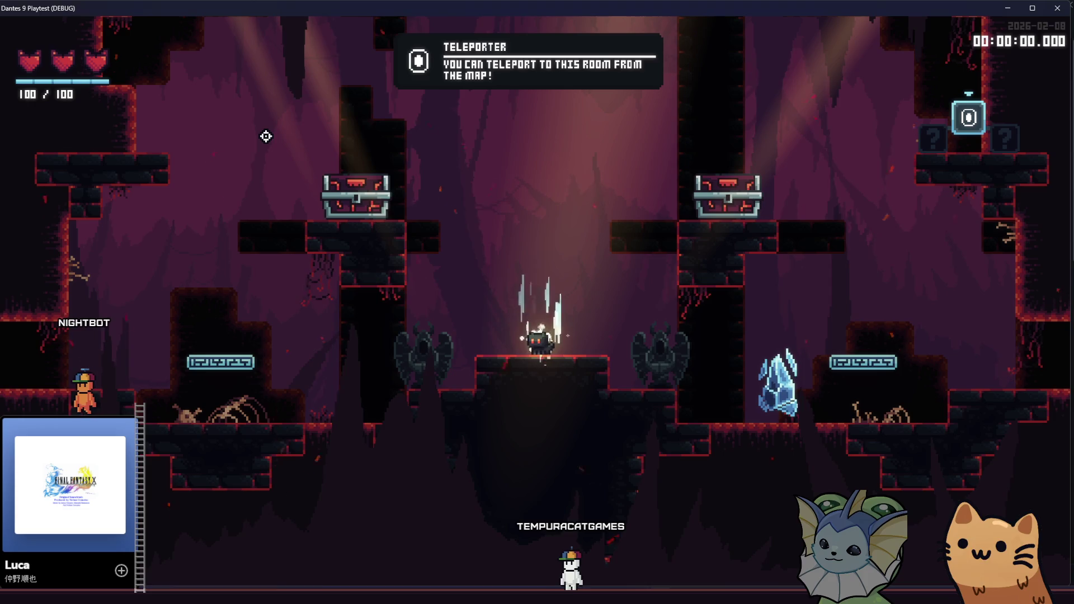
key(F1)
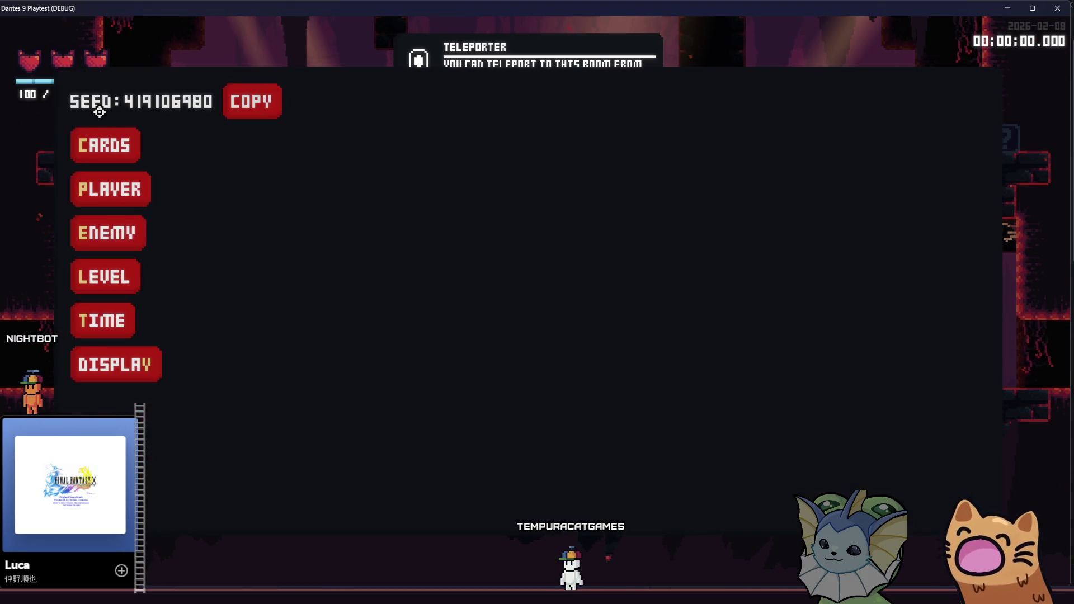
Jump to the Library level via the debug menu's LEVEL > SELECT LEVEL, then stop the game with F8
click(93, 131)
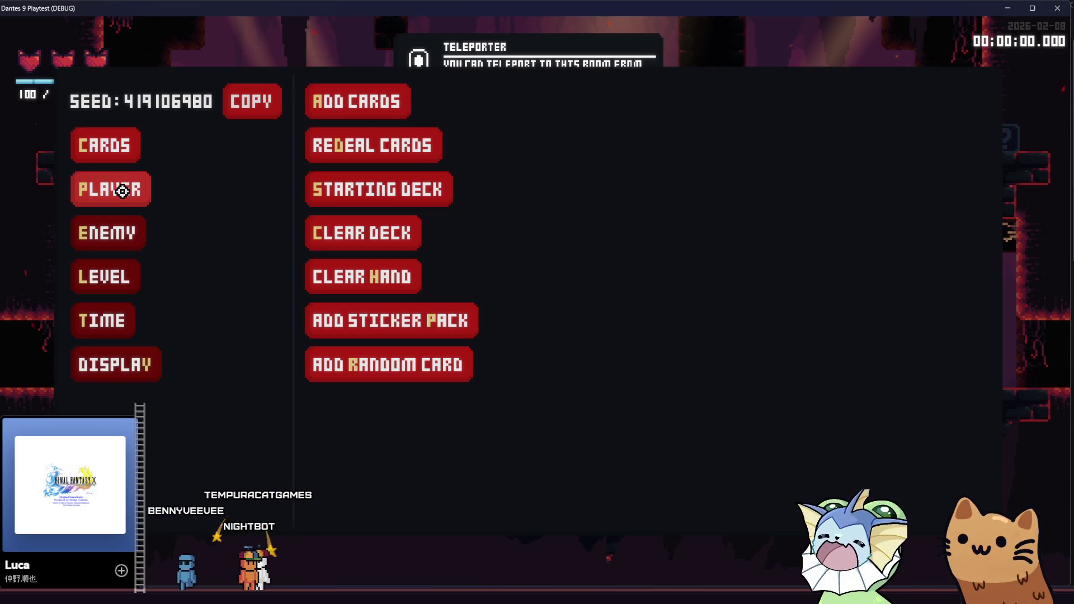
click(108, 232)
click(105, 277)
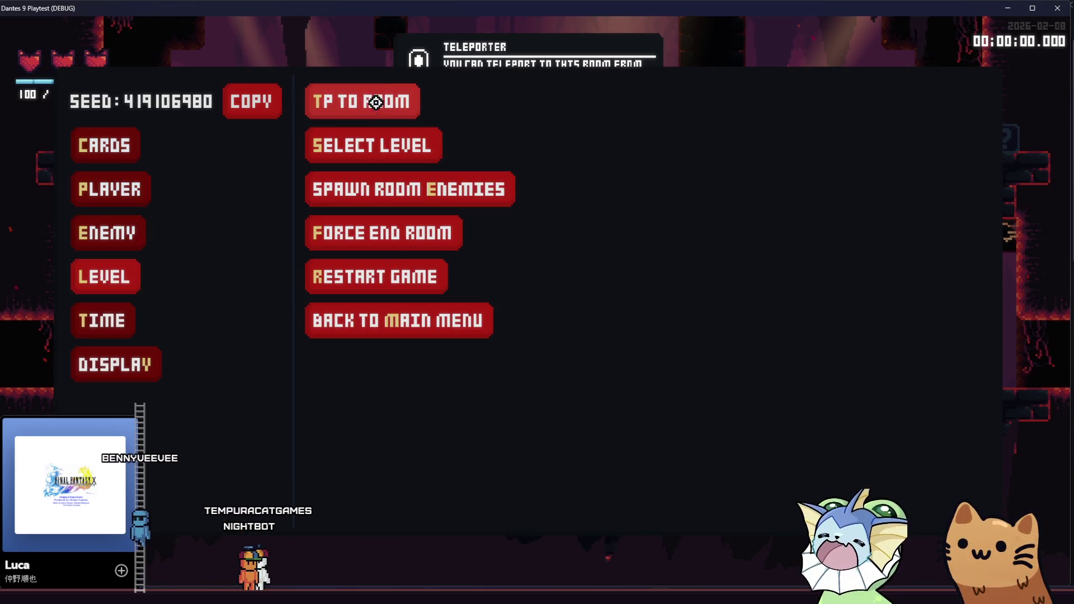
click(379, 131)
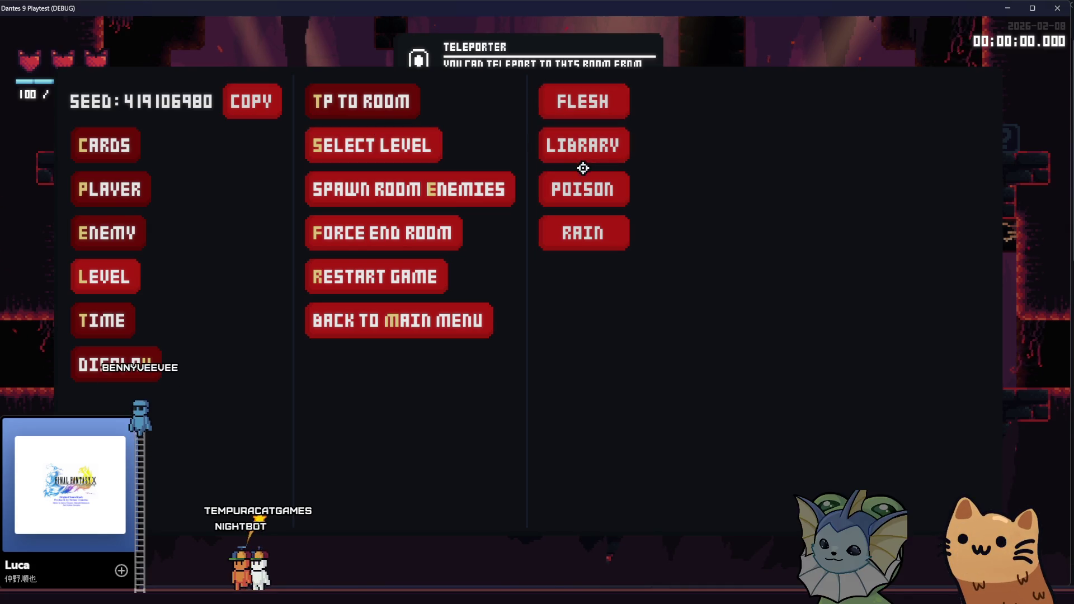
click(583, 148)
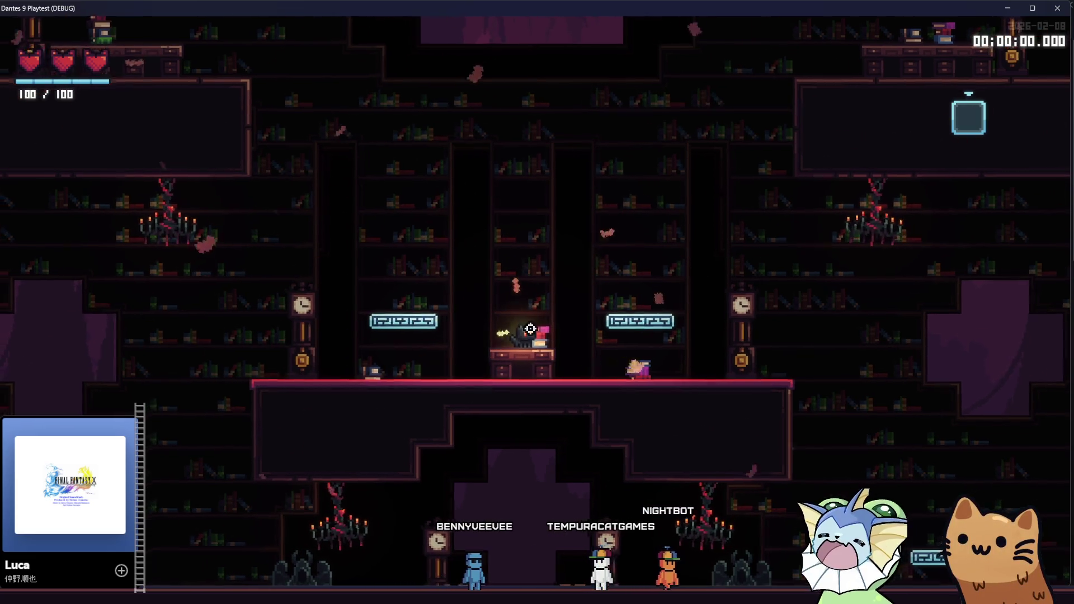
key(F8)
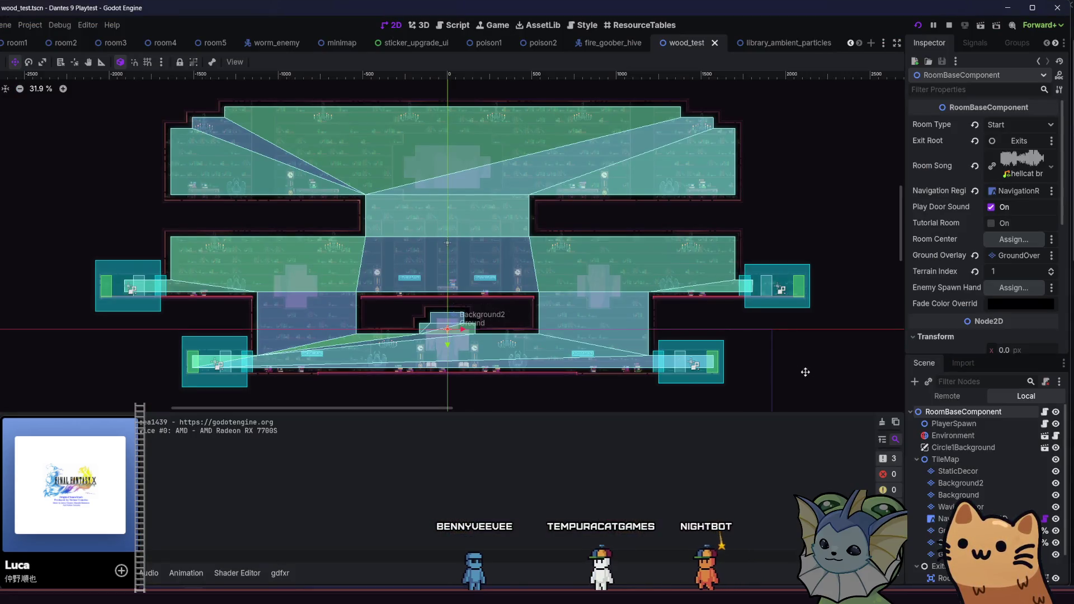
Open the library_ambient_particles scene and expand the particle material's Collision settings
click(788, 49)
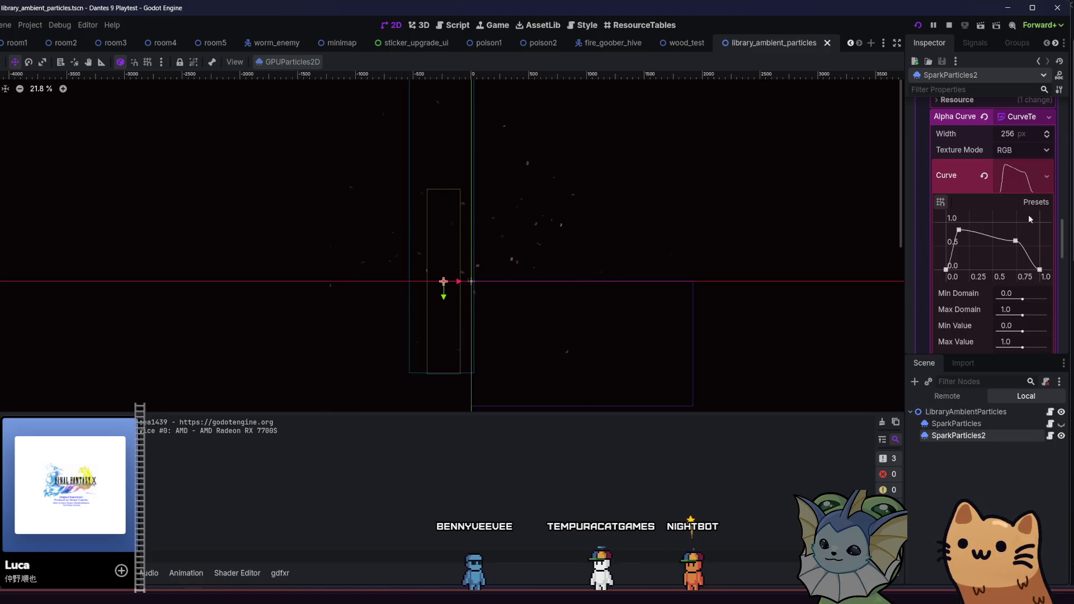
drag(1066, 249, 1065, 126)
scroll(1027, 161, down, 5)
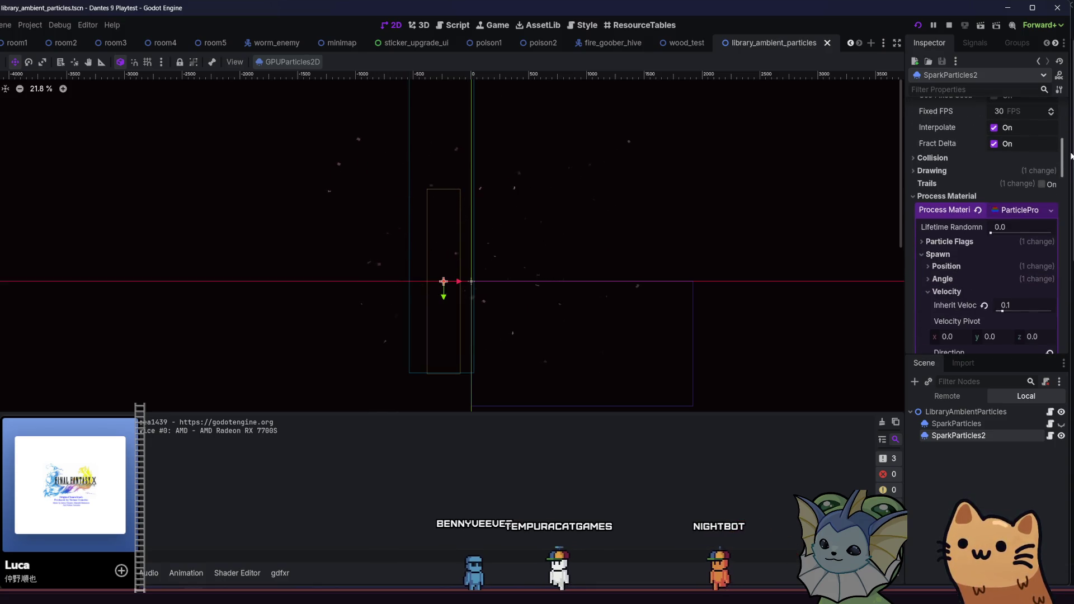
click(1027, 160)
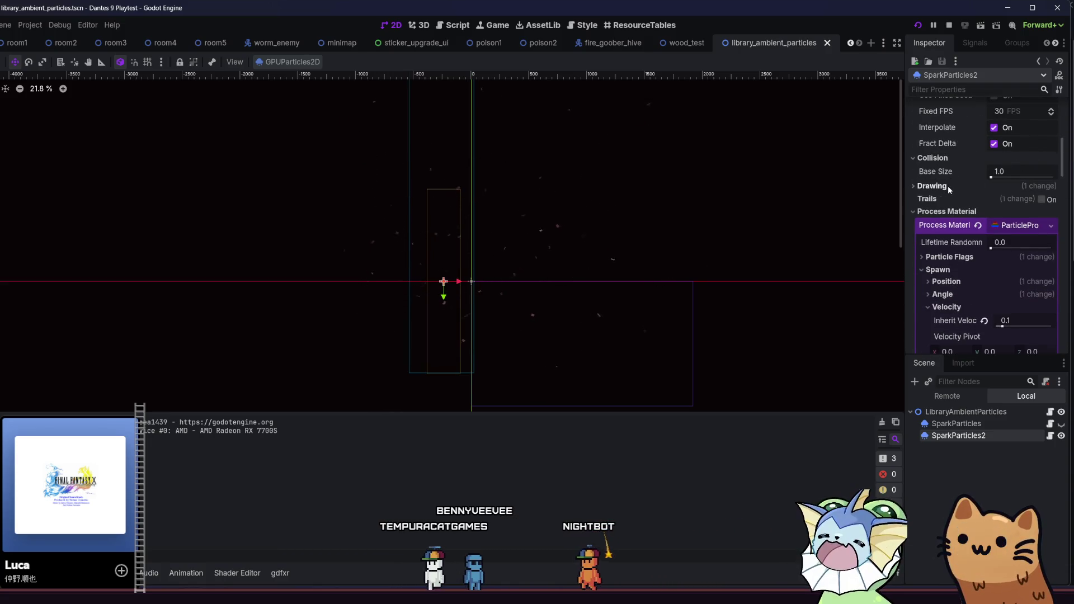
drag(1061, 166, 1066, 290)
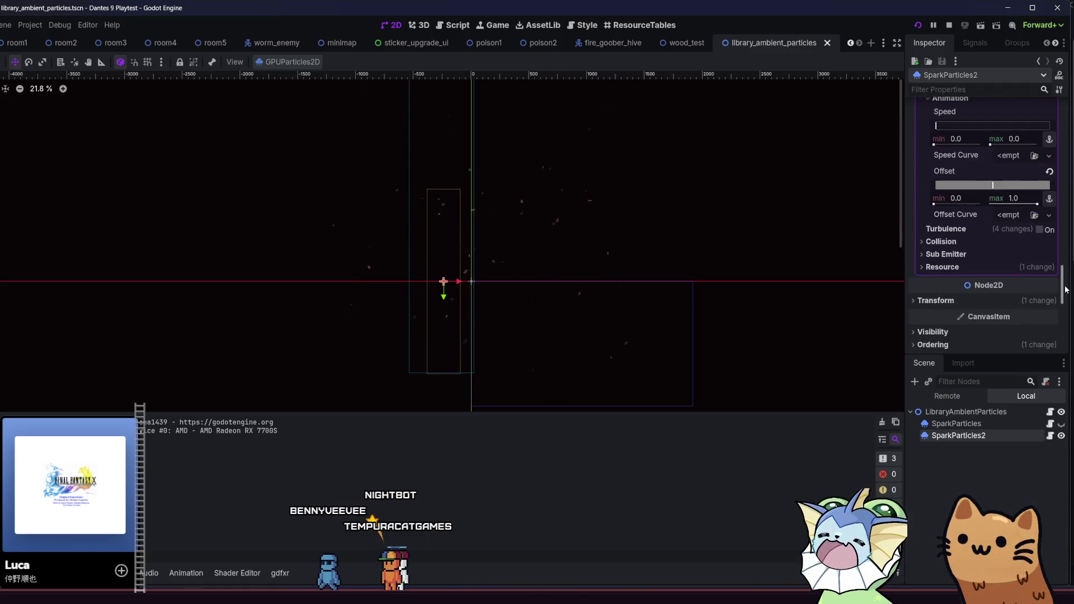
click(987, 244)
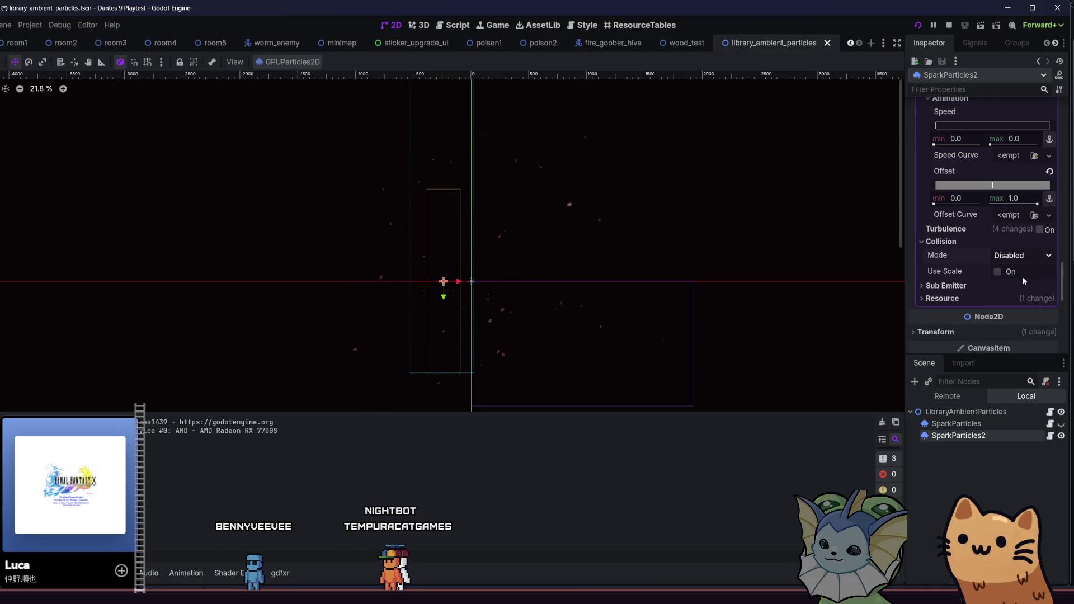
Set particle collision mode to Rigid with bounce 0.99, then save and run the game
click(1022, 255)
click(1007, 304)
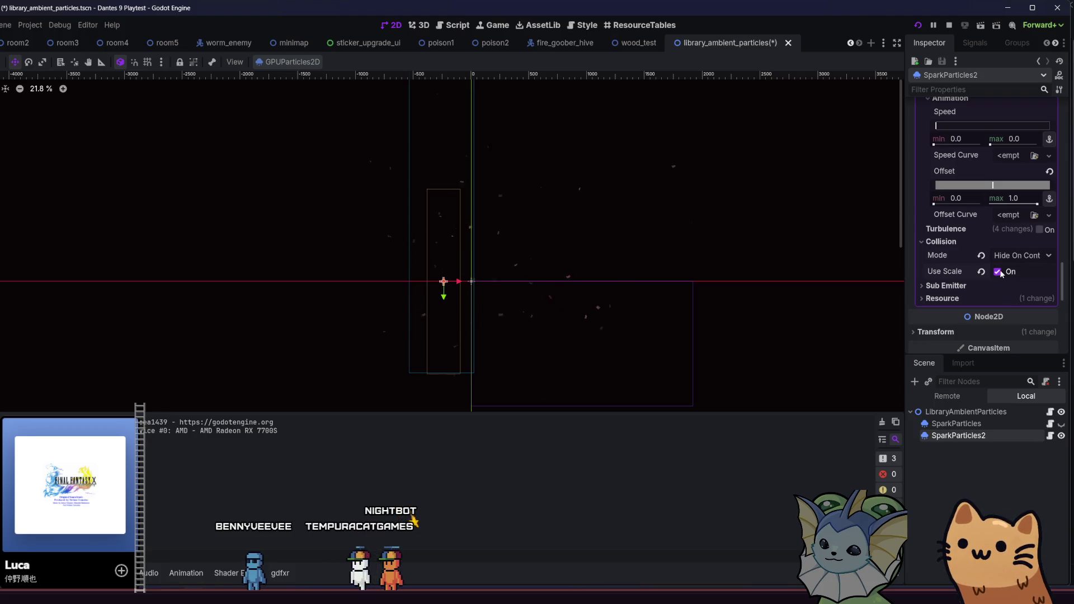
click(1017, 255)
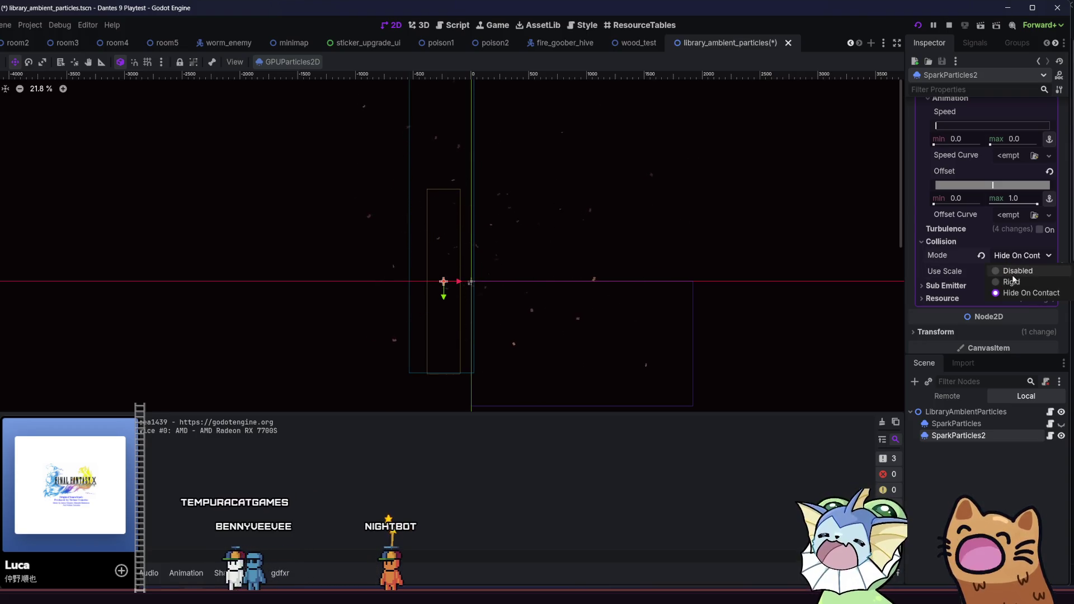
click(1013, 282)
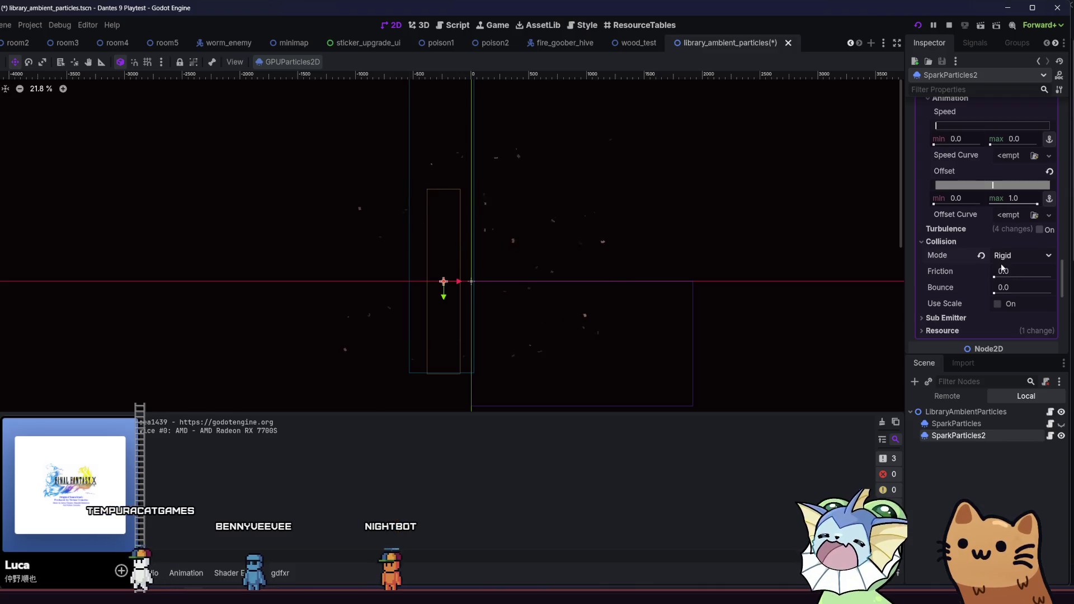
scroll(982, 288, down, 1)
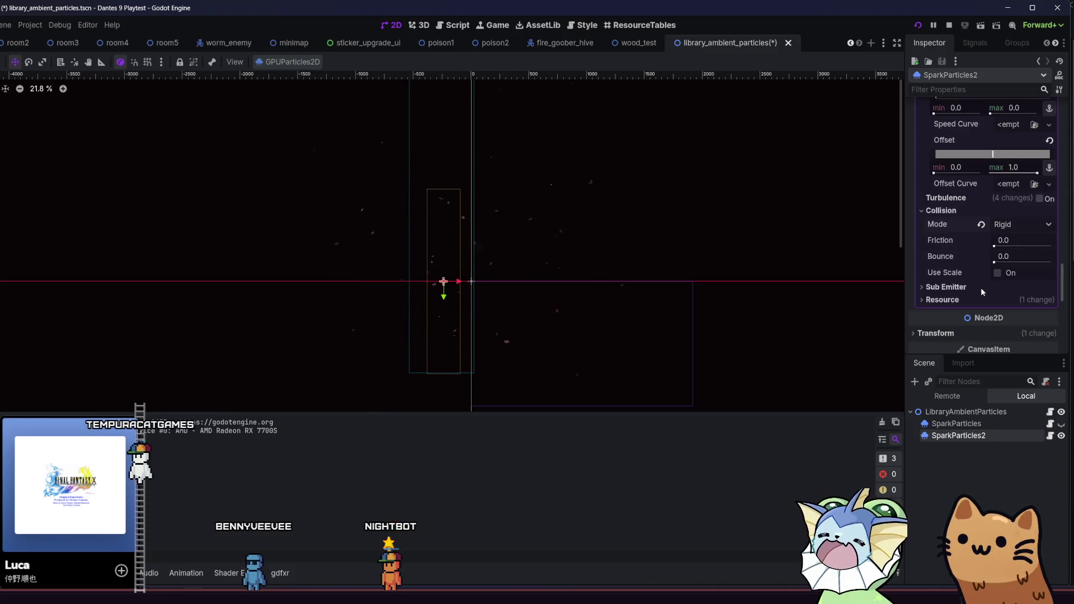
scroll(964, 241, down, 4)
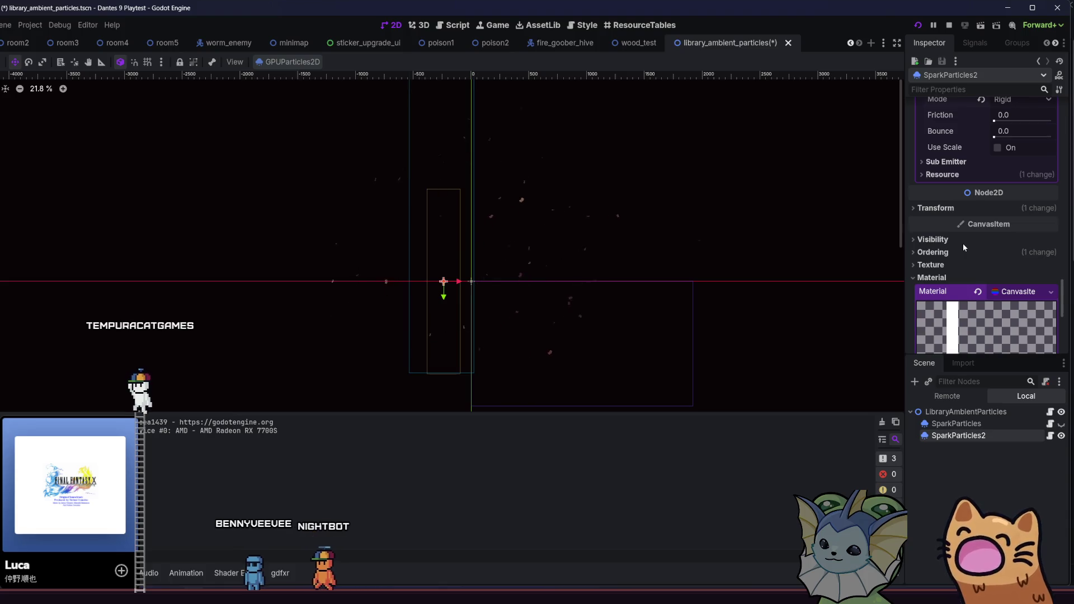
scroll(962, 243, down, 1)
scroll(963, 239, up, 3)
drag(995, 199, 1046, 206)
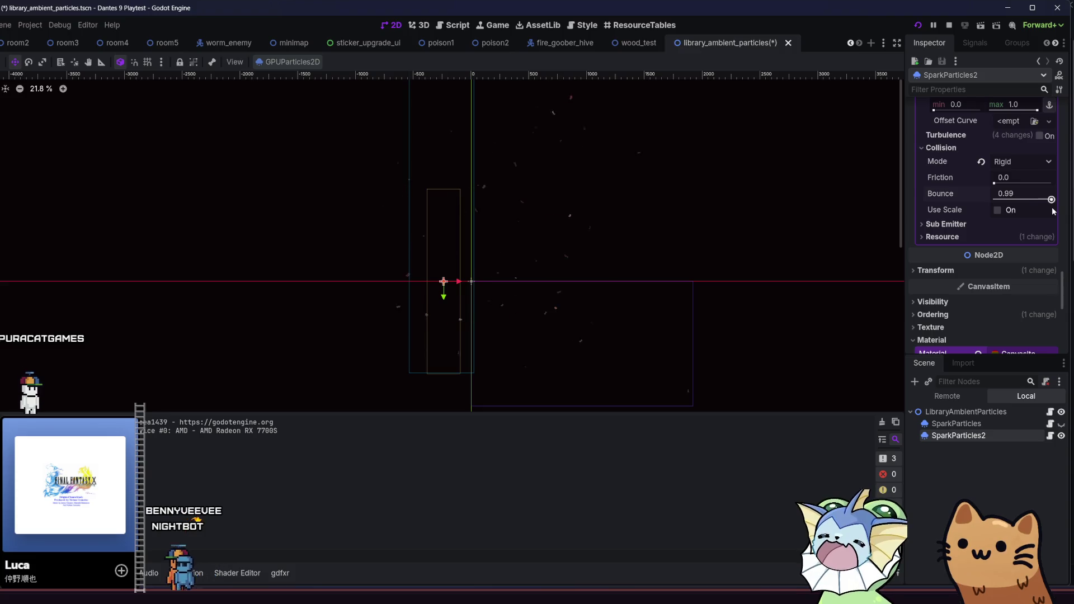
key(F5)
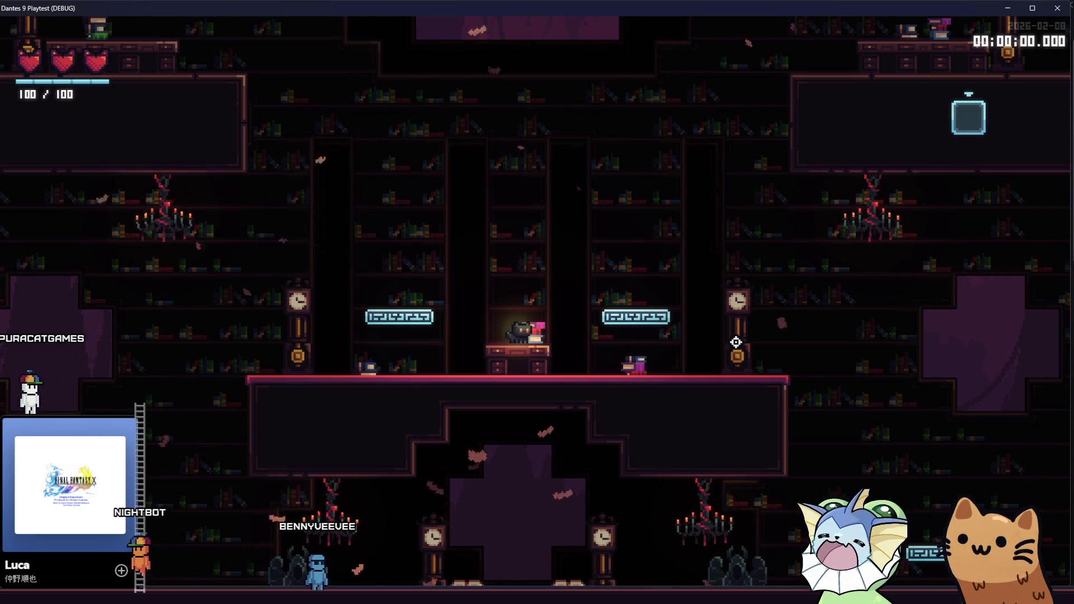
Stop the game and lower the spark particles' bounce to 0.28
key(Right)
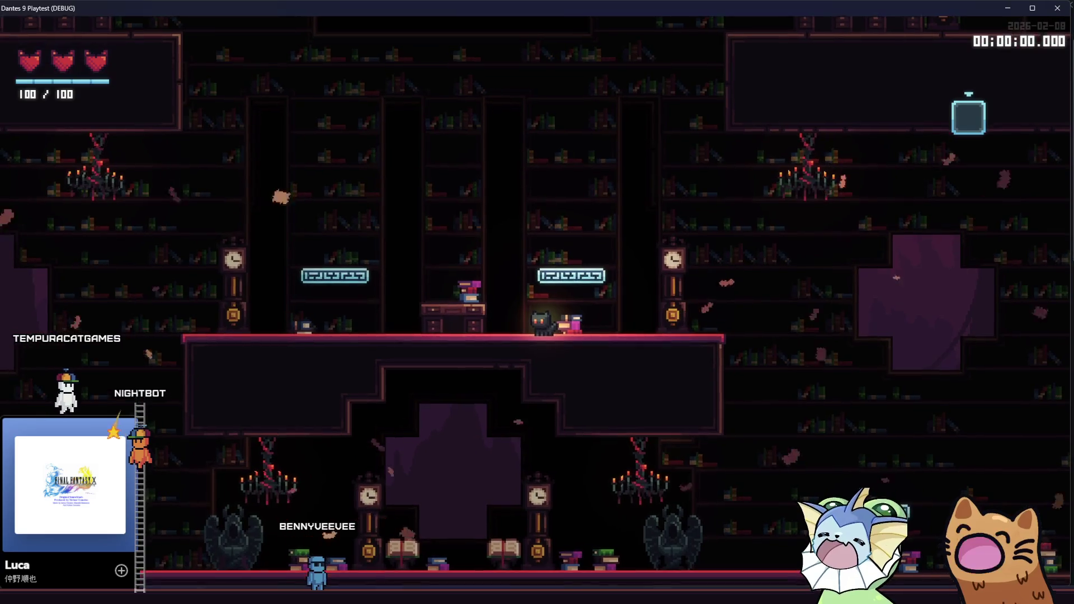
key(F8)
drag(1037, 203, 1010, 199)
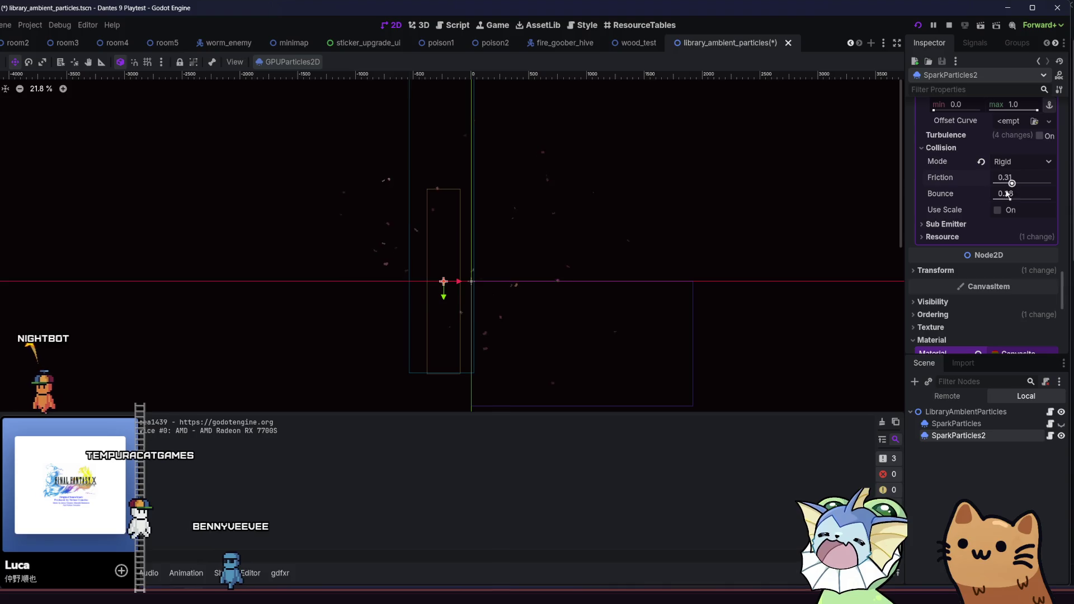
Rerun the game, walk and jump the player through the Library rooms, then stop it
key(F5)
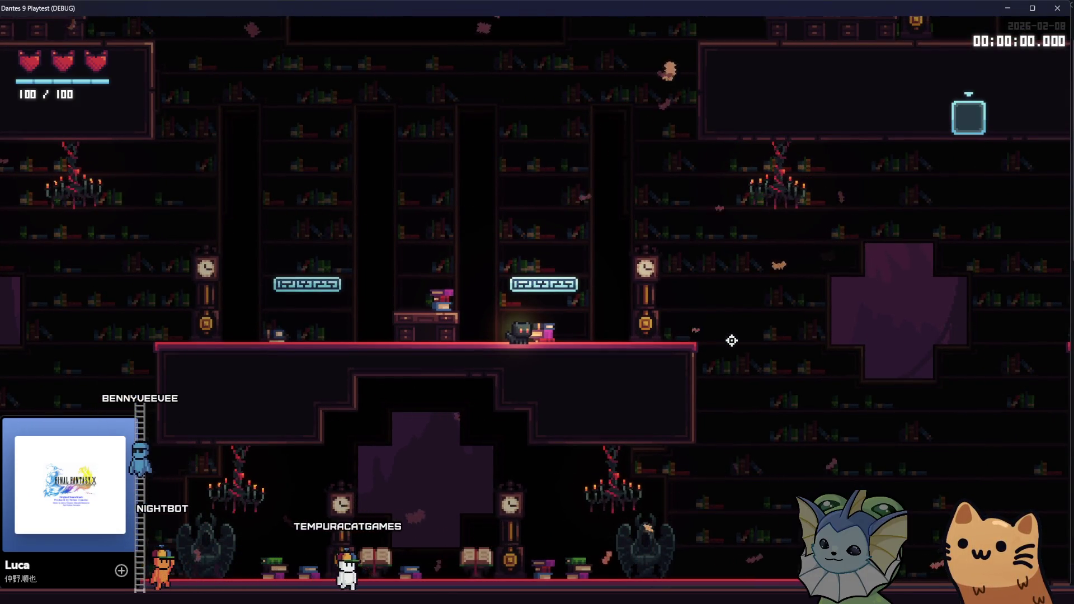
key(Right)
key(Left)
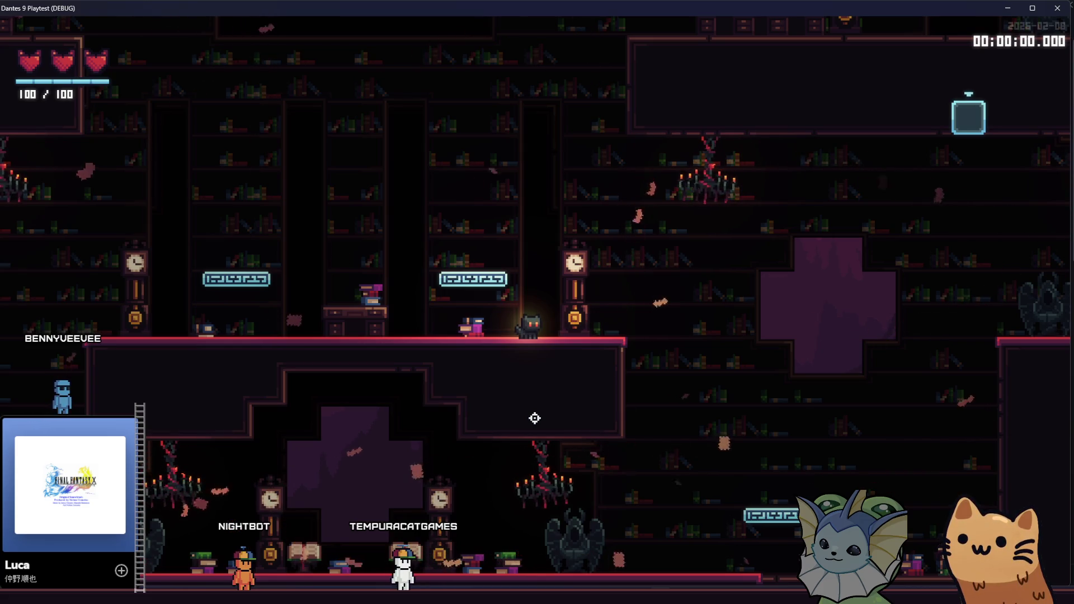
key(Right)
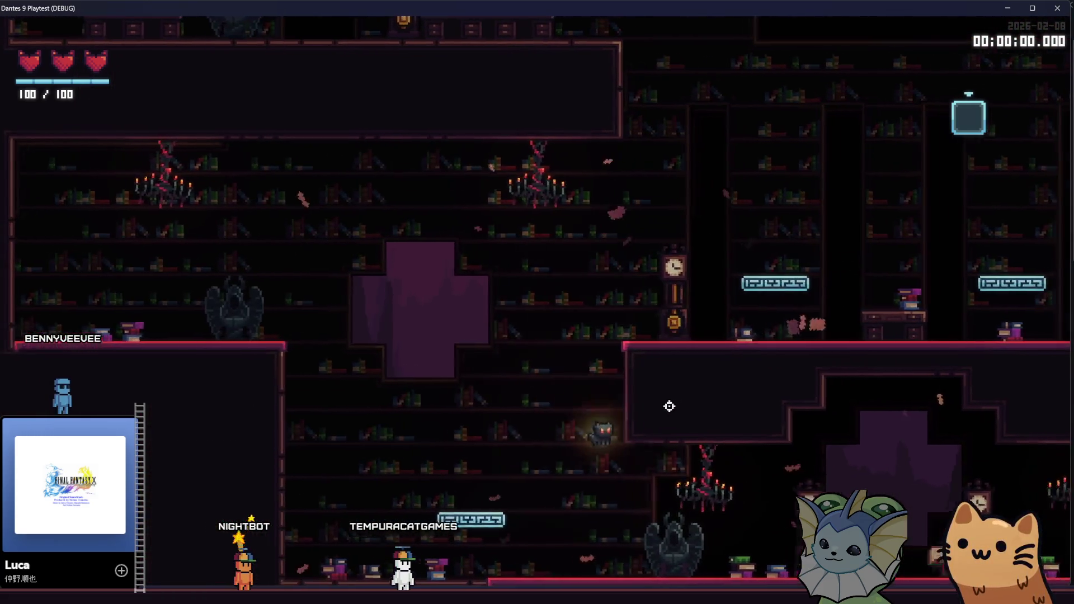
key(Right)
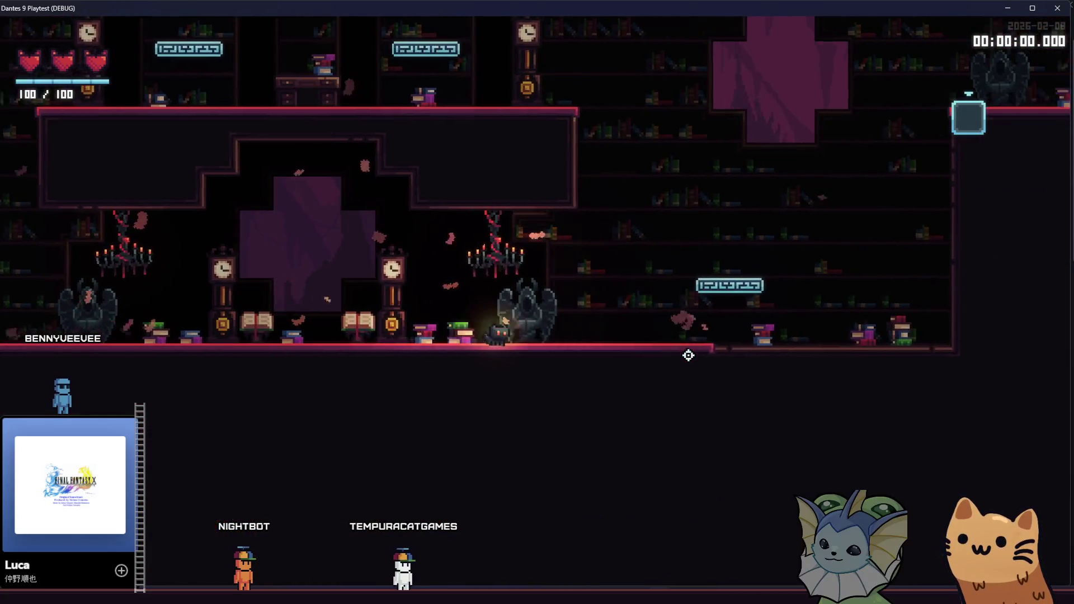
key(space)
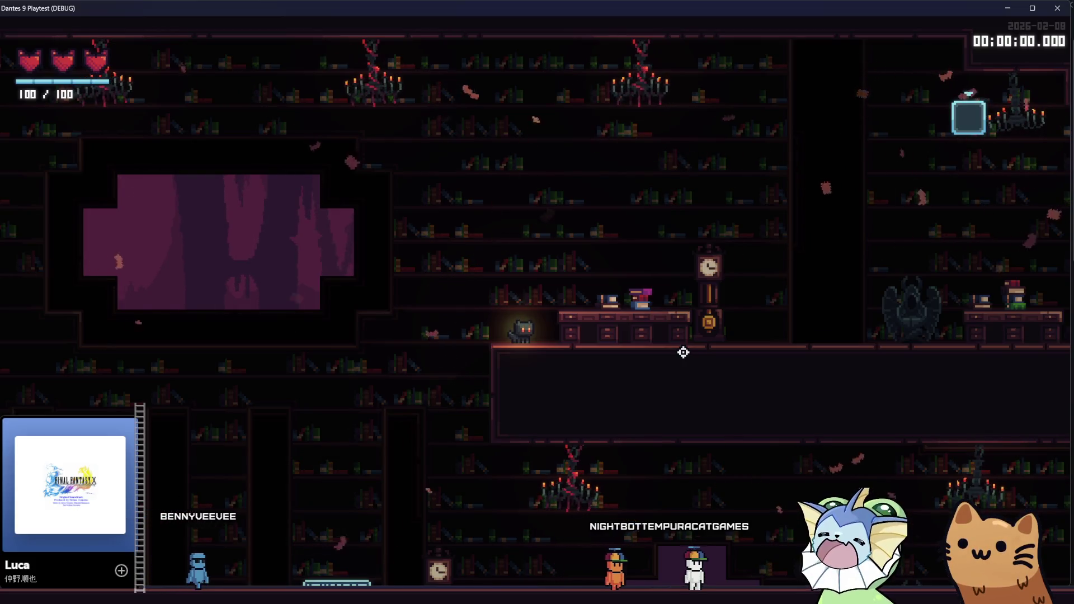
key(Left)
key(space)
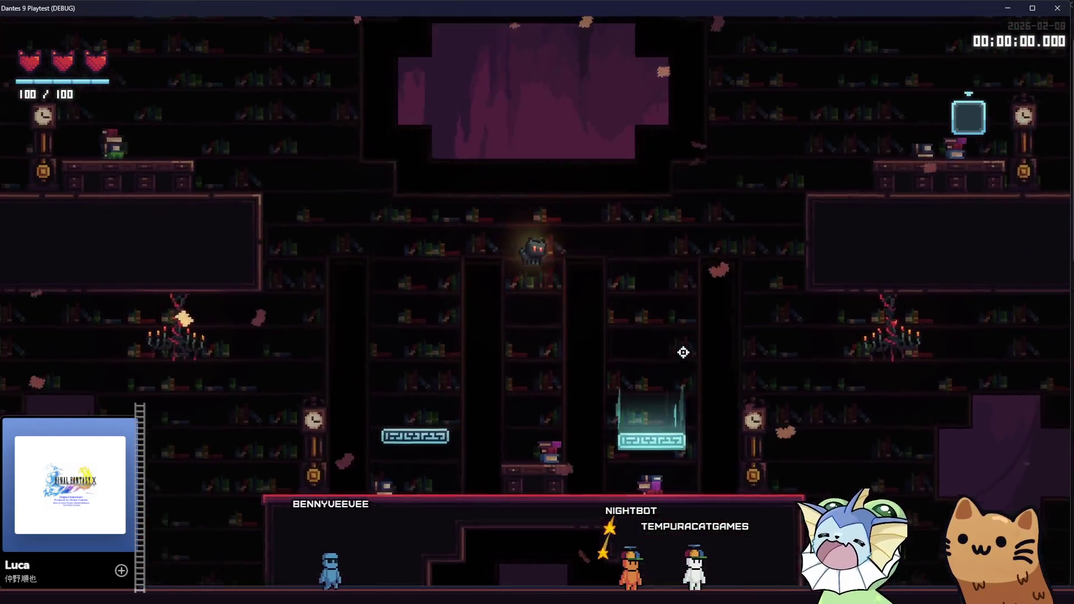
key(Left)
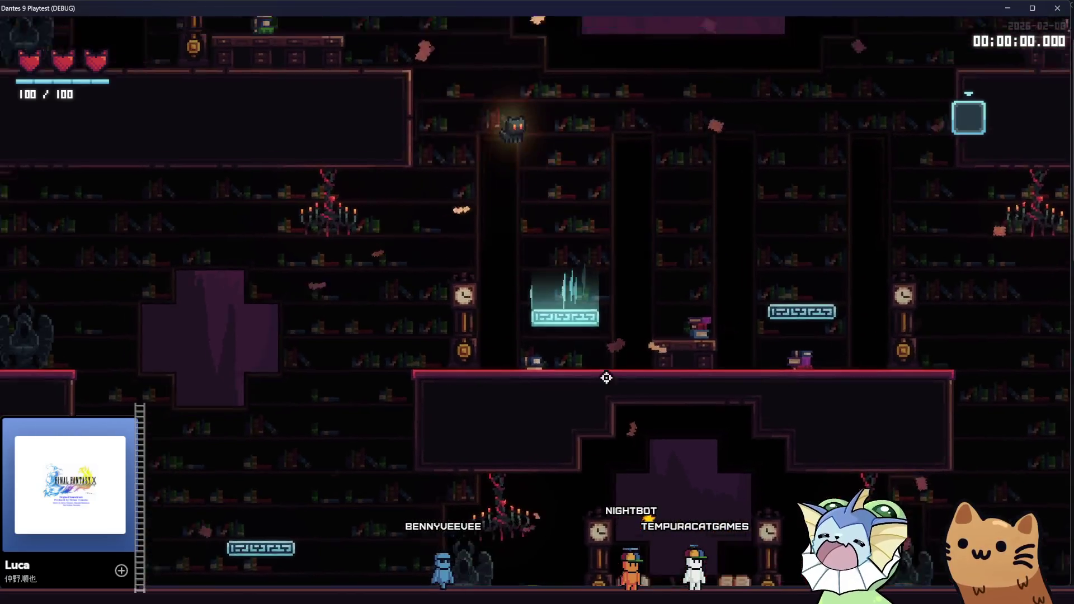
key(F8)
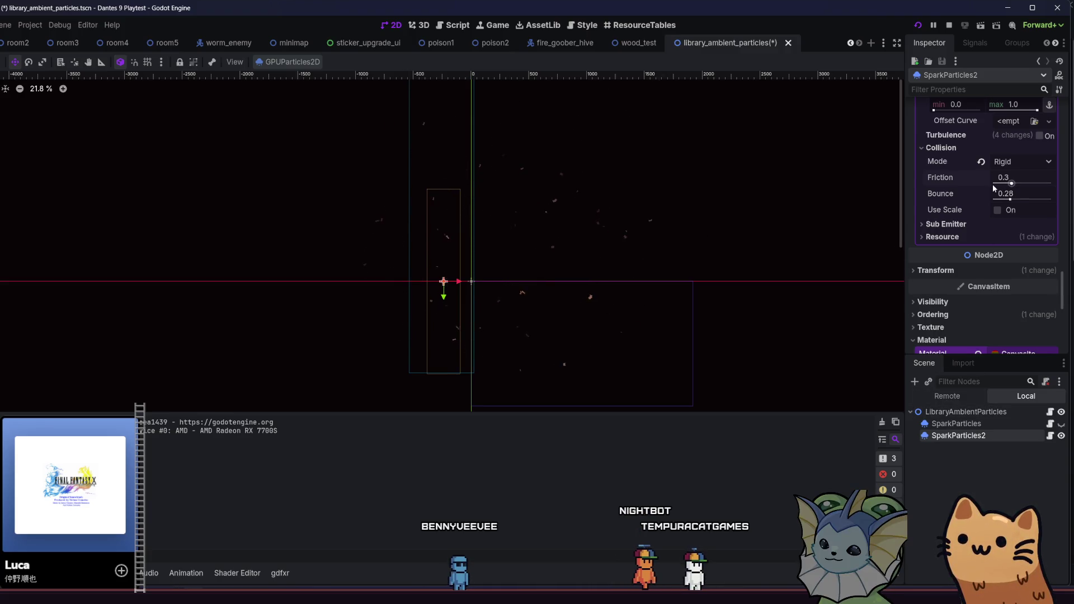
Reset SparkParticles2's collision mode to Disabled and collapse the collision and scale sections
click(982, 162)
click(998, 148)
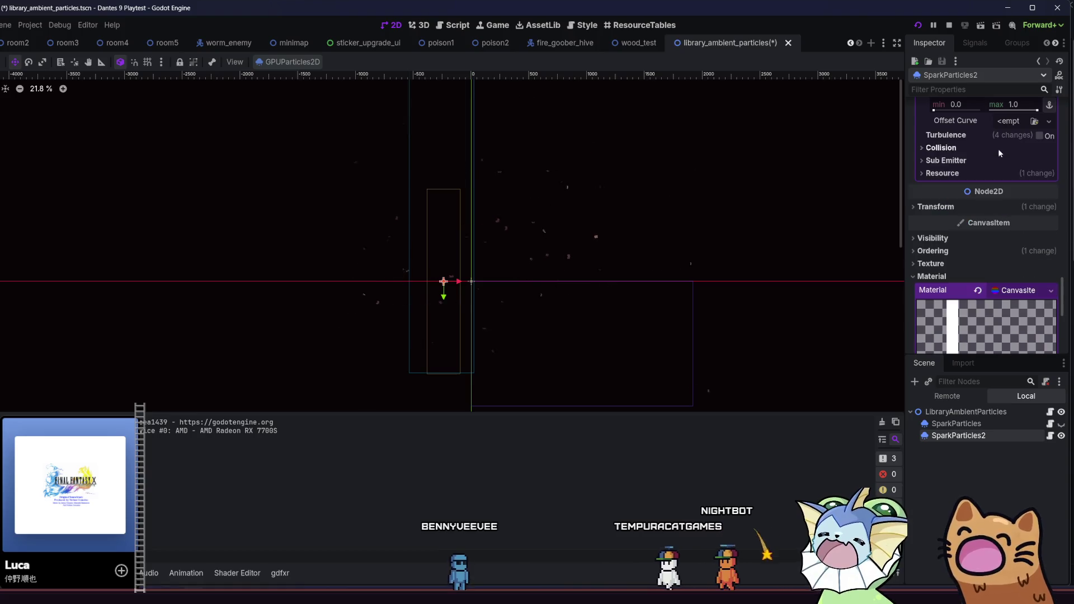
scroll(998, 149, up, 10)
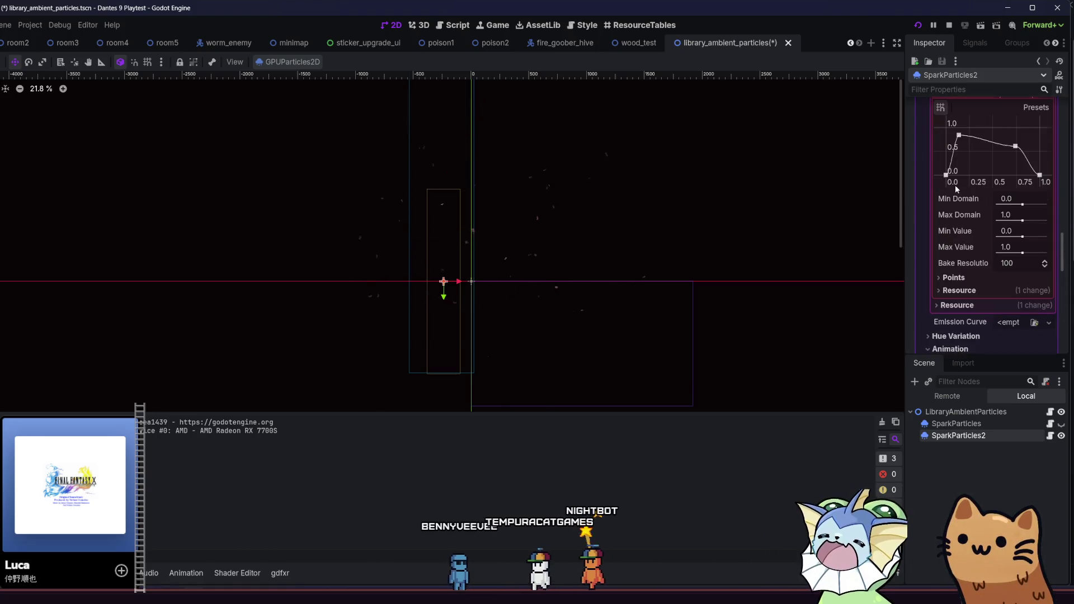
scroll(956, 187, up, 5)
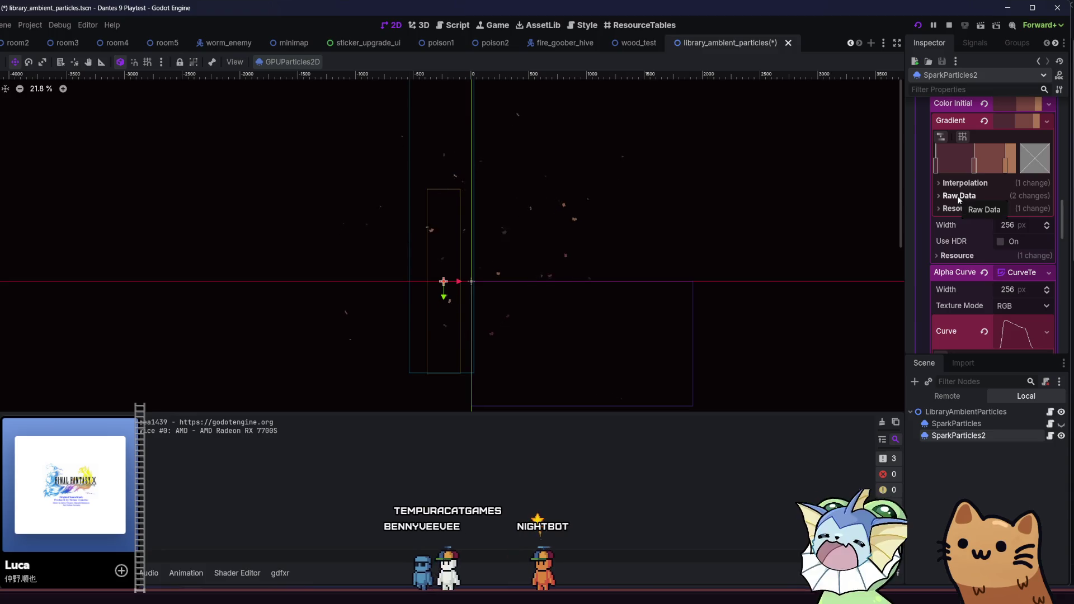
scroll(960, 199, up, 3)
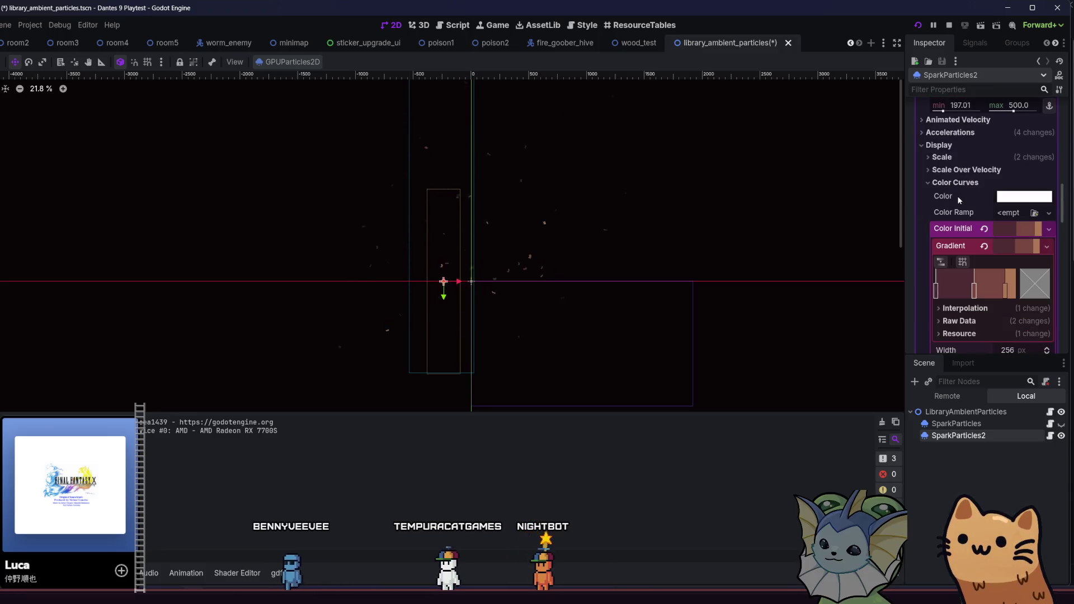
click(957, 182)
click(957, 182)
click(962, 170)
click(962, 170)
click(960, 160)
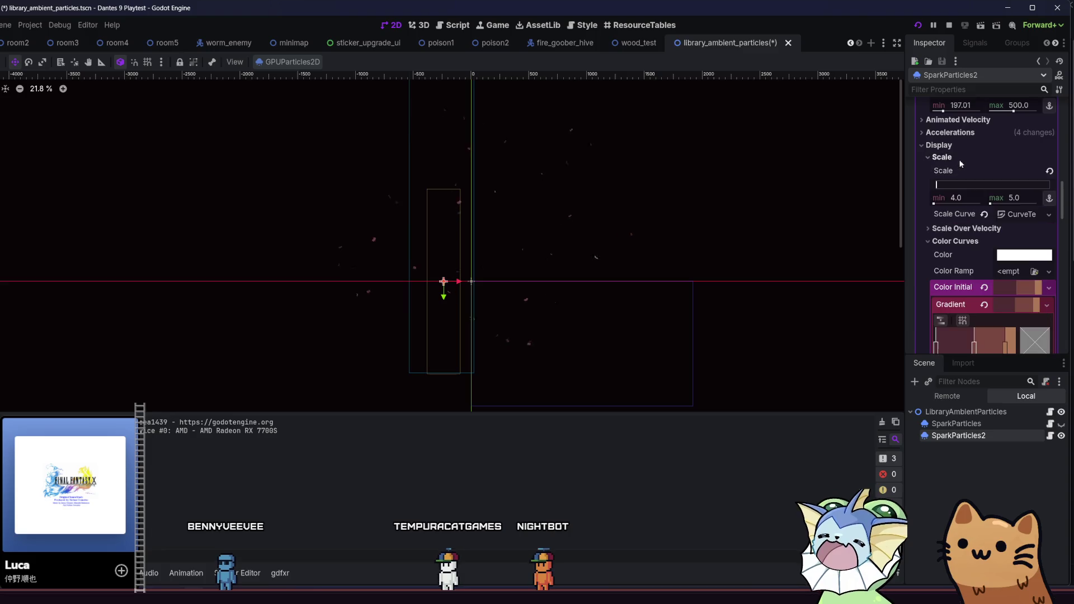
click(960, 160)
scroll(960, 168, up, 3)
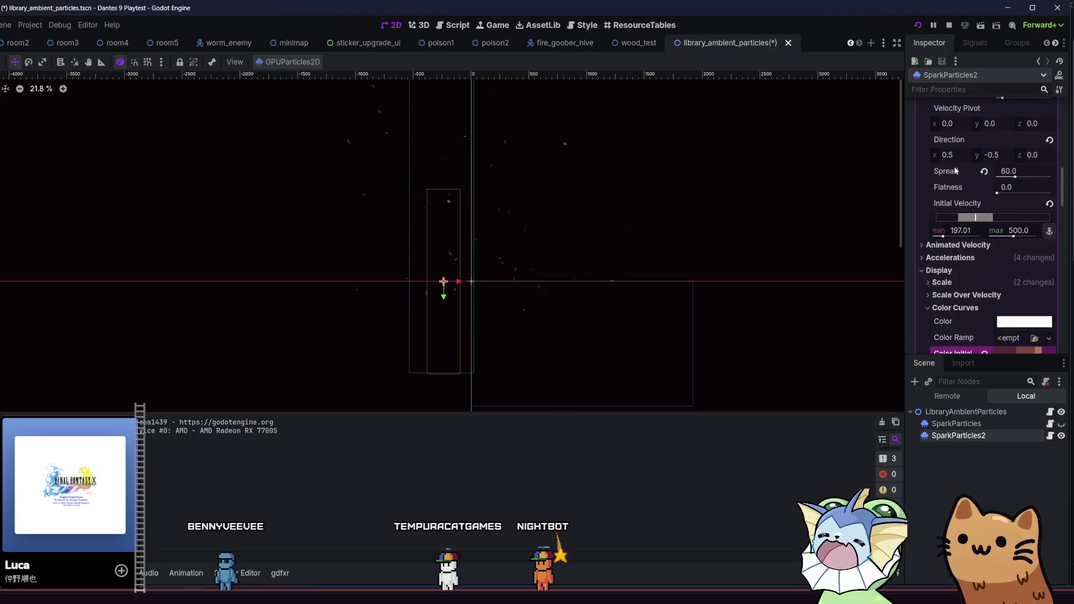
scroll(948, 192, up, 1)
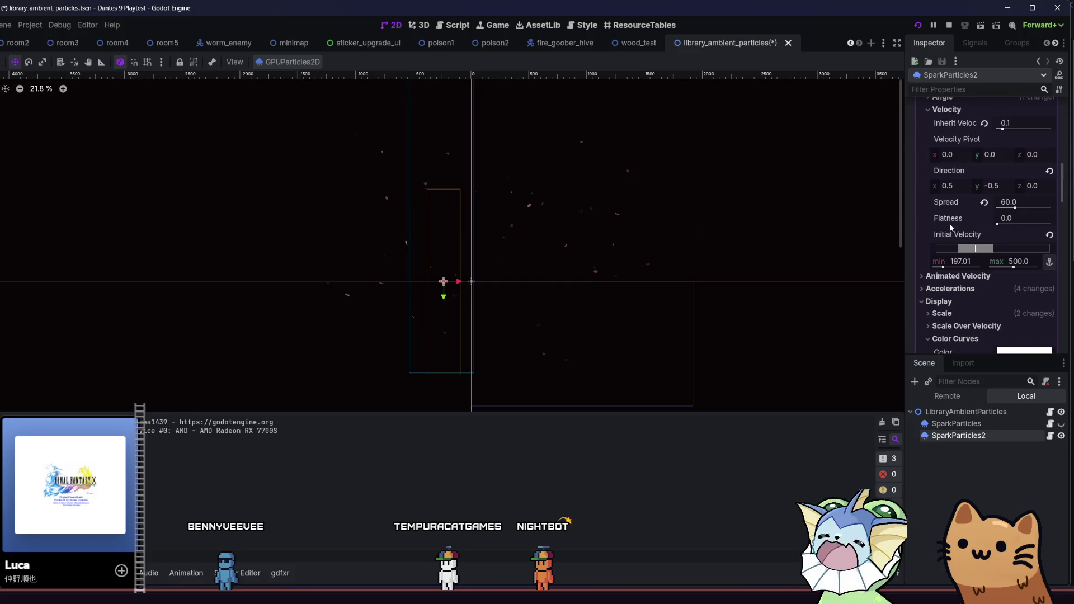
scroll(950, 224, up, 1)
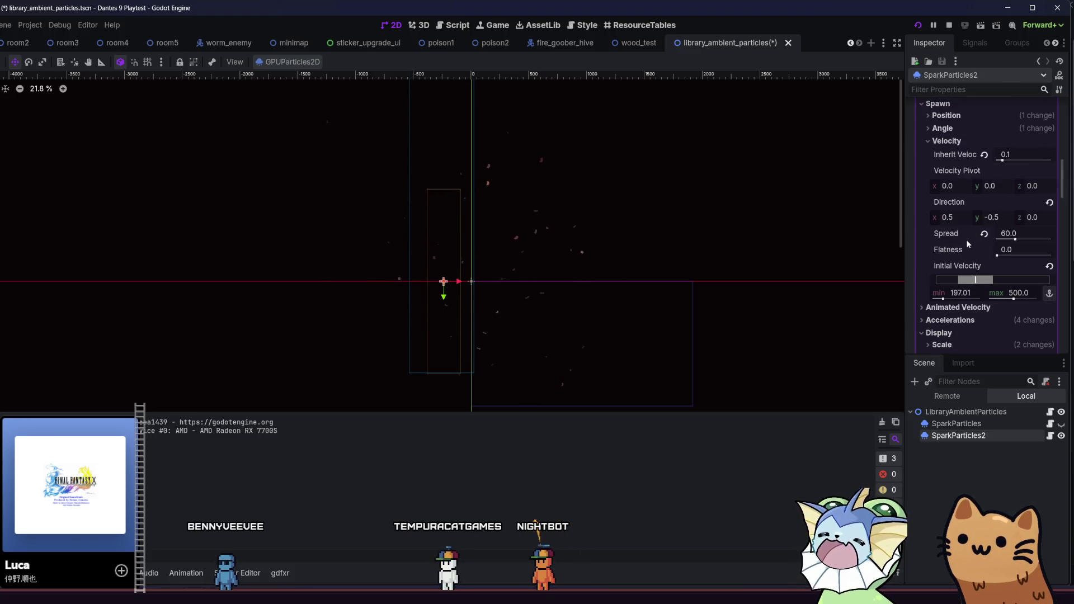
Set the emission direction y value to -0.52 and save the scene
click(1002, 222)
text(-0.52)
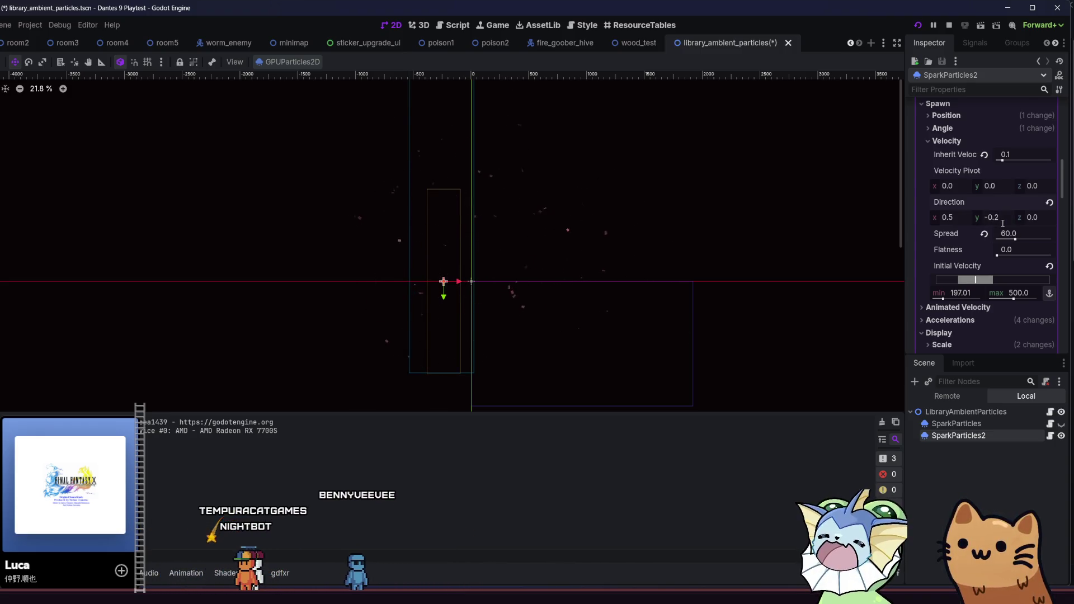
key(ctrl+s)
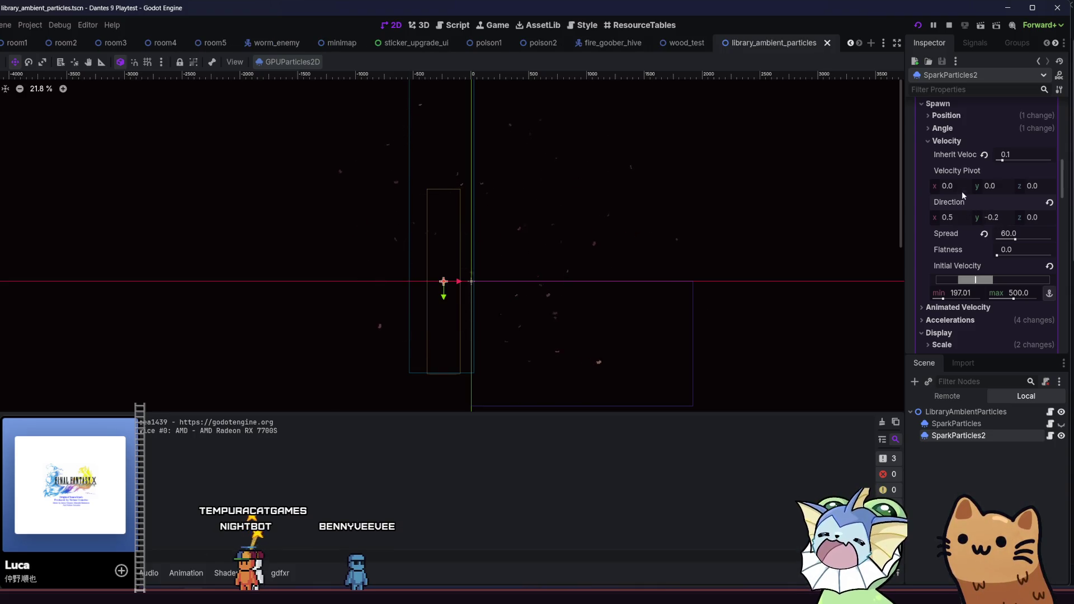
Set the spawn angle range to -25 minimum and 25 maximum, then save
click(959, 144)
click(958, 130)
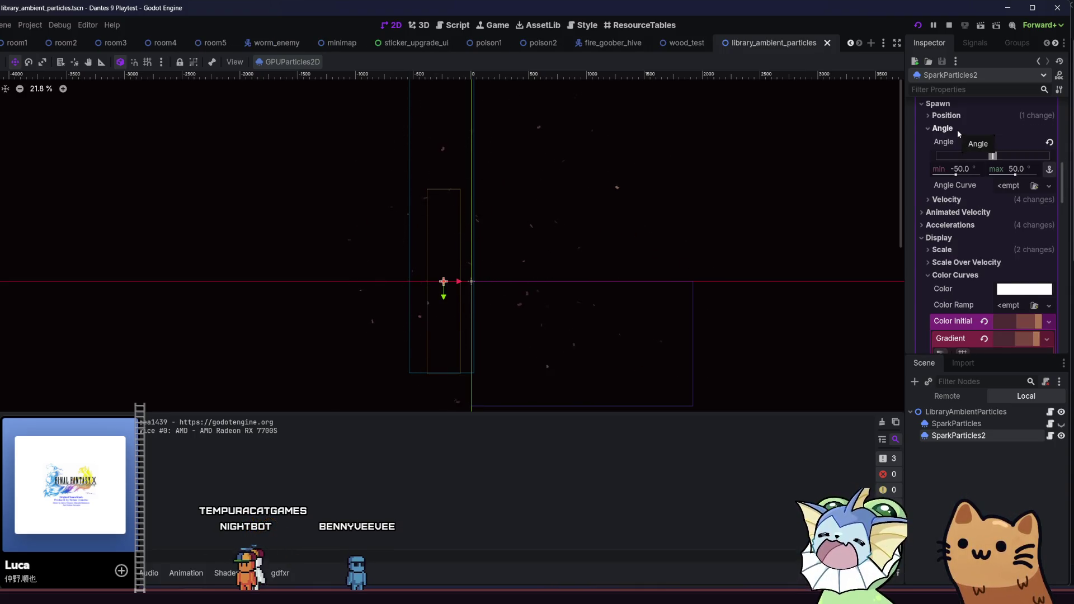
mouse_move(958, 174)
mouse_down()
mouse_move(988, 174)
mouse_move(959, 177)
mouse_up()
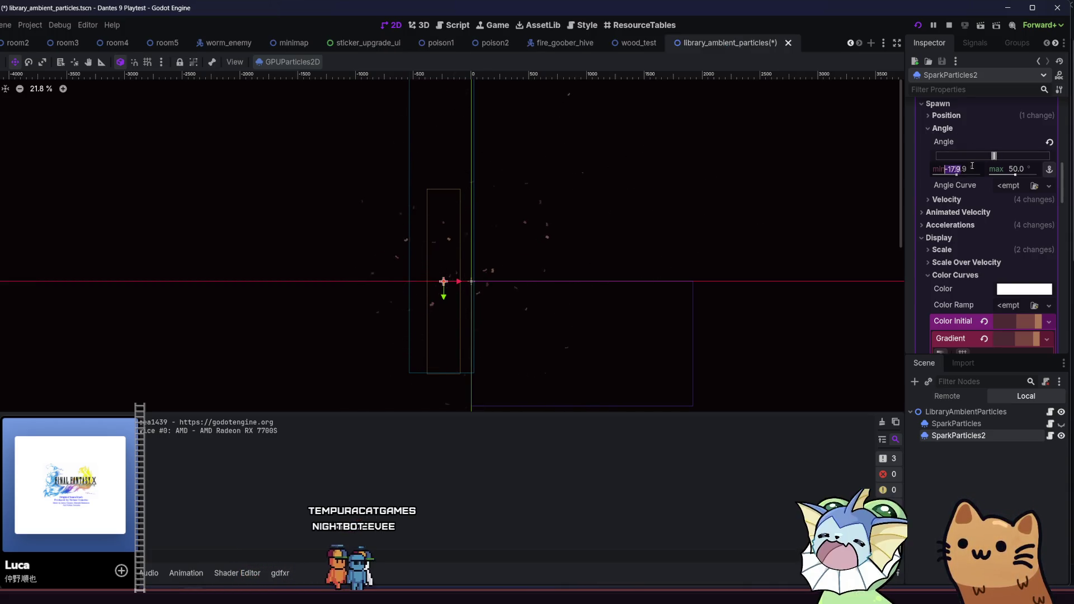
text(-25)
key(Return)
click(1024, 168)
key(ctrl+s)
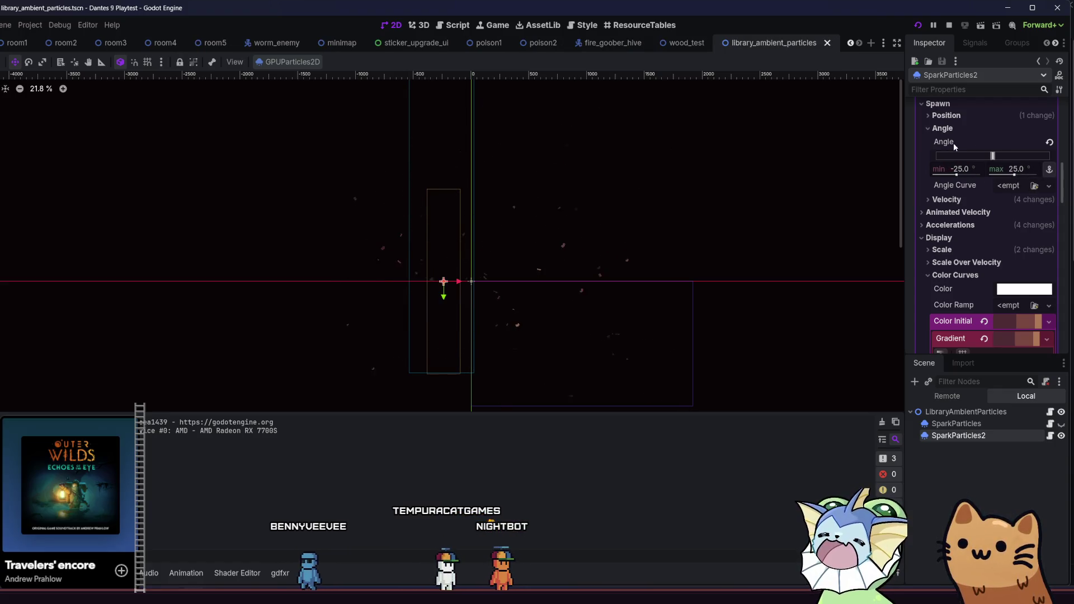
Set the velocity spread to 30 and save the scene
click(952, 115)
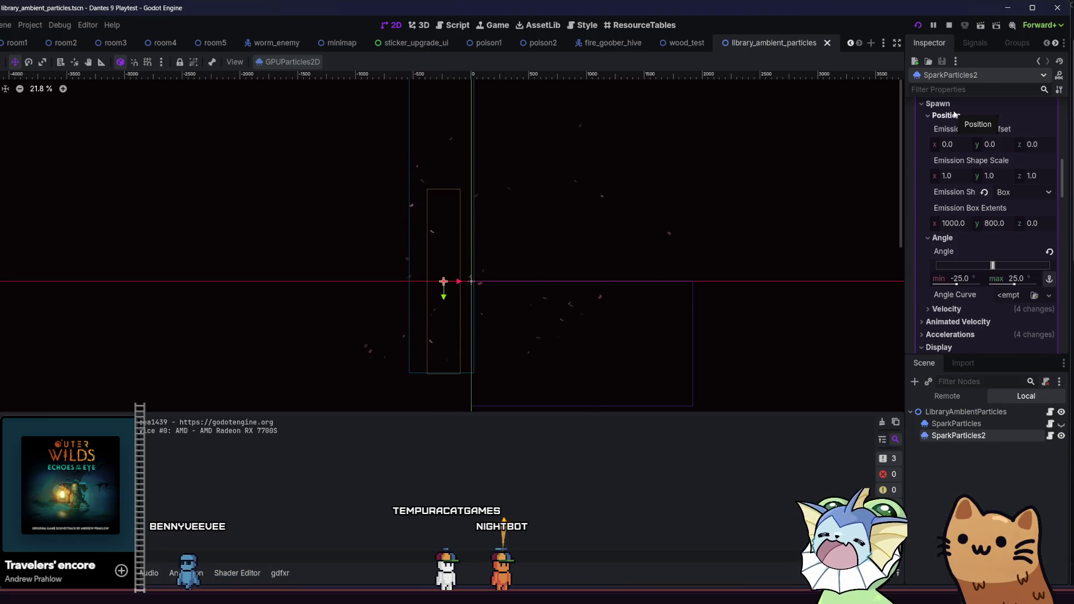
click(951, 116)
click(945, 128)
click(949, 142)
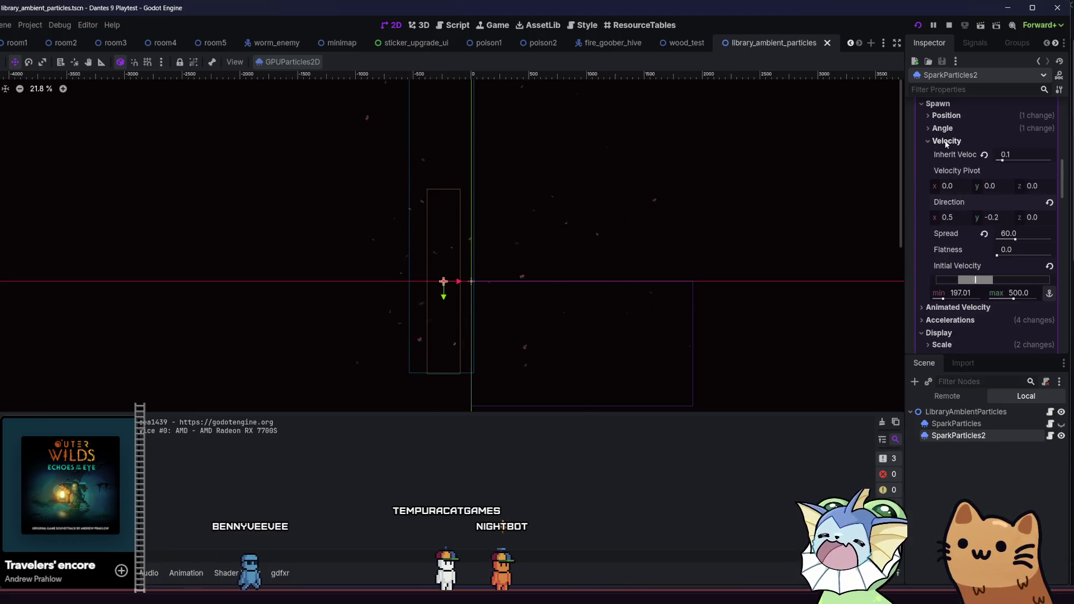
click(1012, 233)
text(30)
key(Return)
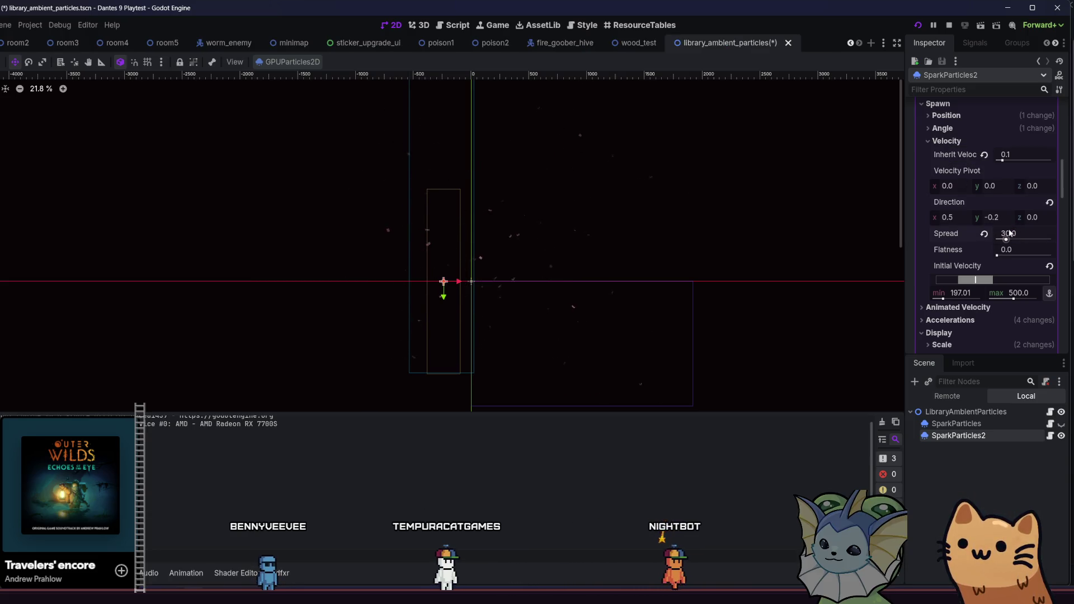
key(ctrl+s)
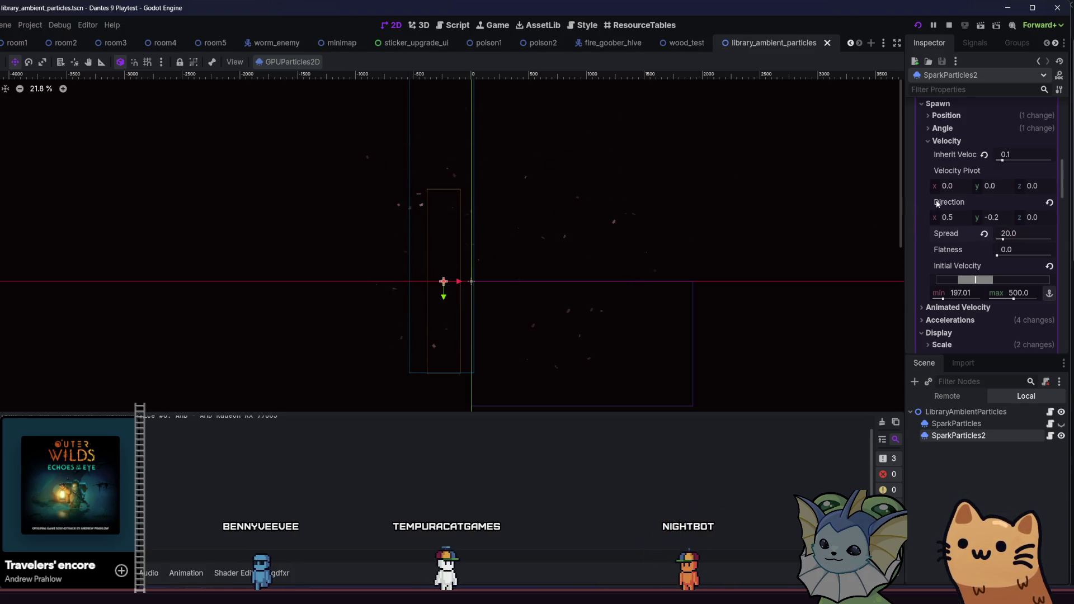
Look through the velocity and acceleration subsections of the process material, then save
click(957, 141)
click(958, 153)
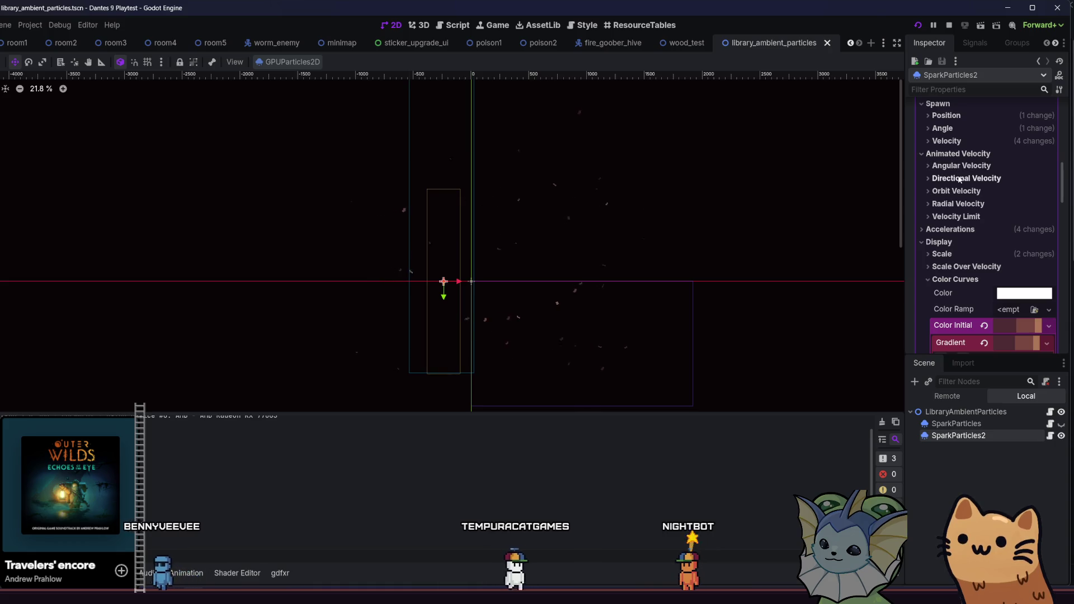
click(961, 178)
click(960, 178)
click(961, 166)
click(962, 165)
click(960, 178)
click(960, 178)
click(961, 166)
click(961, 166)
click(963, 179)
click(964, 179)
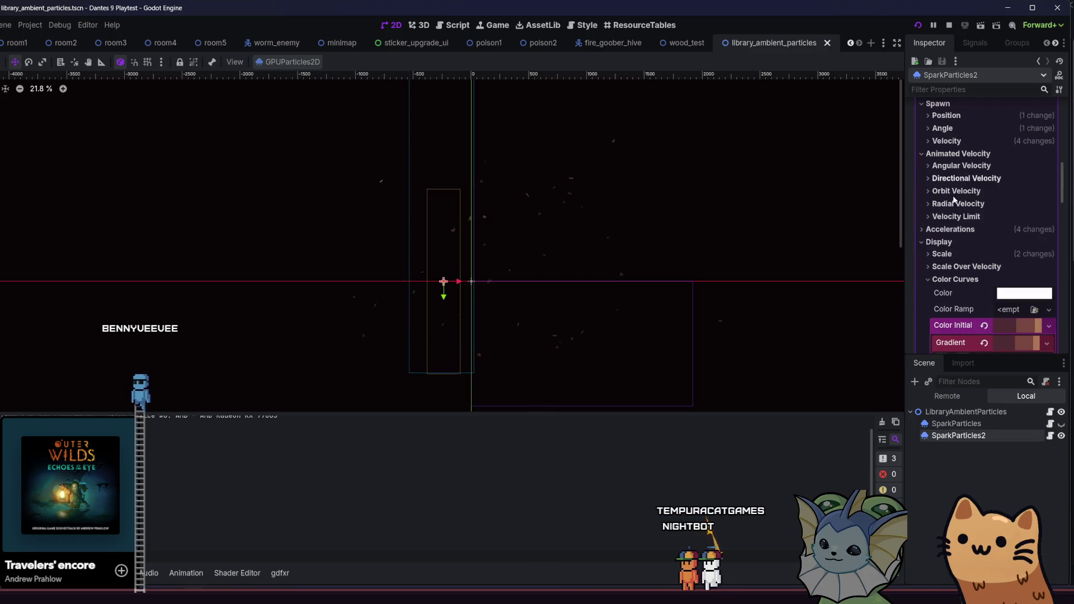
click(952, 203)
click(952, 202)
click(951, 219)
click(952, 219)
click(951, 229)
click(953, 242)
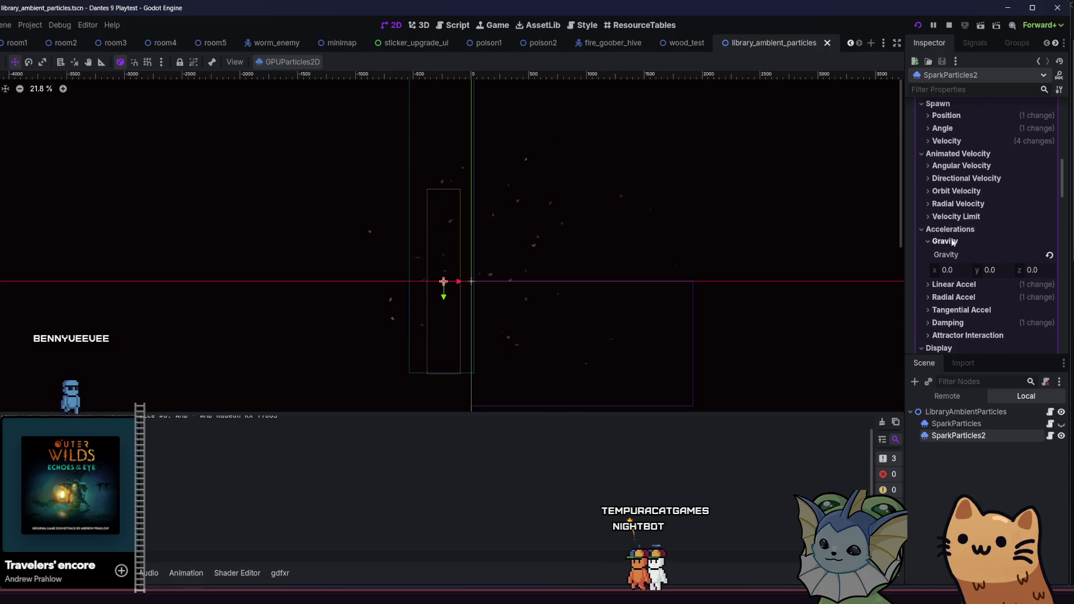
click(953, 241)
click(954, 255)
click(954, 255)
click(953, 268)
click(953, 267)
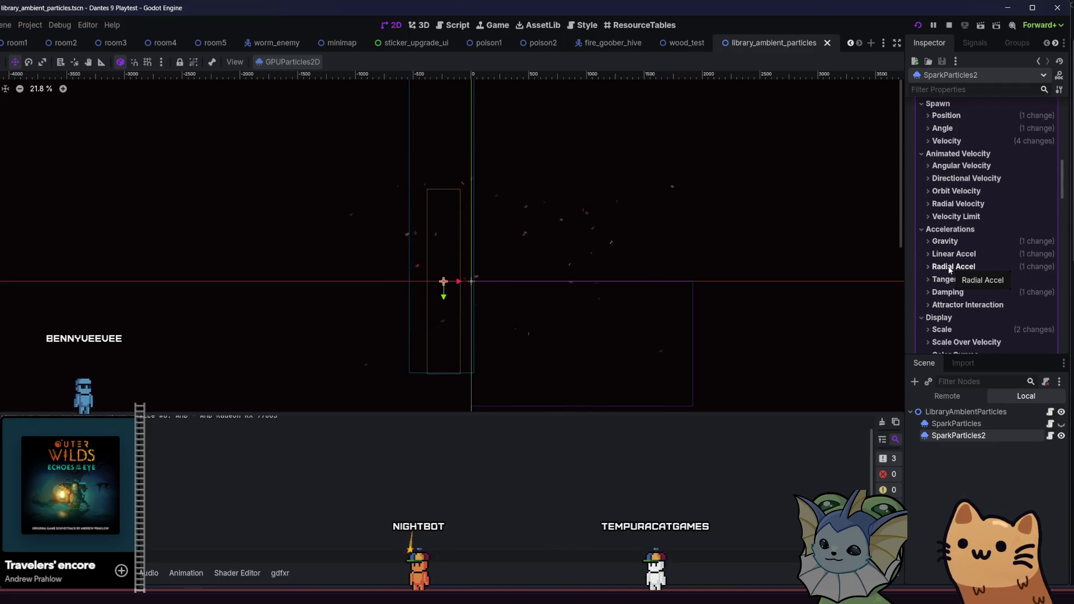
key(ctrl+s)
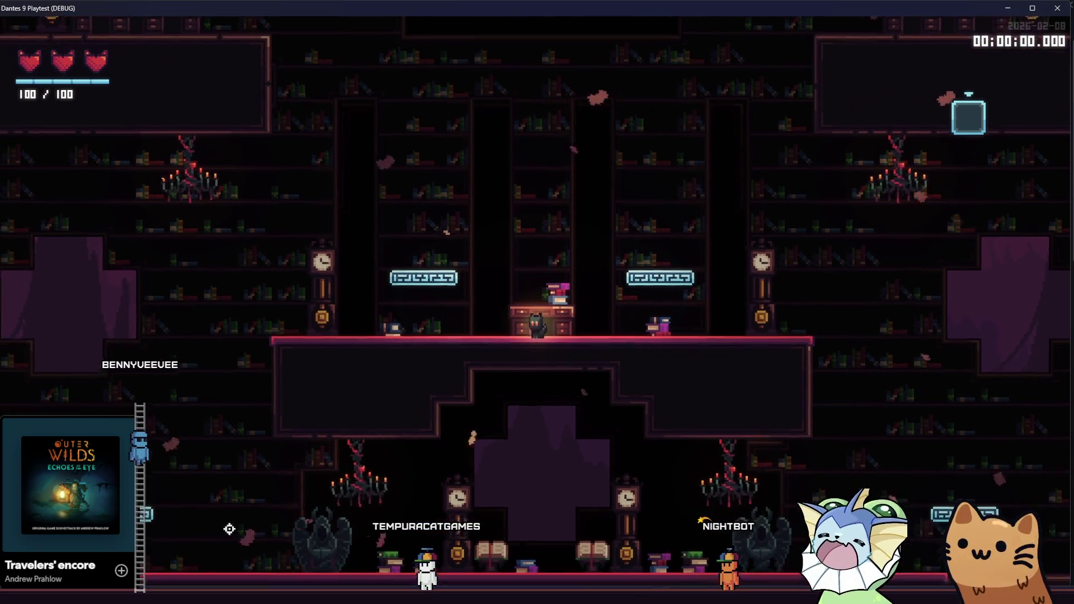
Return from the running game to the library_ambient_particles scene in the editor
mouse_move(196, 603)
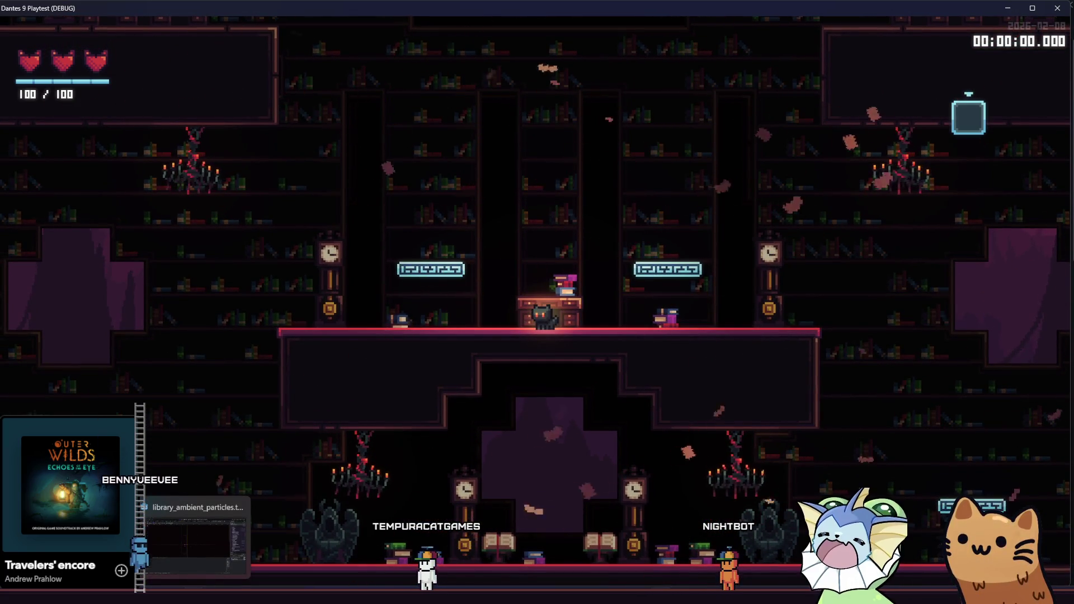
click(193, 540)
scroll(957, 270, down, 10)
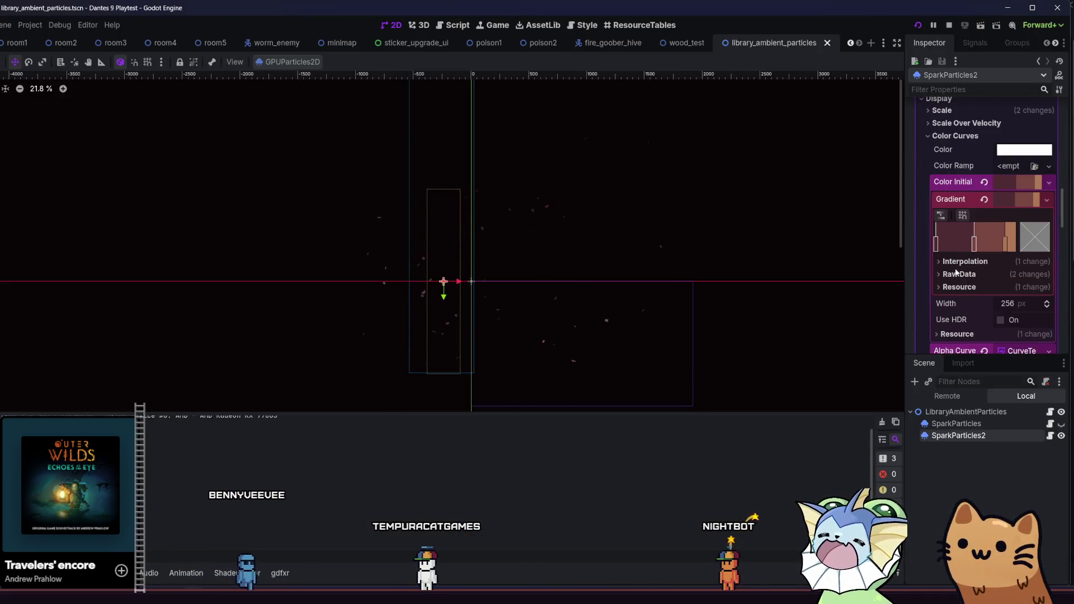
Flatten the fade curve's early peak and recolour the leftmost gradient stop to tan ad7757
drag(959, 225, 1018, 243)
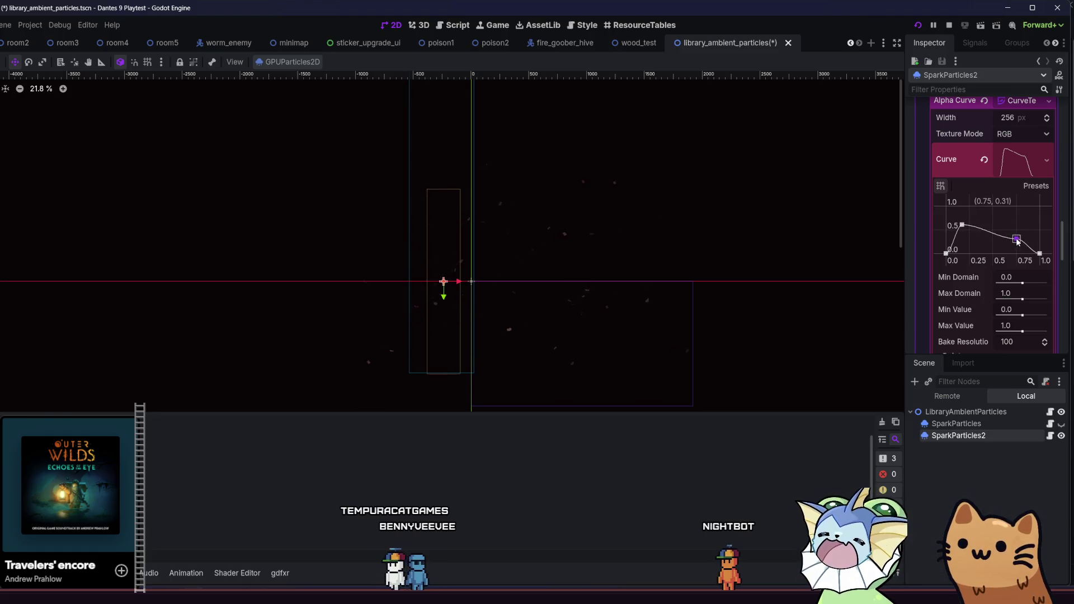
scroll(975, 170, up, 5)
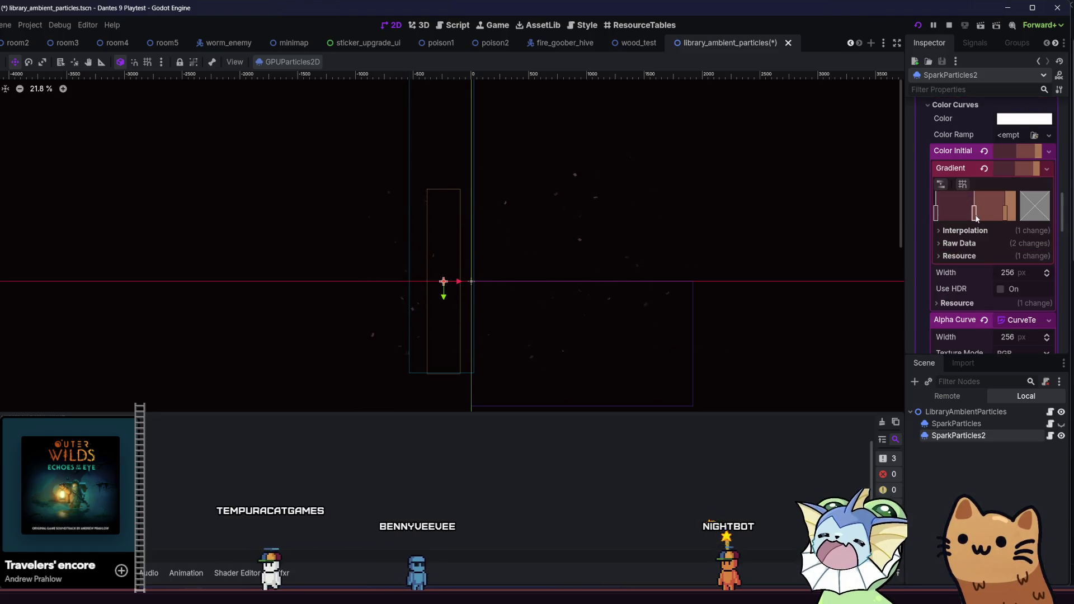
click(937, 212)
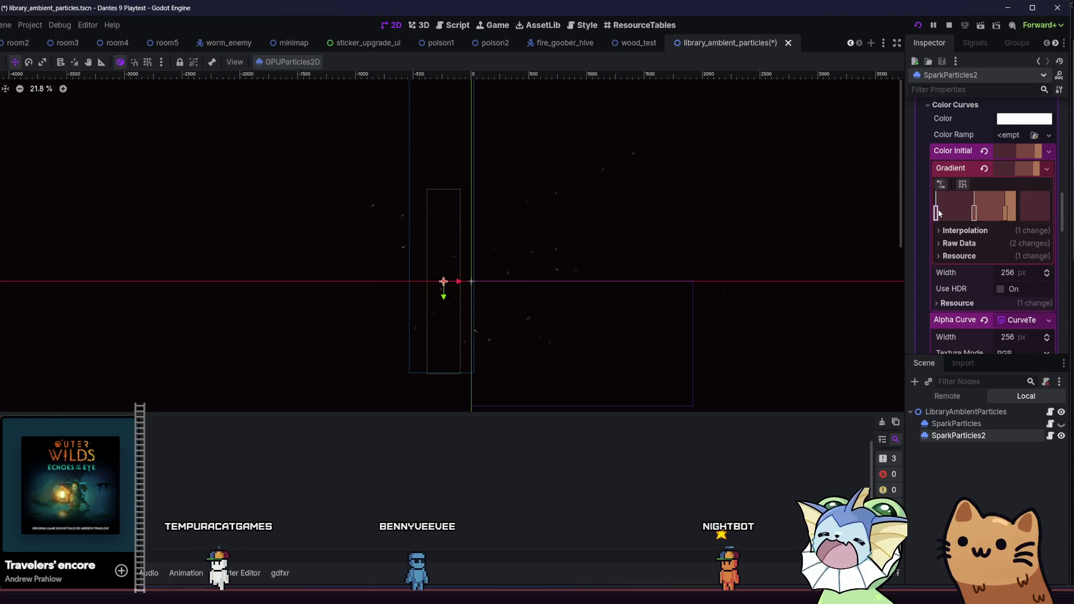
click(1027, 212)
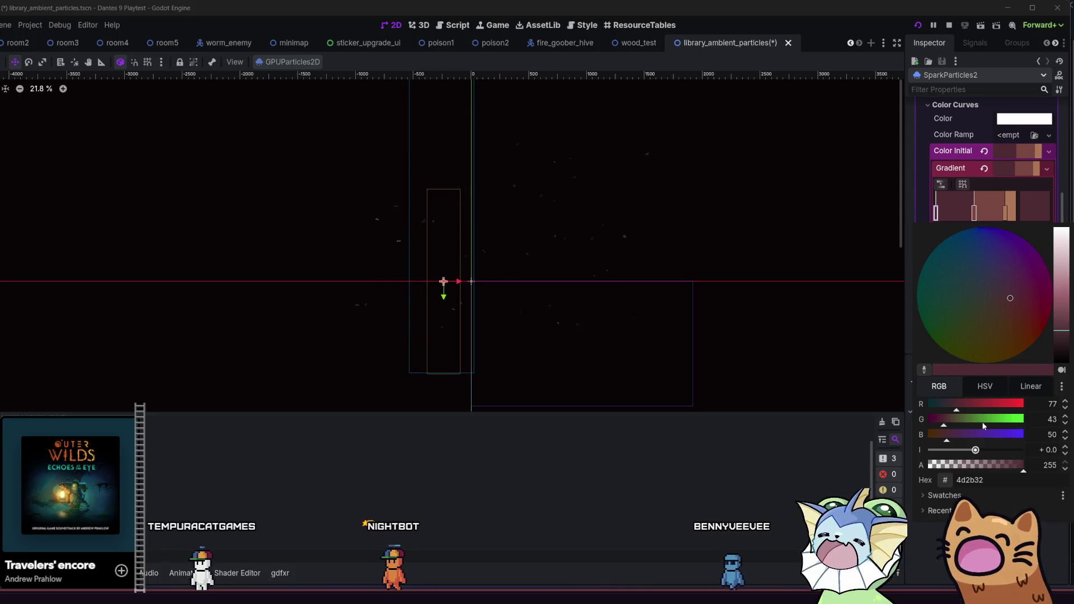
click(943, 496)
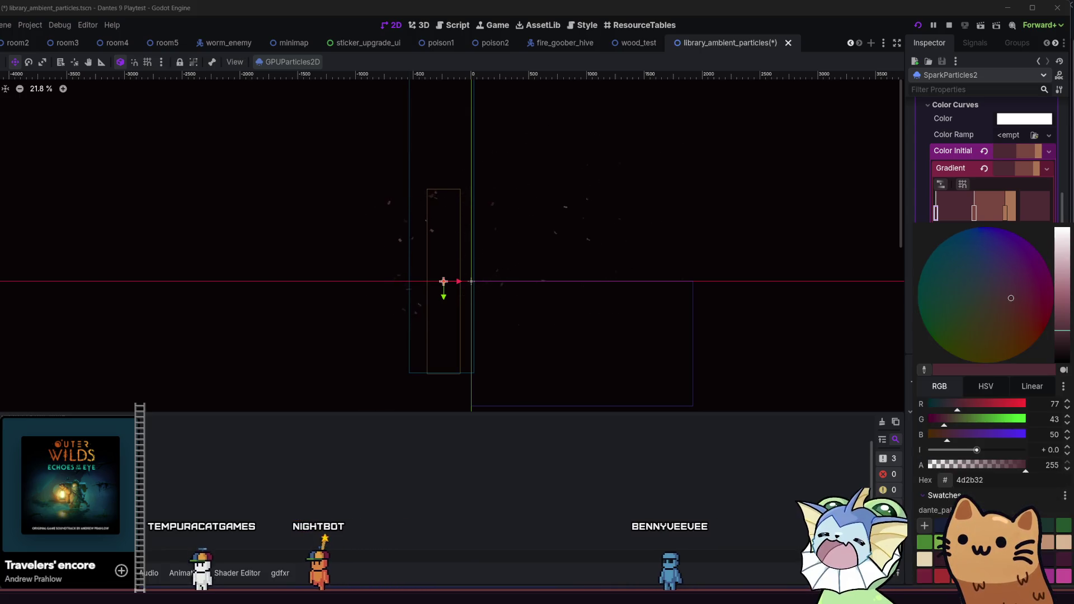
click(1045, 541)
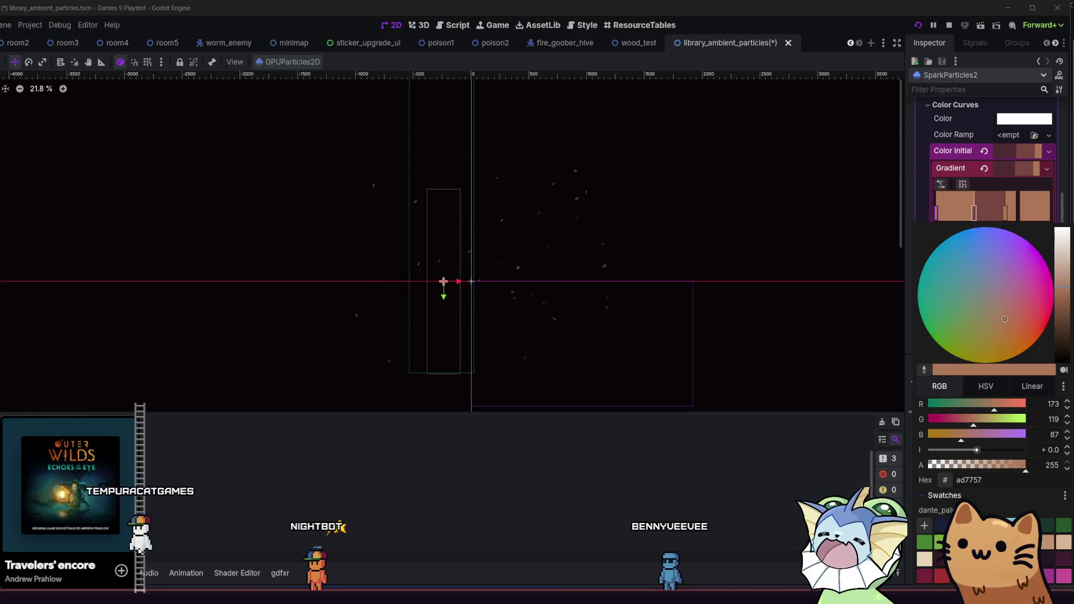
click(1007, 215)
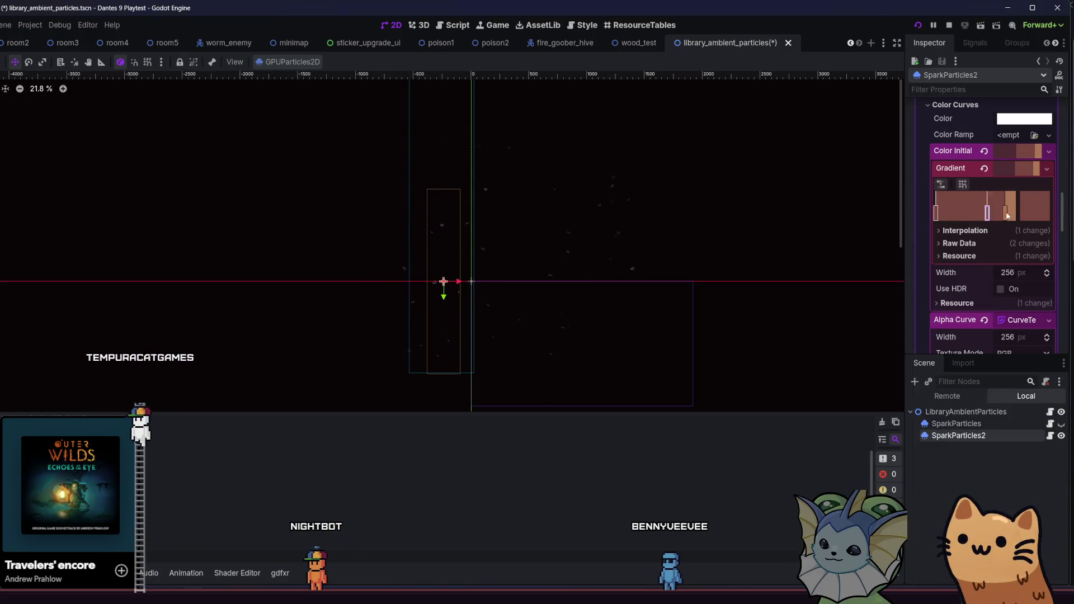
Recolour another gradient stop to 7a4841, shift it left to widen the tan band, and save
click(1032, 207)
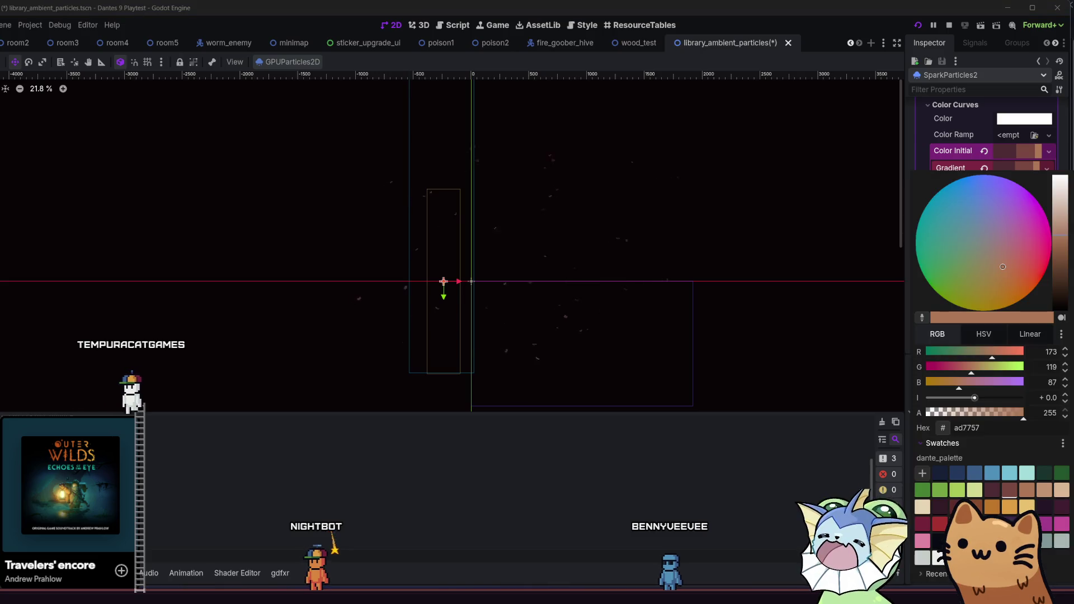
key(Escape)
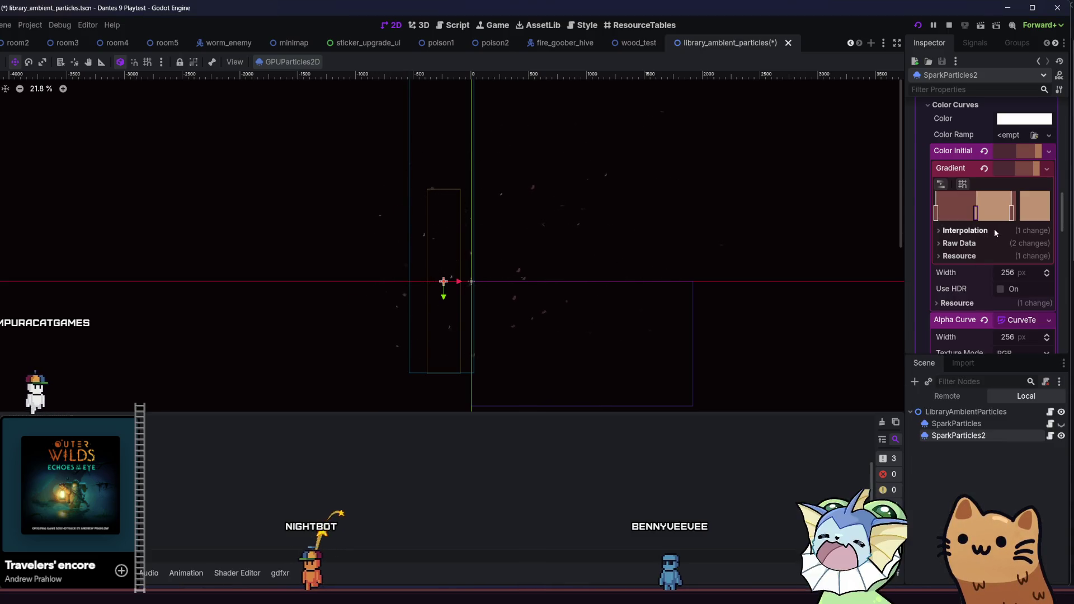
mouse_move(1005, 217)
mouse_down()
mouse_move(1029, 205)
mouse_move(1012, 215)
mouse_up()
click(1032, 209)
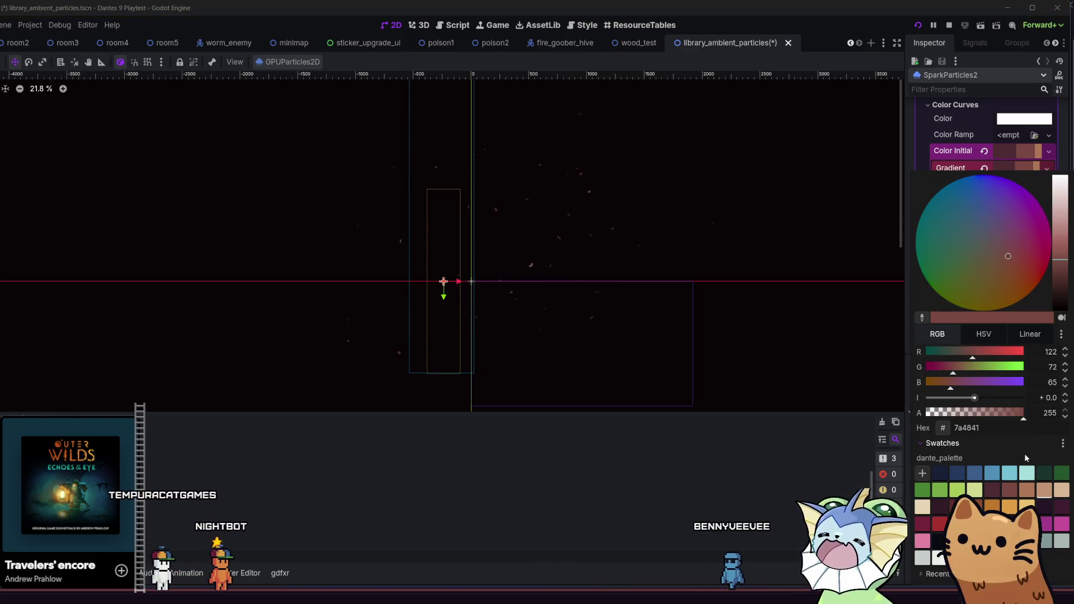
click(1038, 491)
click(868, 448)
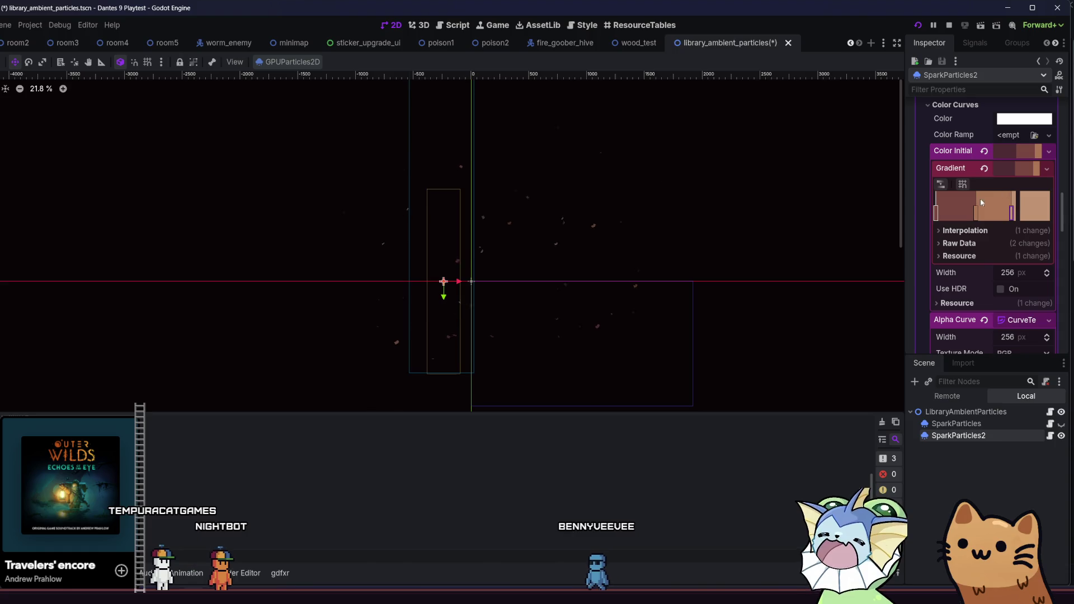
drag(1011, 211, 1001, 211)
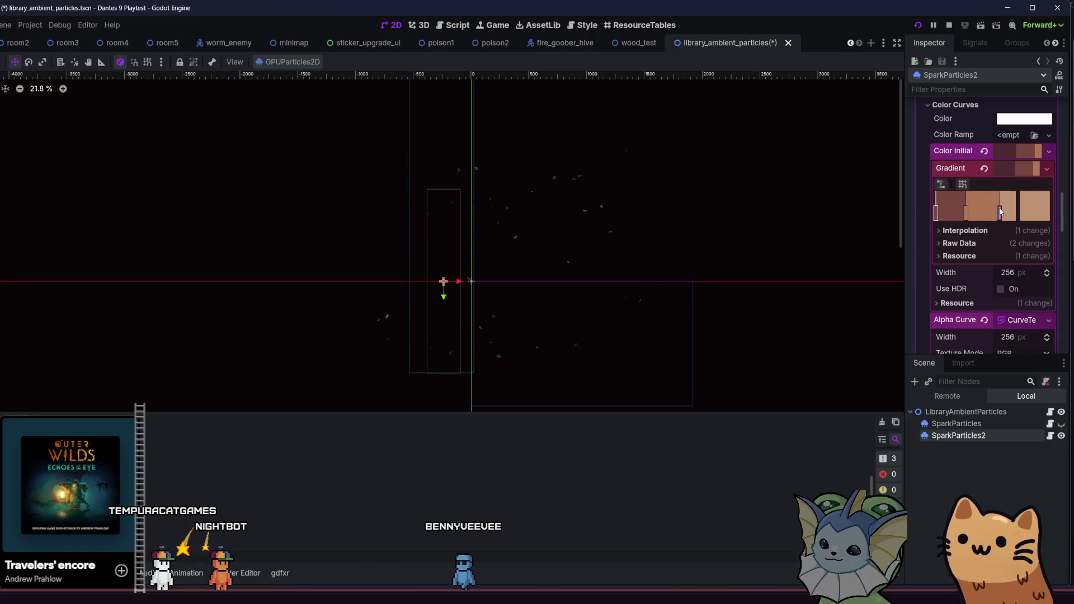
key(ctrl+s)
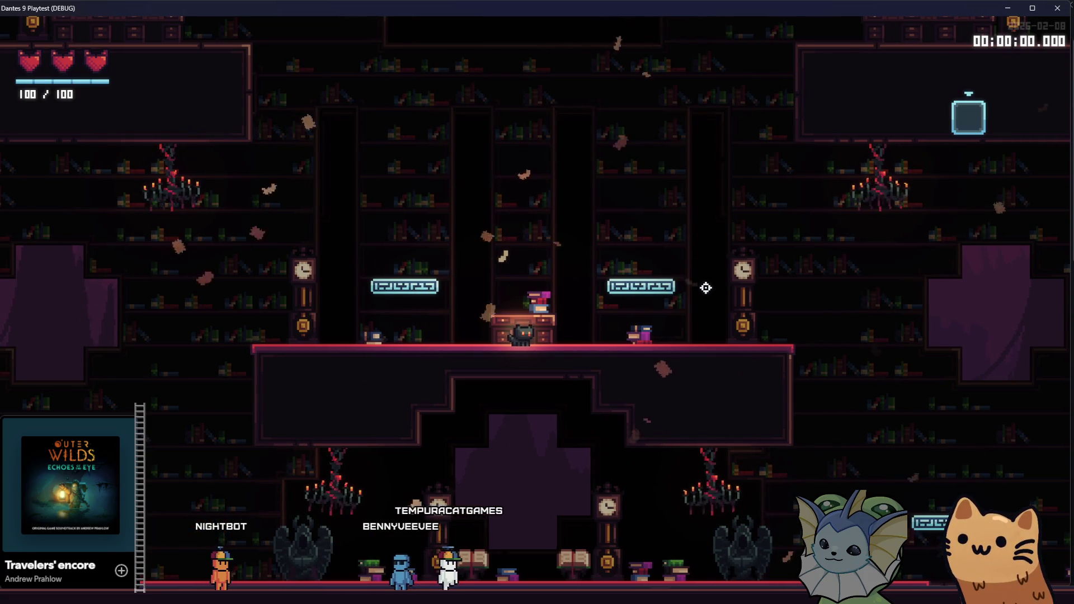
Stop the game, set the spark particle amount to 35, and relaunch the playtest
key(F8)
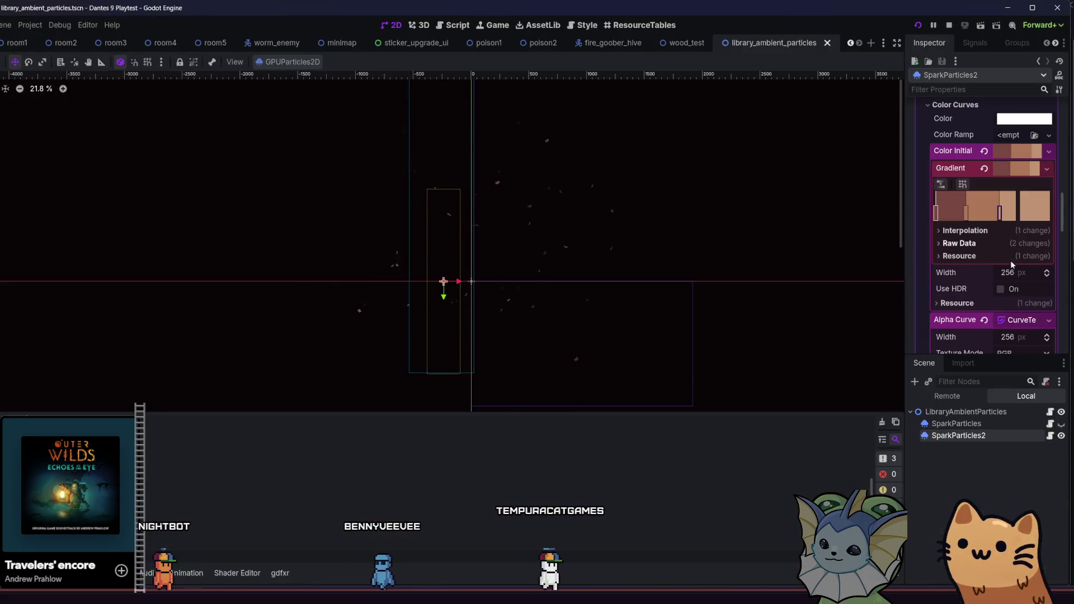
drag(1062, 219, 1064, 108)
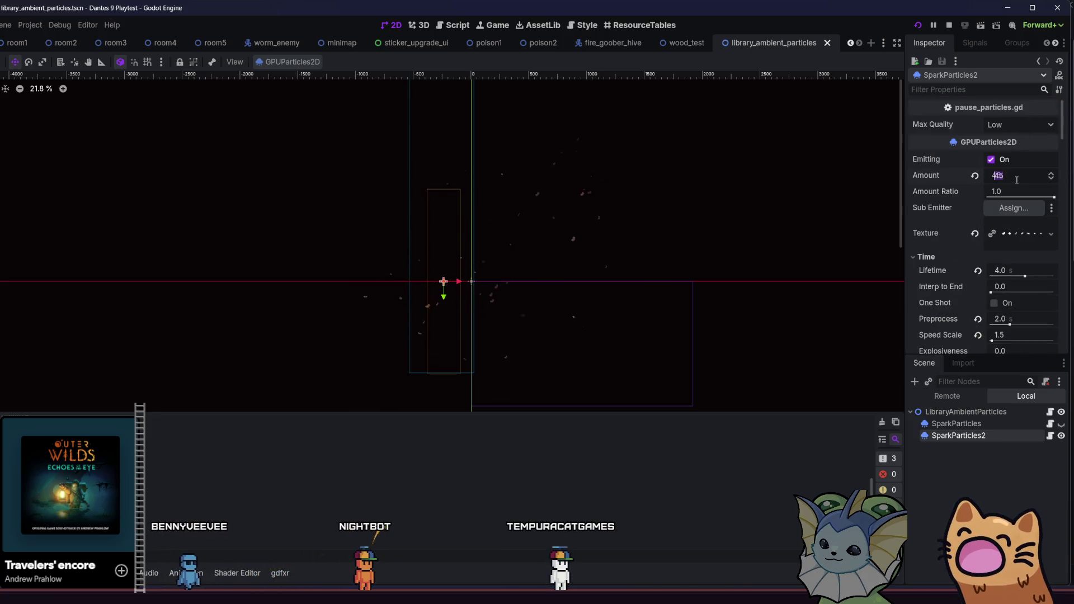
text(35)
key(Return)
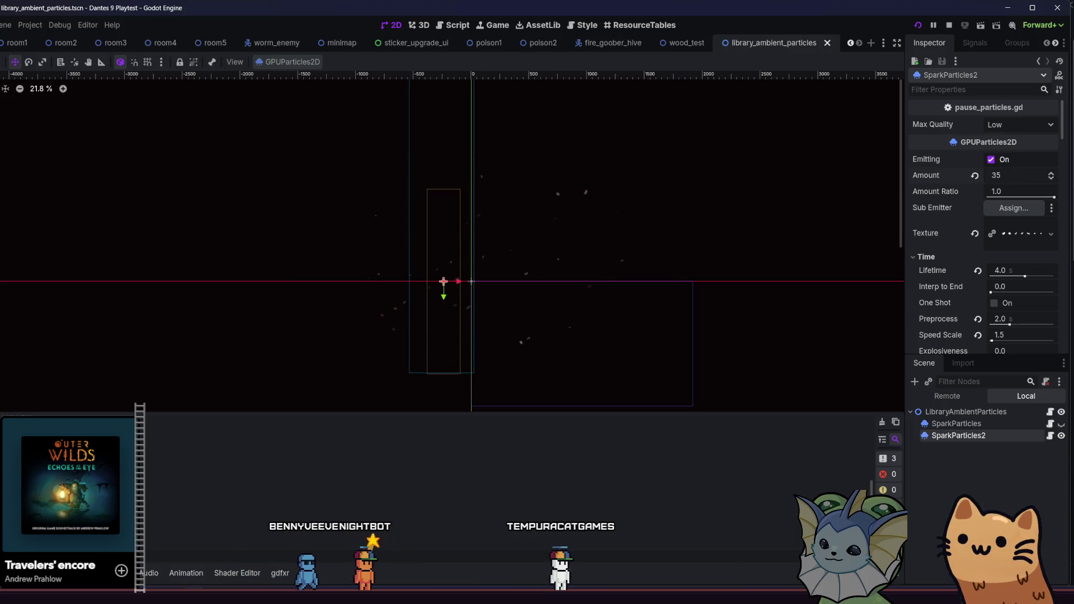
key(F5)
Move the cat through several library sections to watch the sparks, then switch back to the editor
key(s)
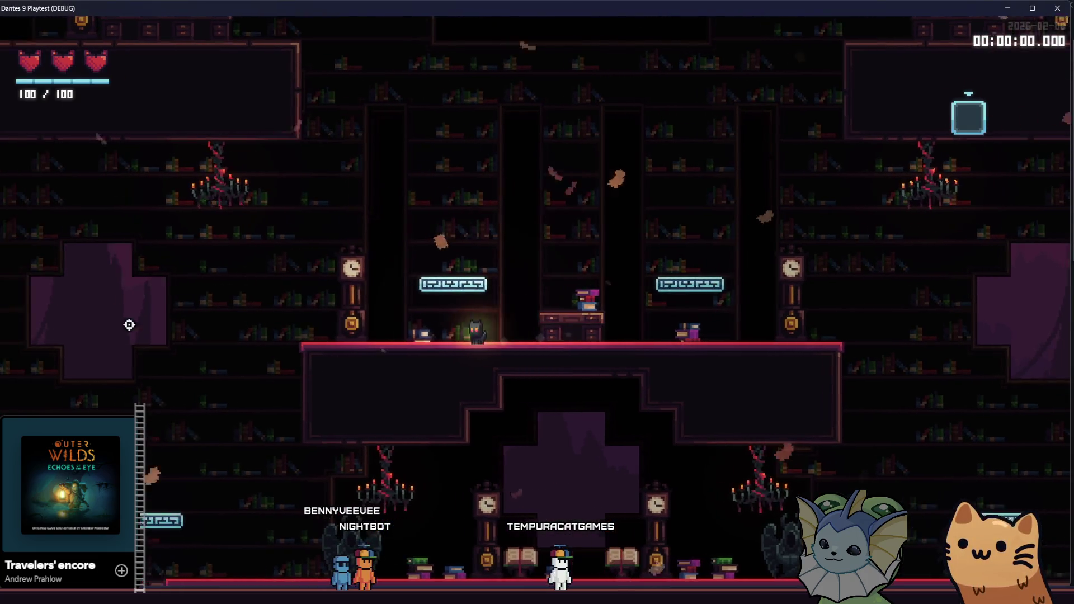
key(a)
key(space)
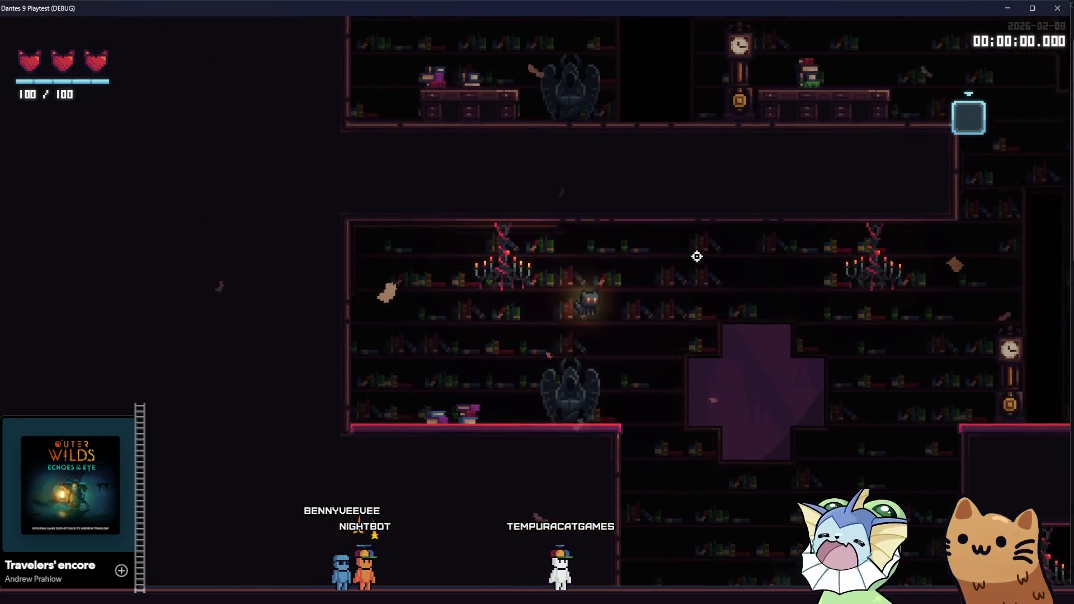
key(a)
key(space)
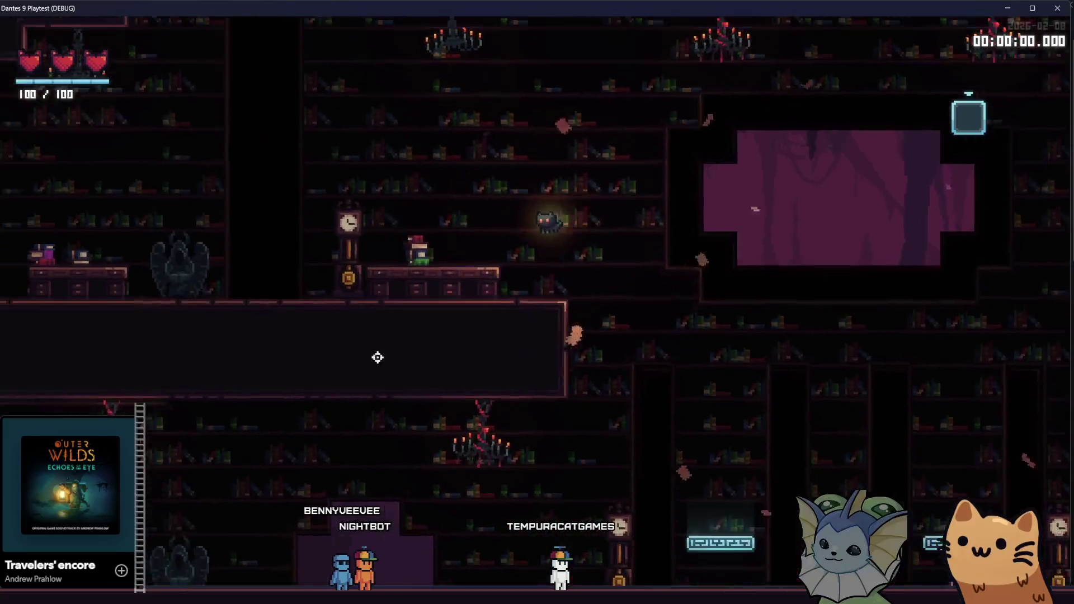
key(a)
key(d)
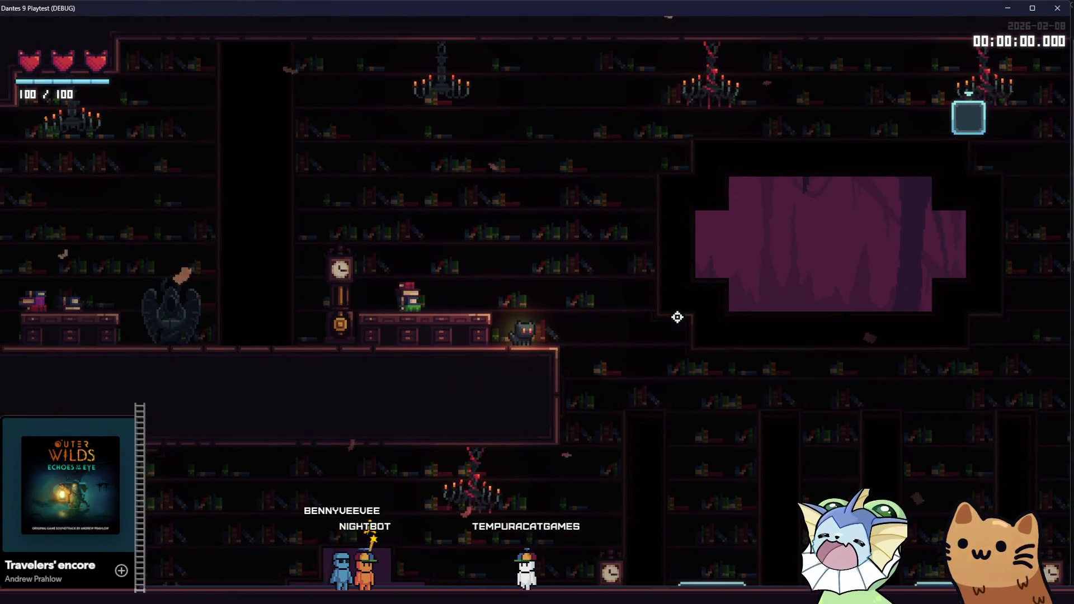
key(d)
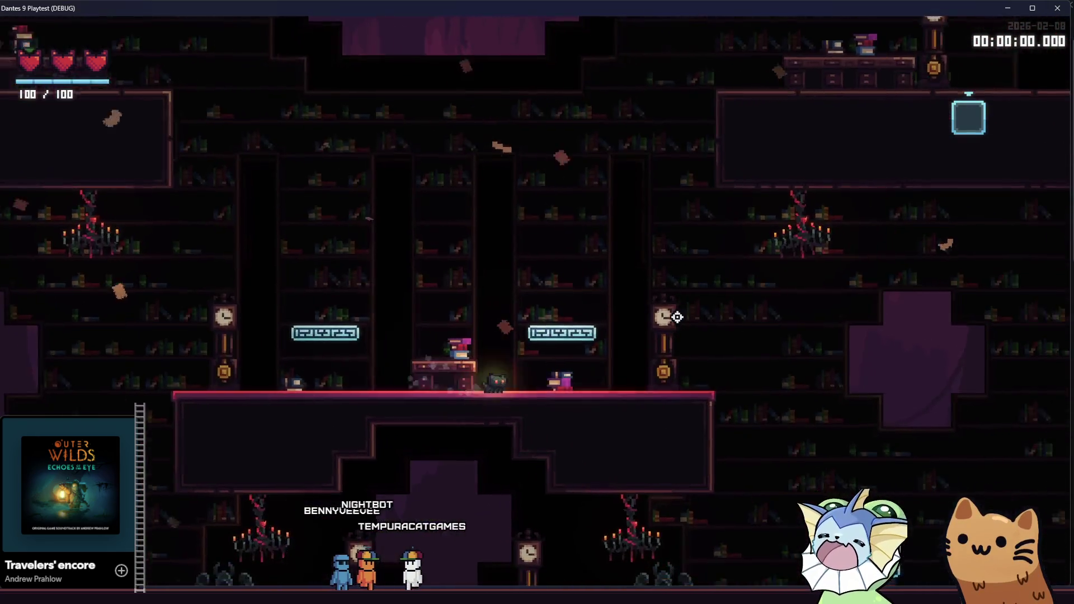
key(space)
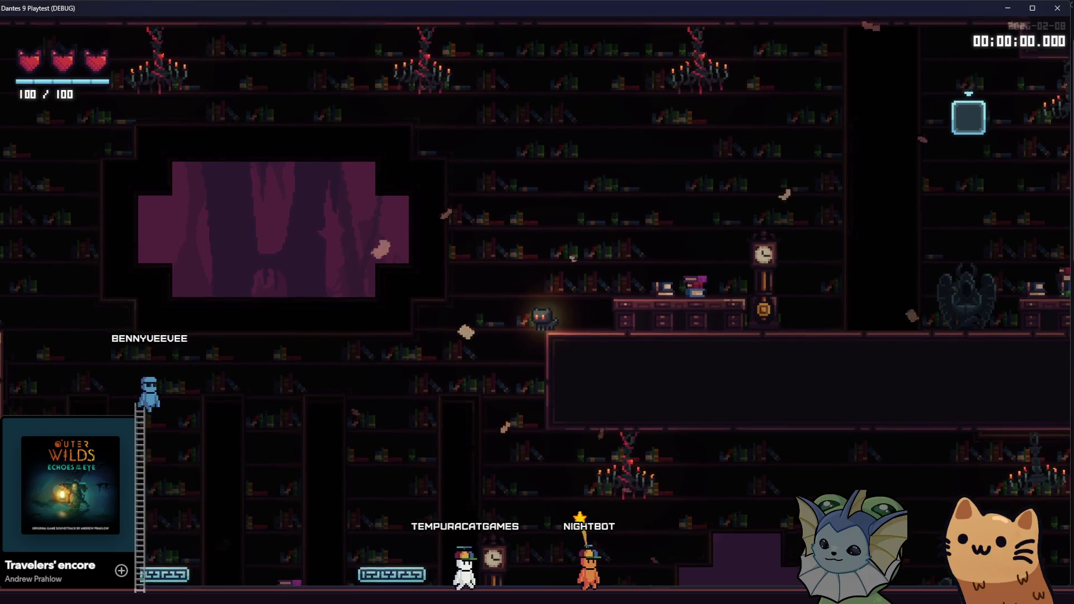
key(alt+Tab)
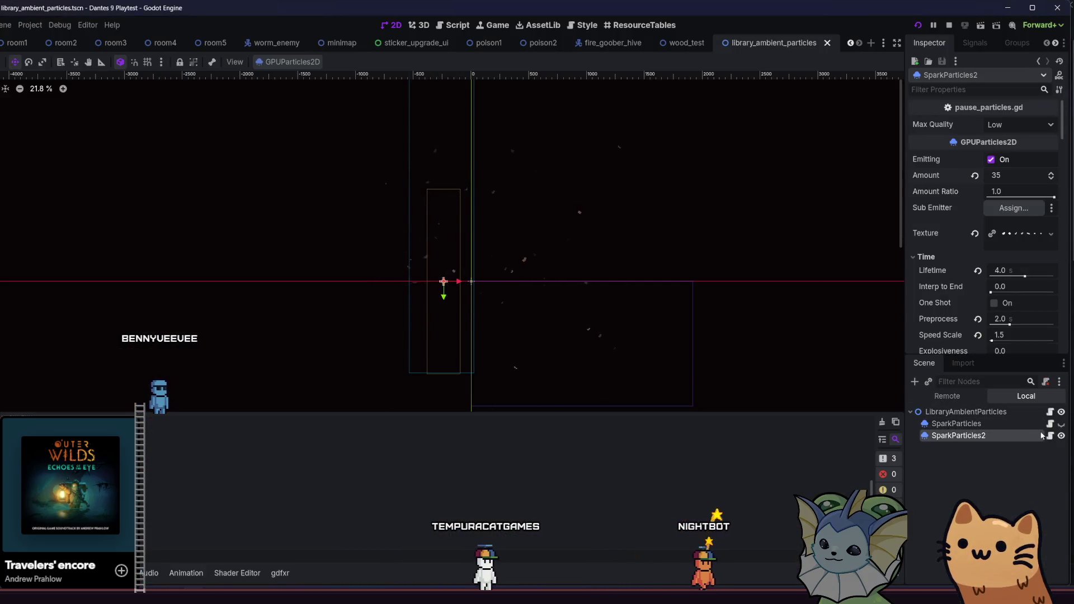
Narrow the initial velocity range to about 126.11–231.34 and save the scene
scroll(958, 317, down, 15)
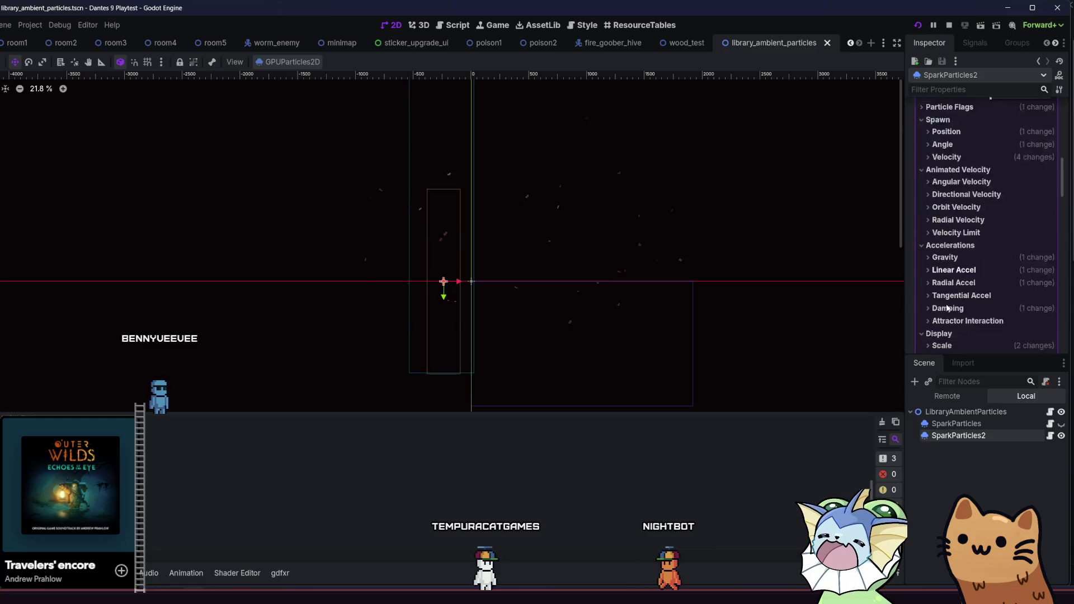
scroll(960, 225, up, 5)
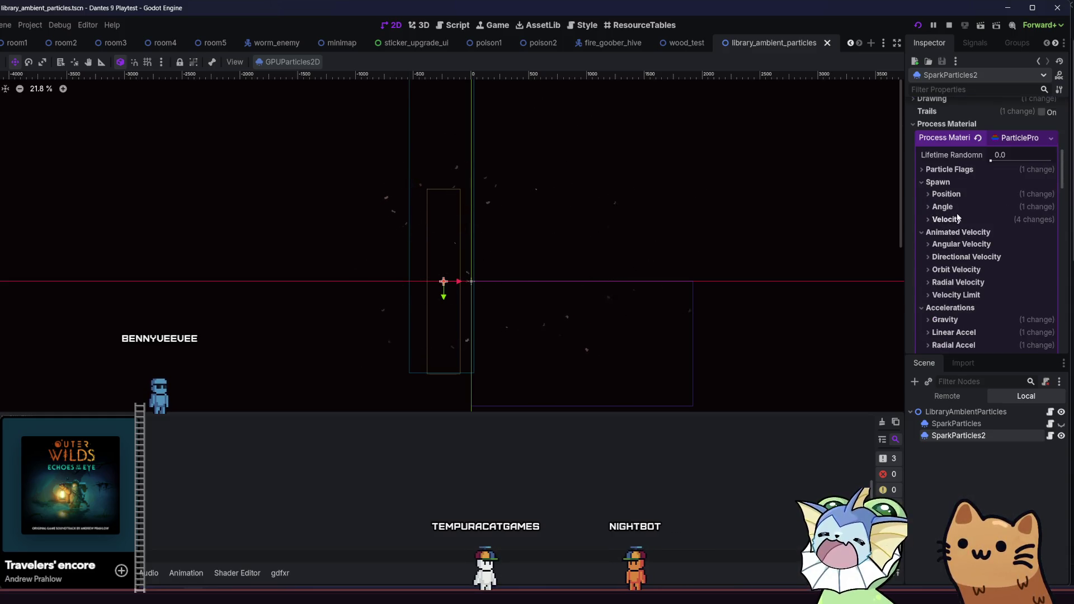
scroll(996, 264, down, 3)
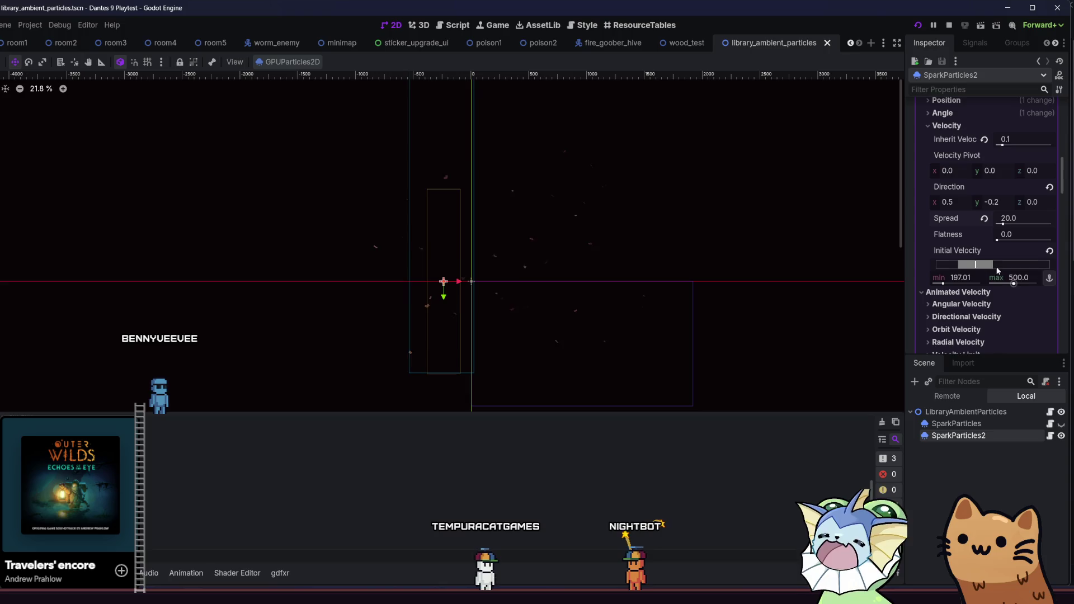
drag(993, 268, 980, 268)
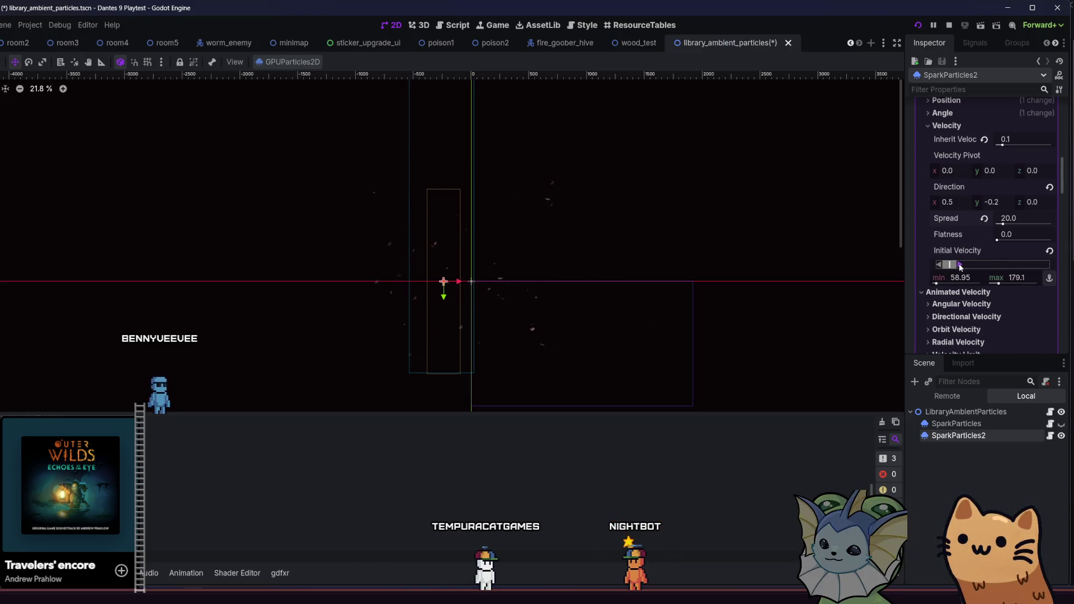
drag(948, 264, 955, 266)
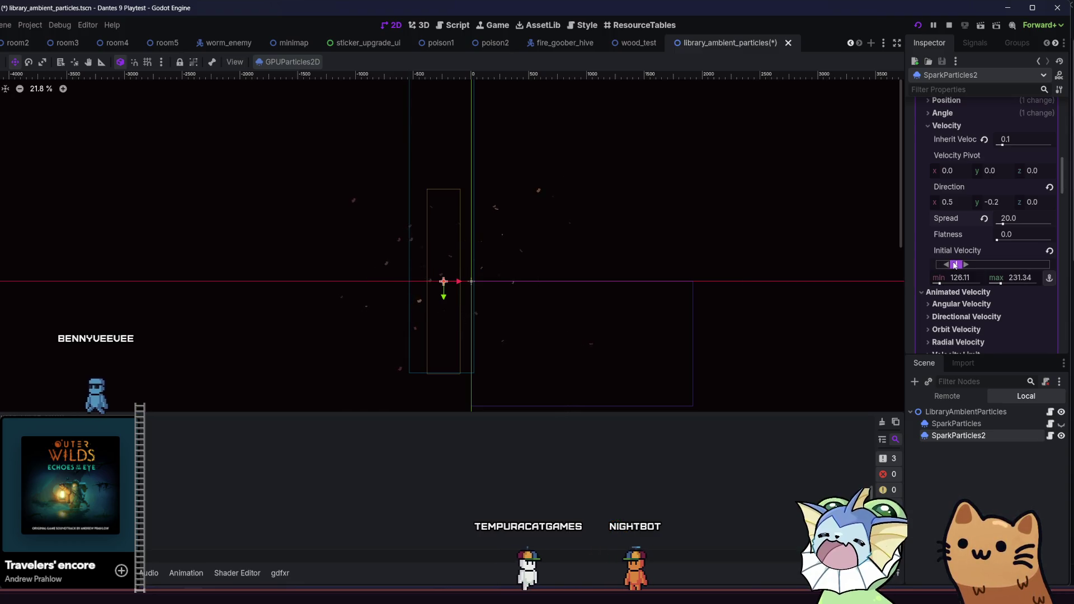
key(ctrl+s)
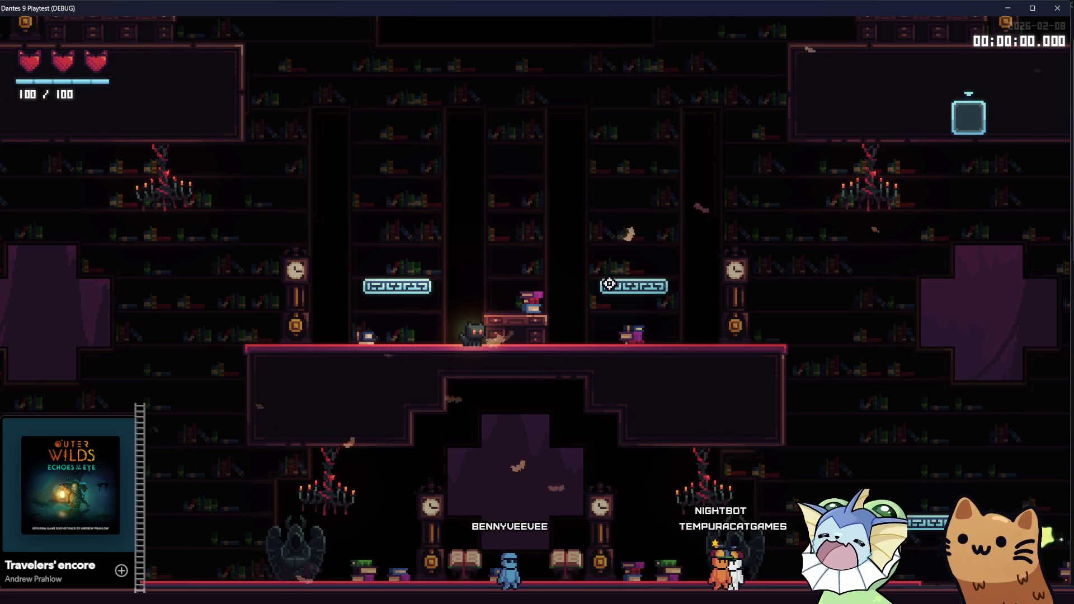
Jump and walk the cat through the Library rooms, then close the game window
key(space)
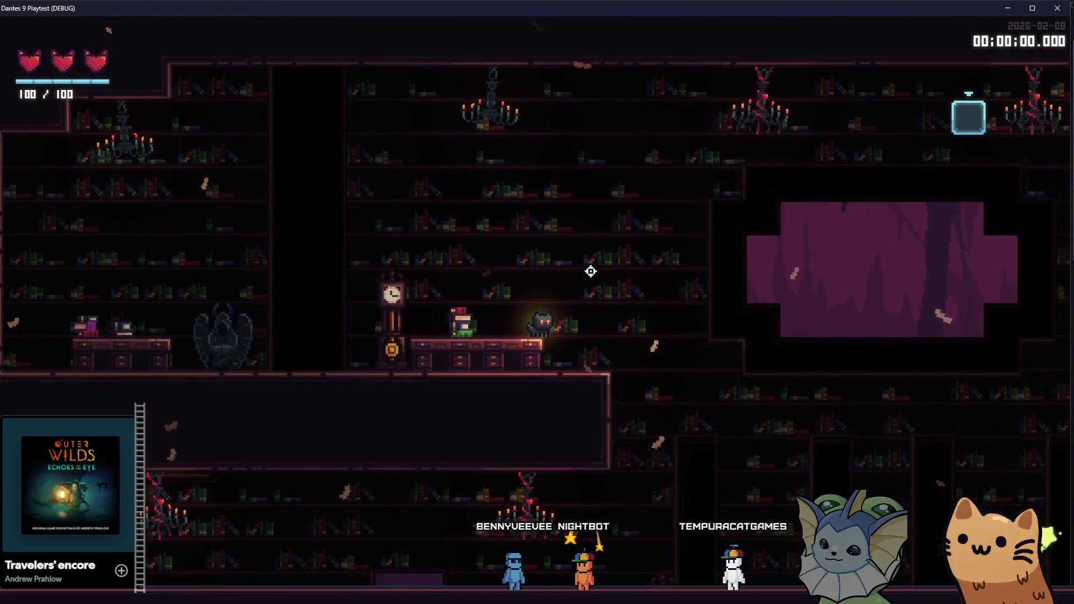
key(Right)
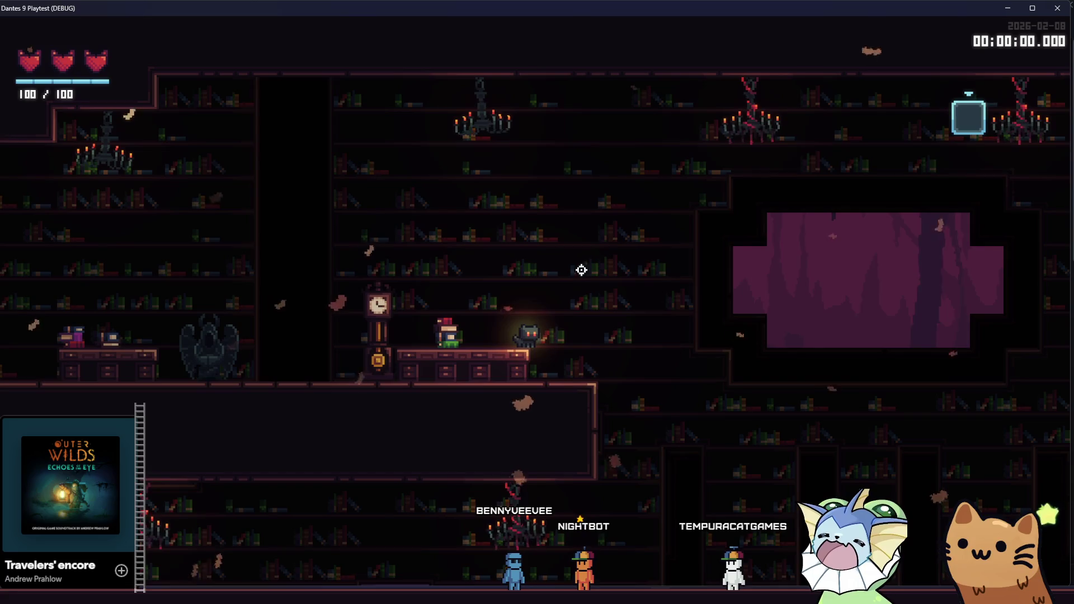
key(space)
key(Right)
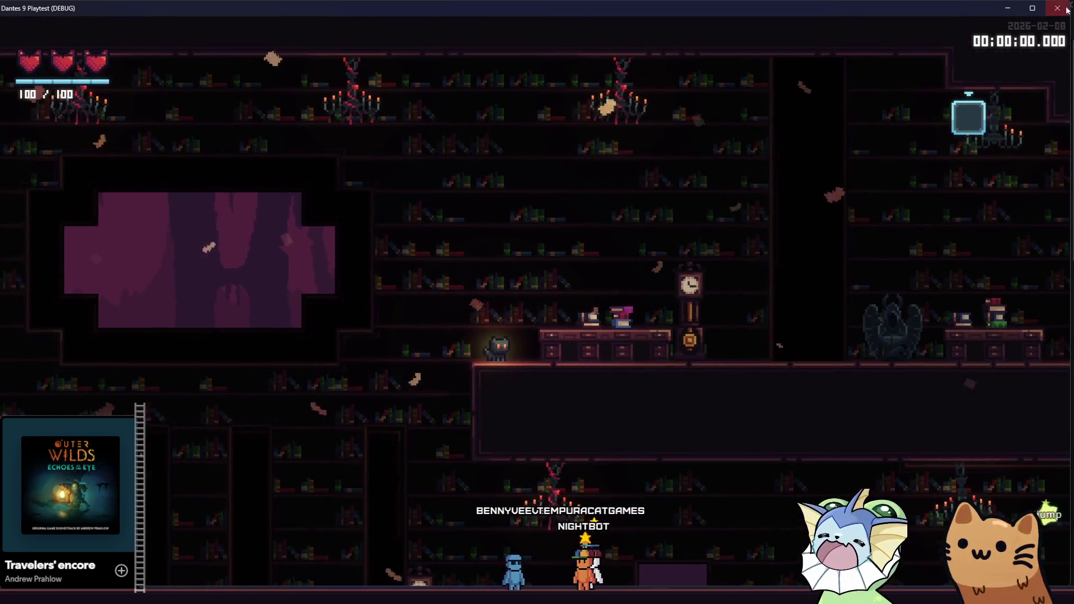
click(1060, 8)
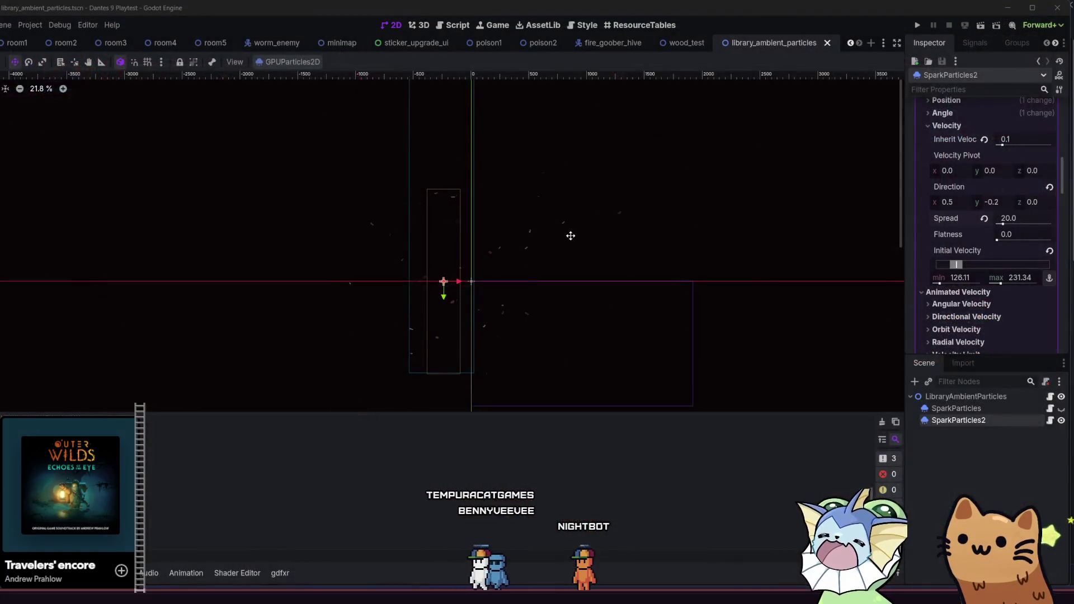
Deselect SparkParticles2 and open the library rooms folder in the FileSystem dock
click(939, 441)
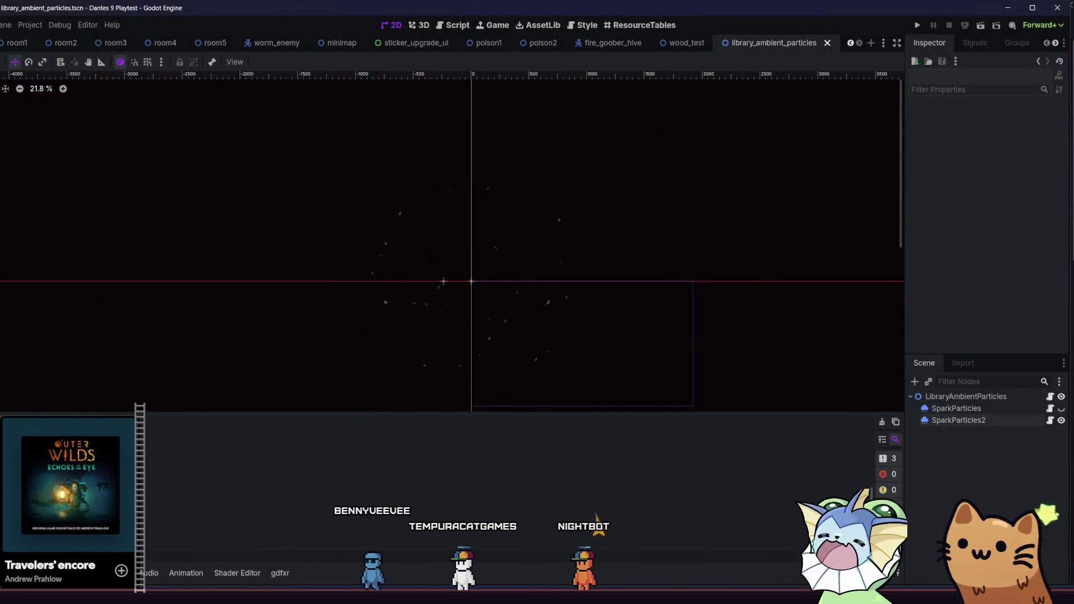
key(alt+f)
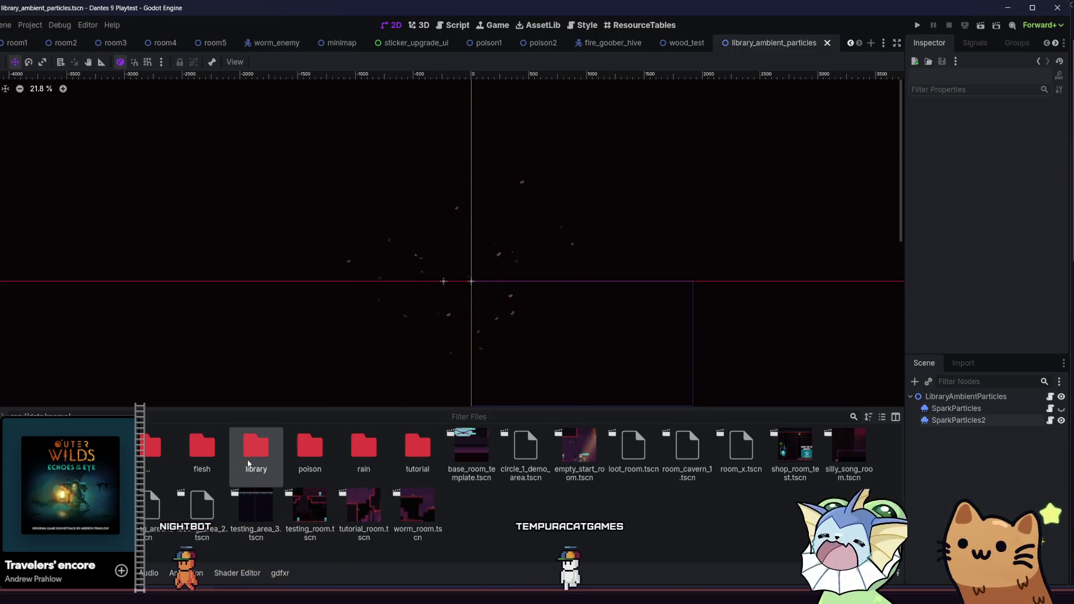
double_click(259, 468)
Duplicate wood_test.tscn in the library folder as wood_2.tscn
right_click(197, 459)
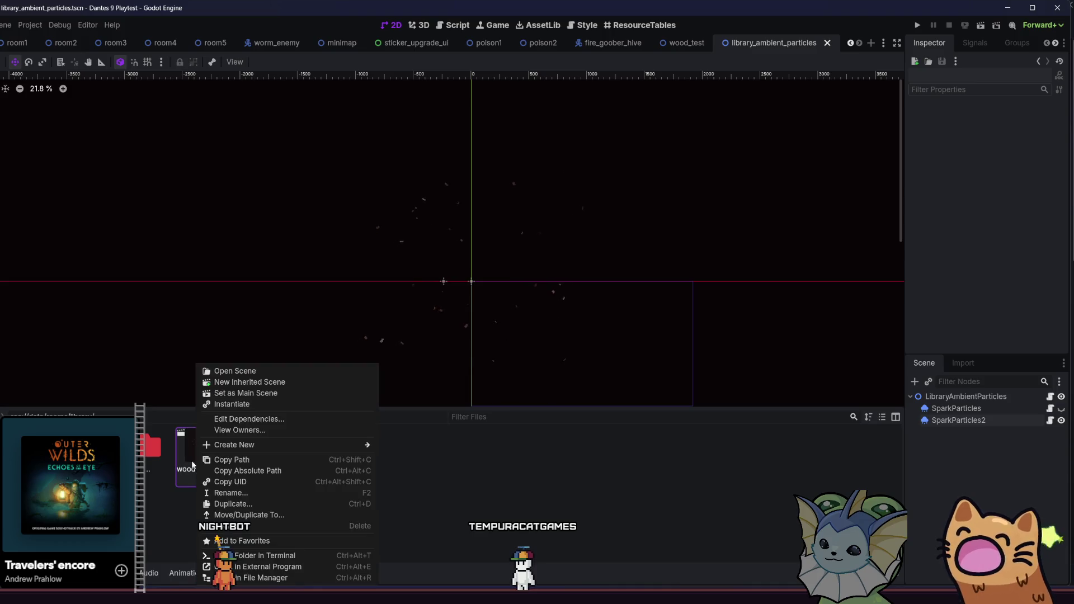
click(243, 504)
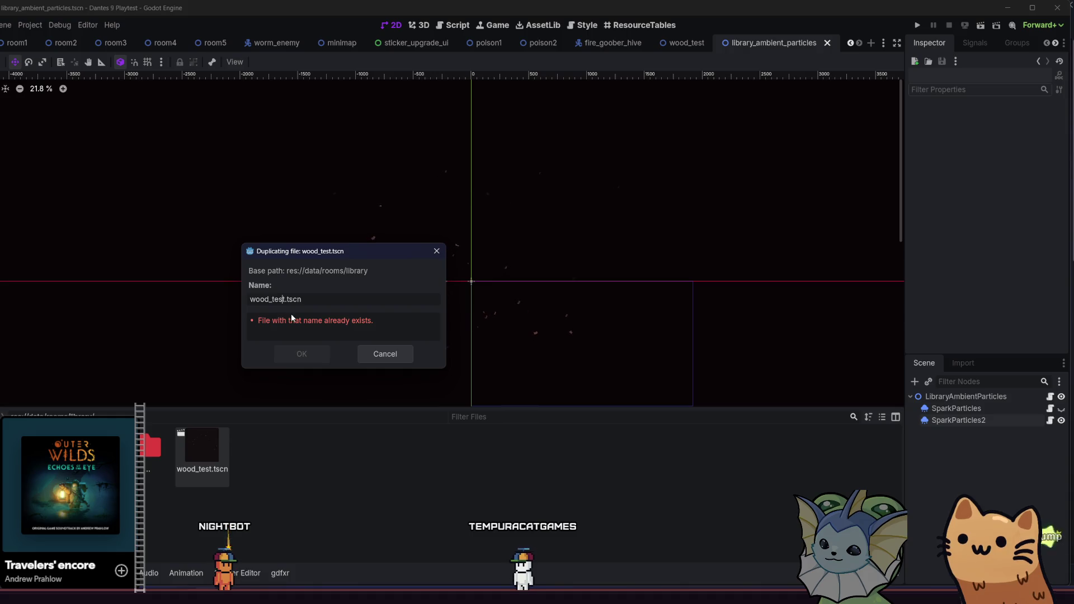
key(BackSpace)
text(2)
key(Return)
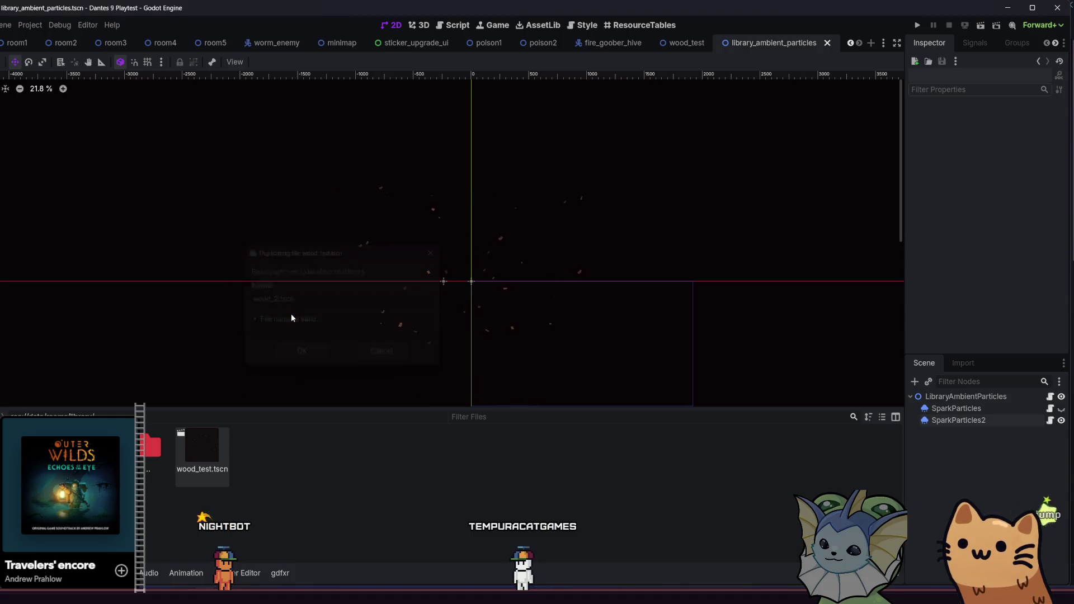
Open wood_2.tscn, then select the EnemySpawnPoints group in the poison2 room
click(197, 470)
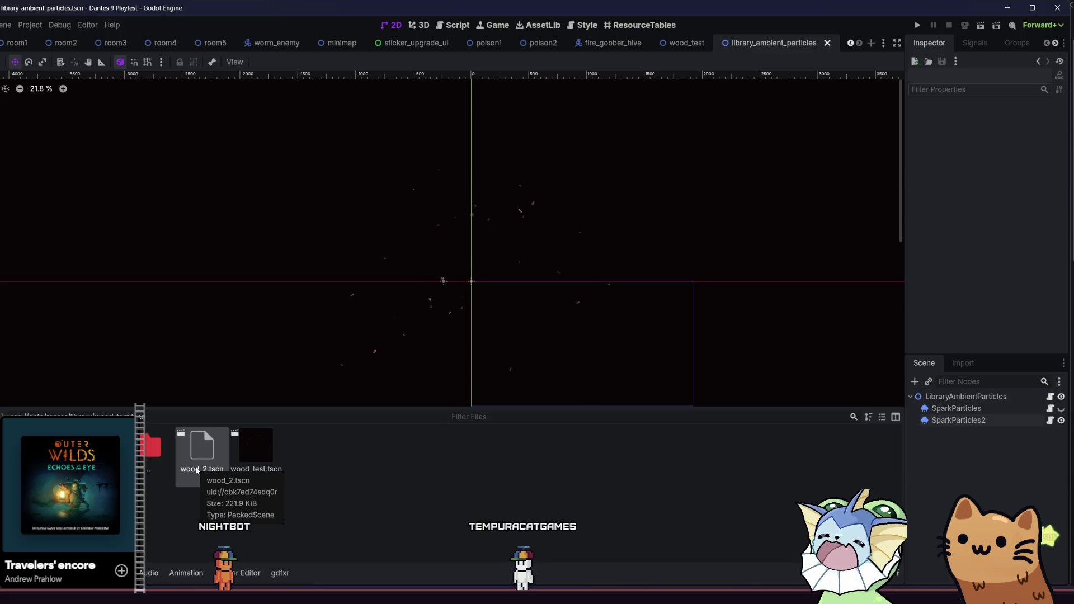
double_click(197, 470)
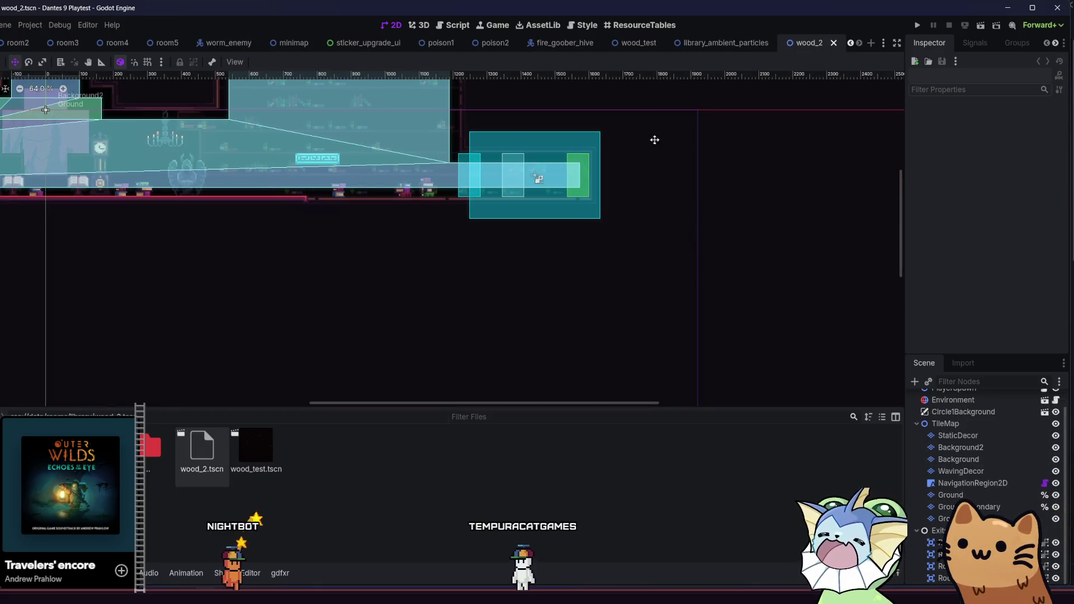
click(486, 44)
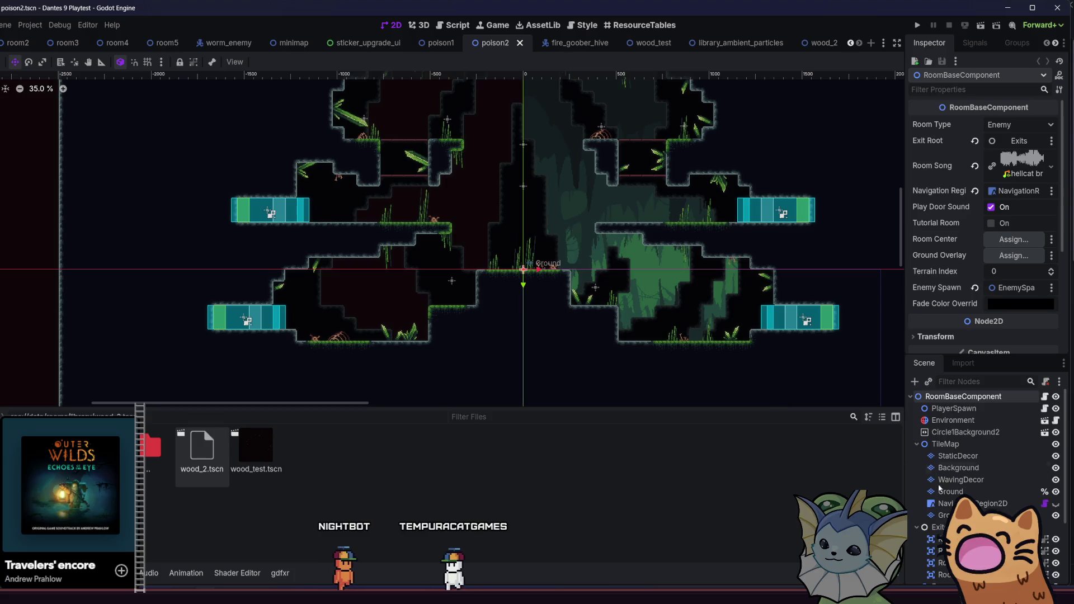
scroll(974, 481, down, 3)
click(966, 497)
right_click(966, 496)
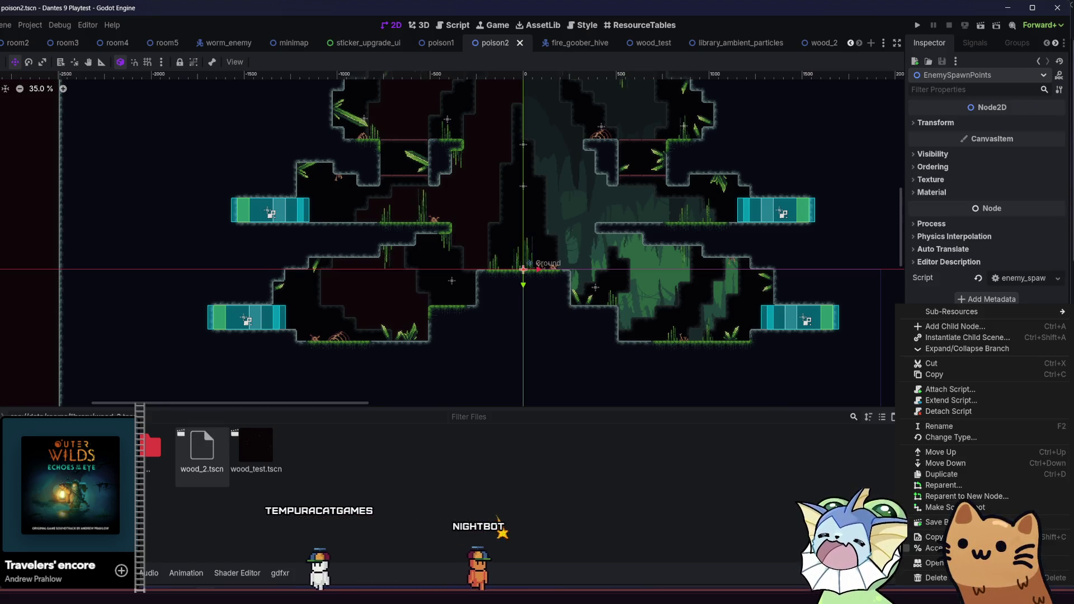
Copy poison2's EnemySpawnPoints group and paste it under wood_2's root RoomBaseComponent node
click(938, 375)
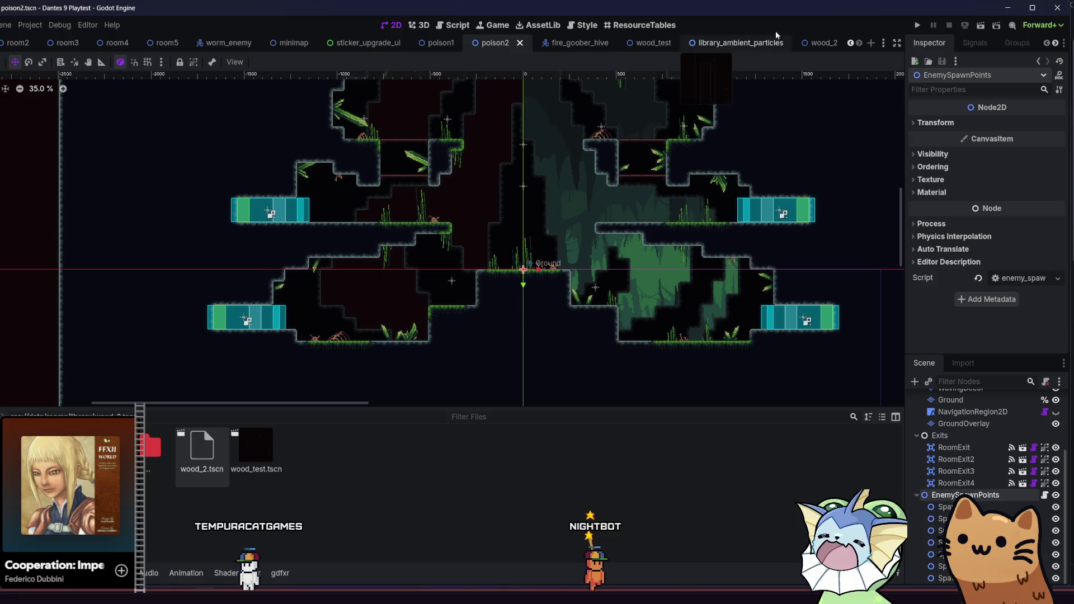
click(820, 42)
scroll(976, 458, up, 5)
click(960, 394)
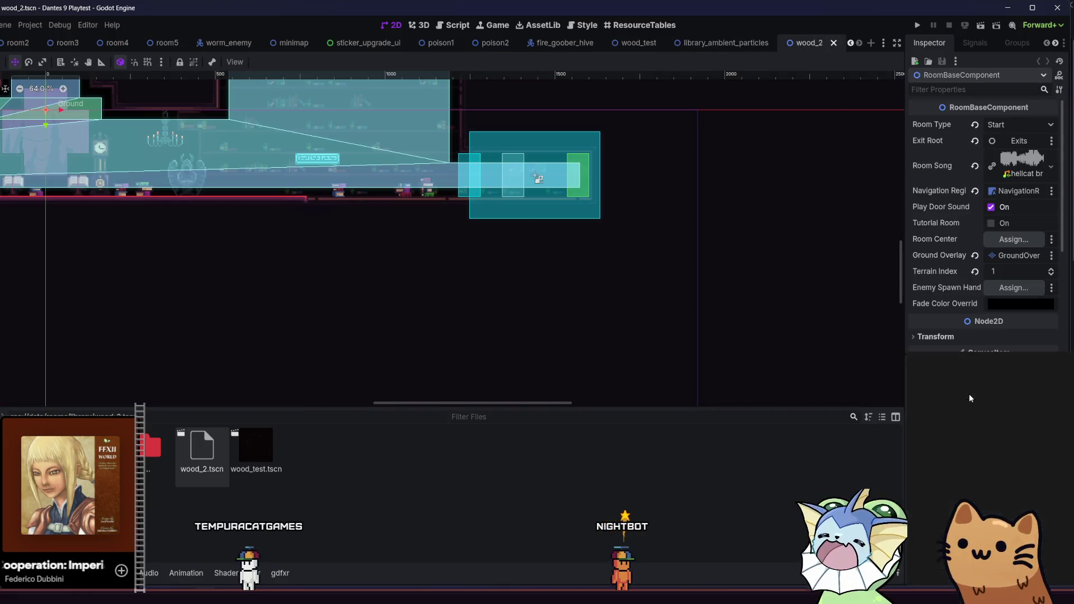
right_click(959, 394)
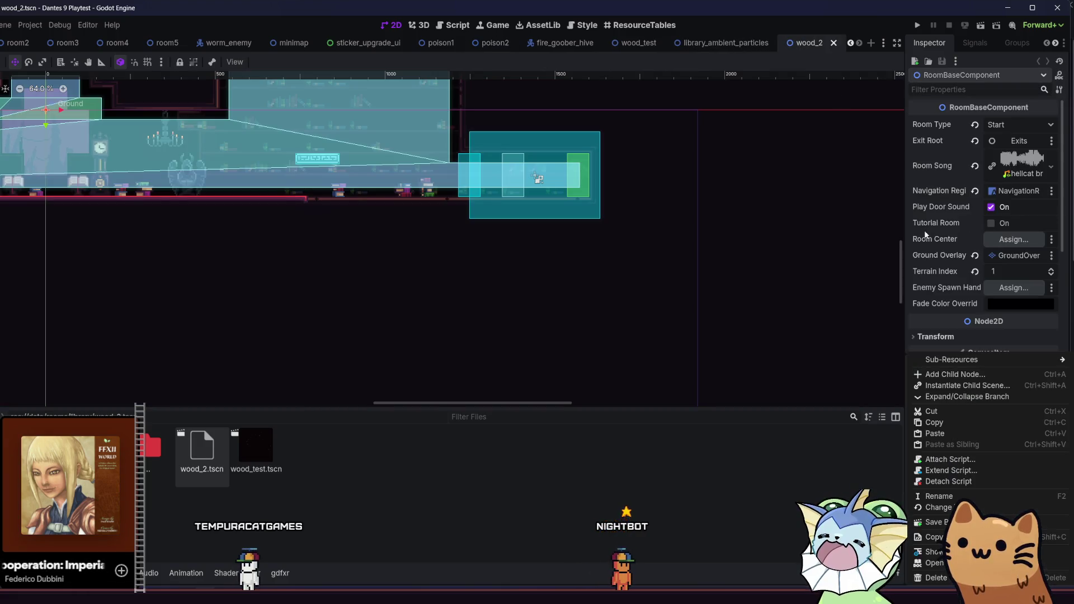
click(956, 436)
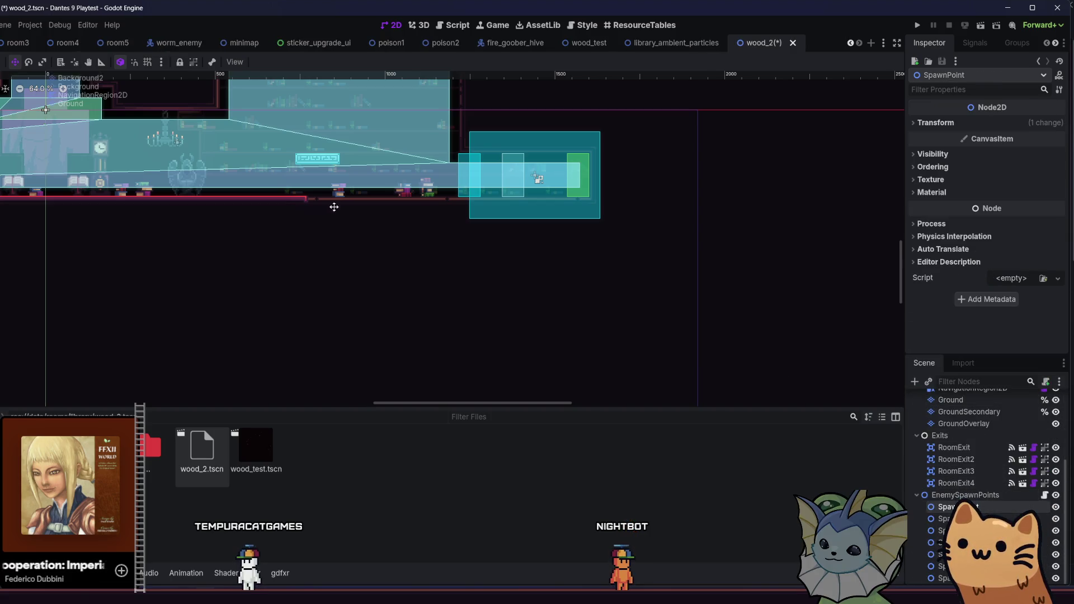
Hide the NavigationRegion2D overlay and select the first two pasted spawn points
drag(334, 207, 582, 338)
scroll(1026, 448, up, 5)
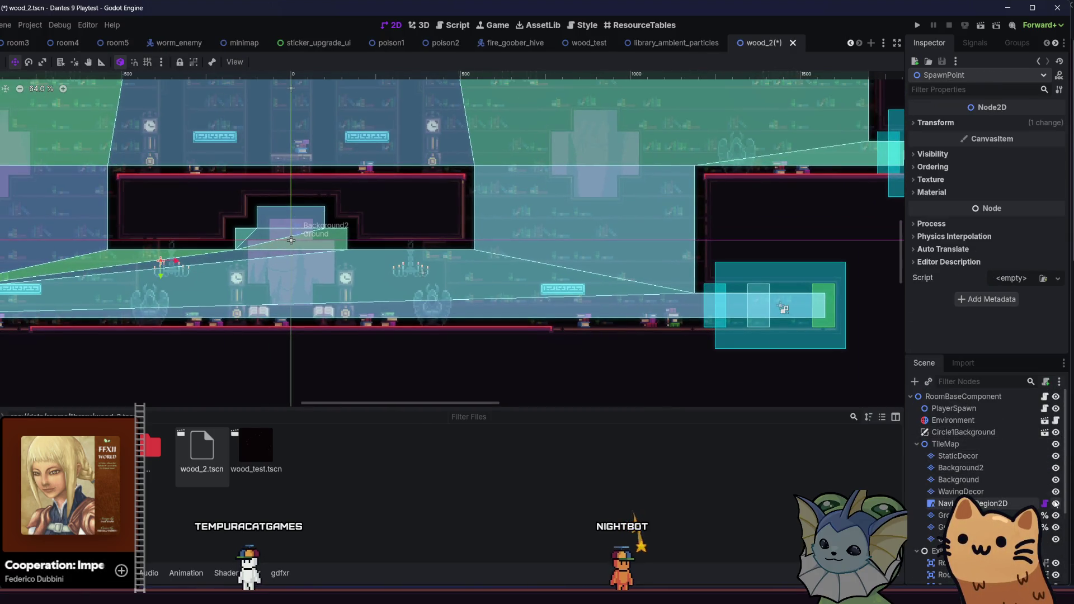
click(1056, 504)
scroll(1002, 487, down, 4)
scroll(582, 326, down, 5)
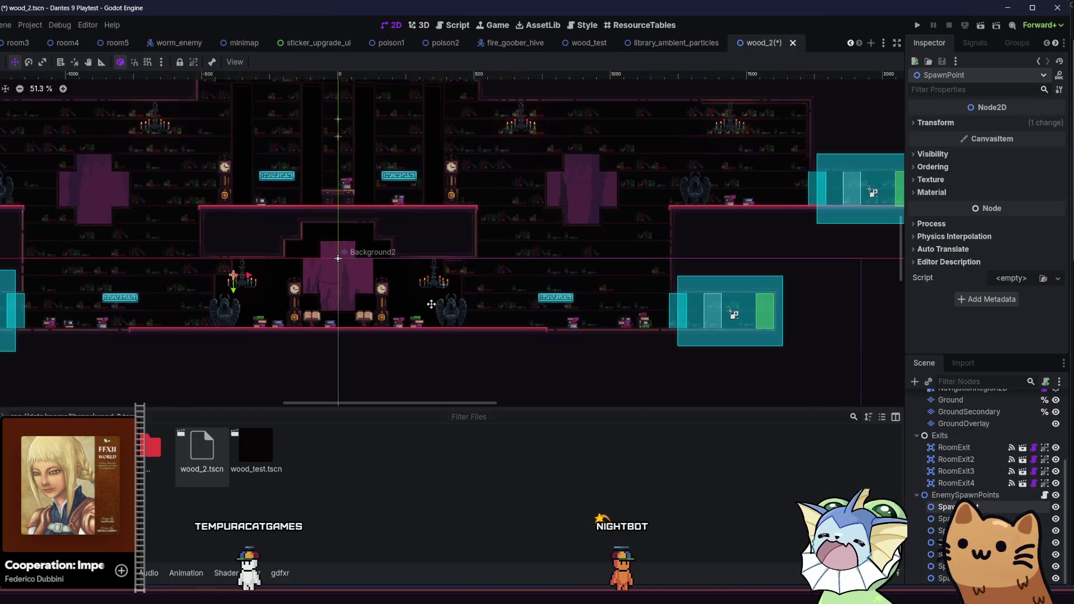
scroll(447, 335, down, 1)
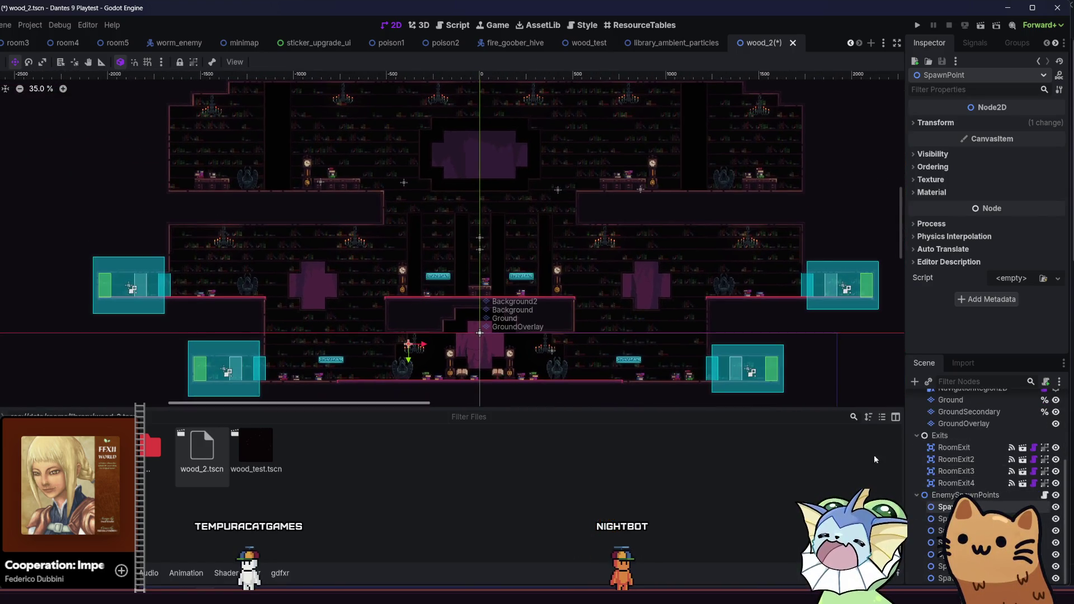
click(409, 344)
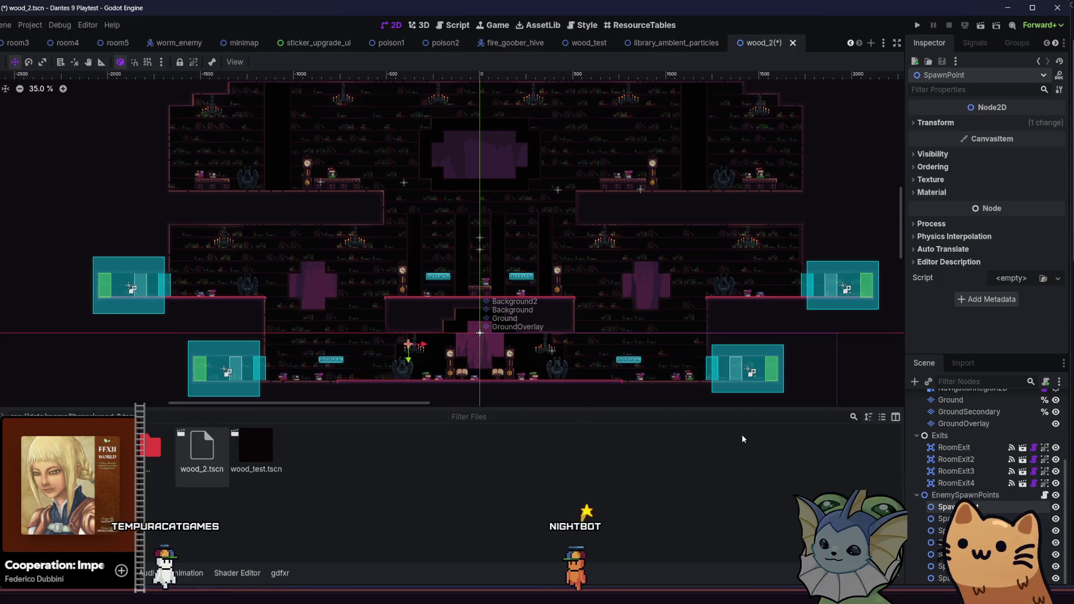
click(552, 351)
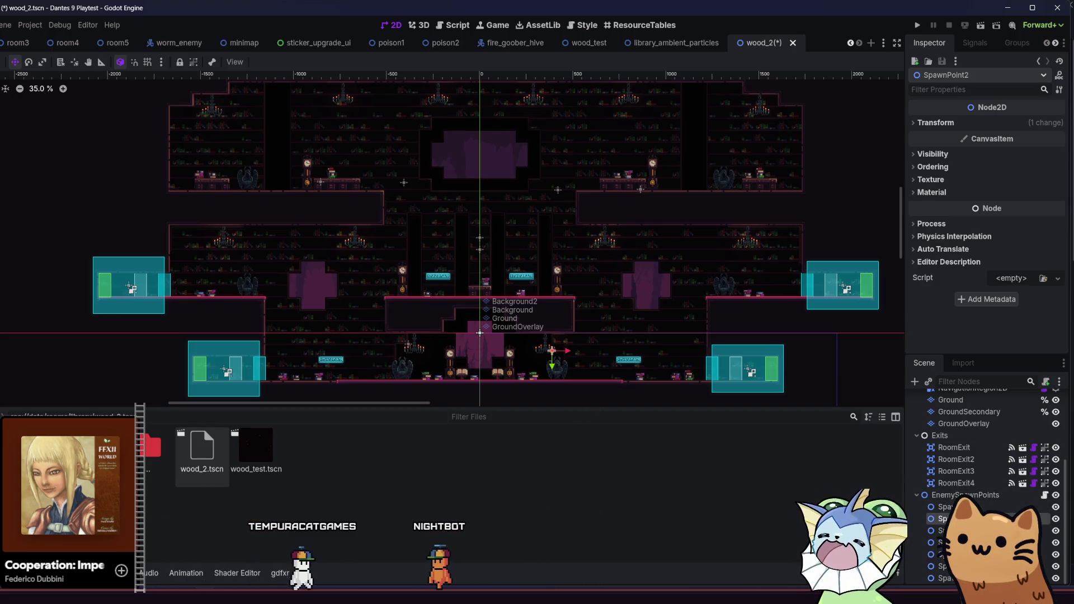
Move SpawnPoint3 onto the library room's upper ledge, save wood_2, and run the game
shift+click(409, 344)
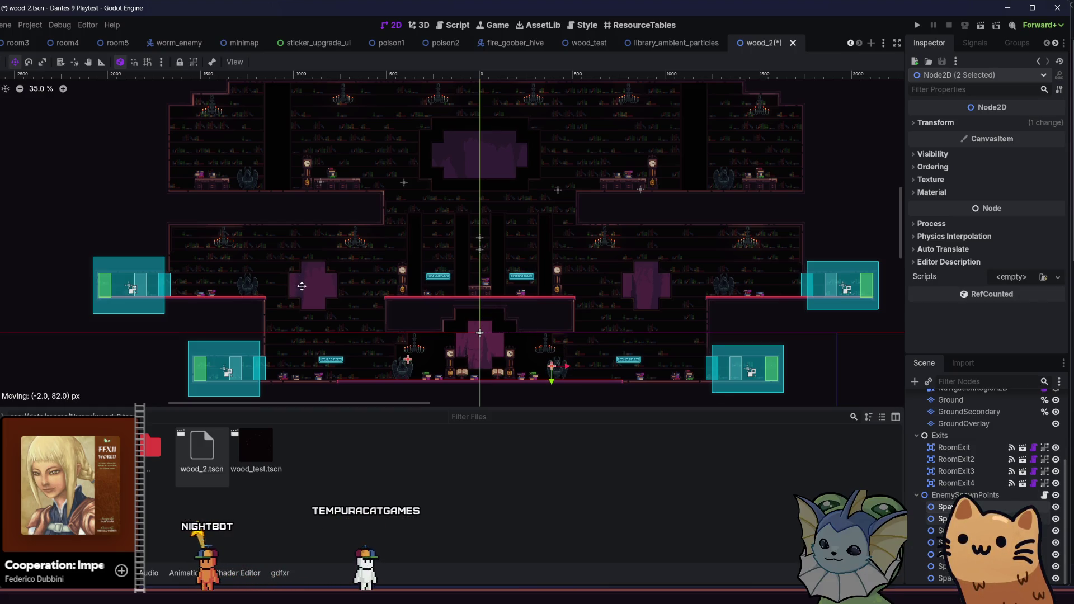
key(ctrl+s)
click(320, 182)
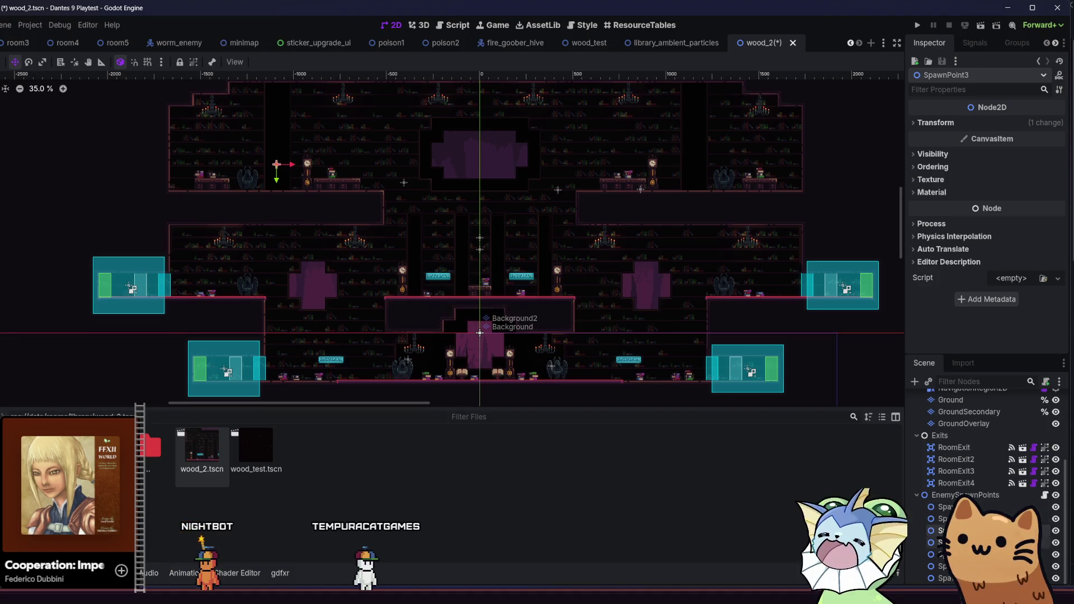
drag(655, 293, 662, 296)
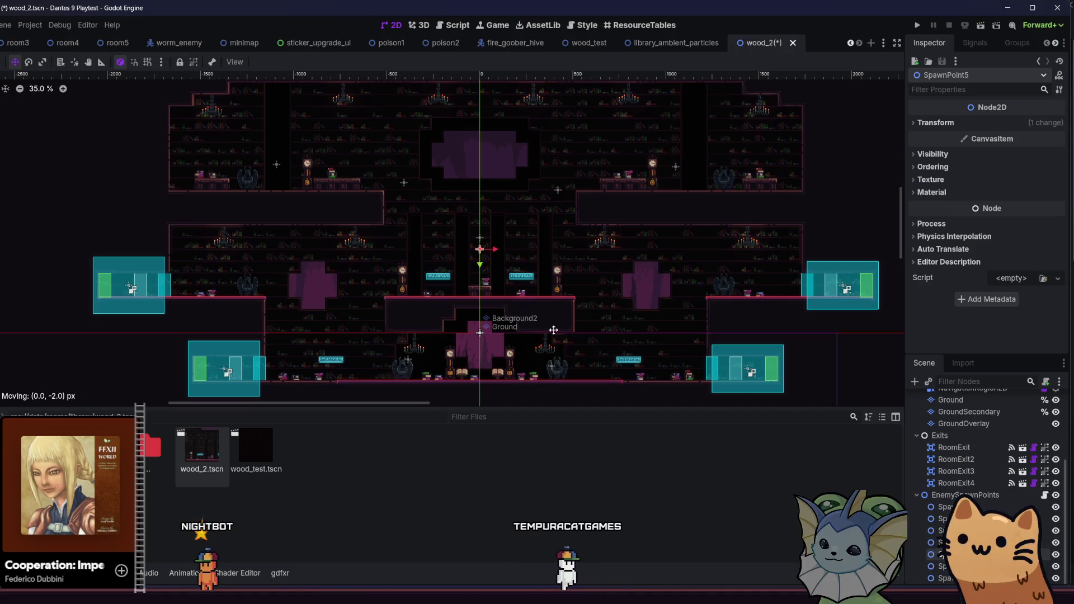
drag(578, 318, 546, 303)
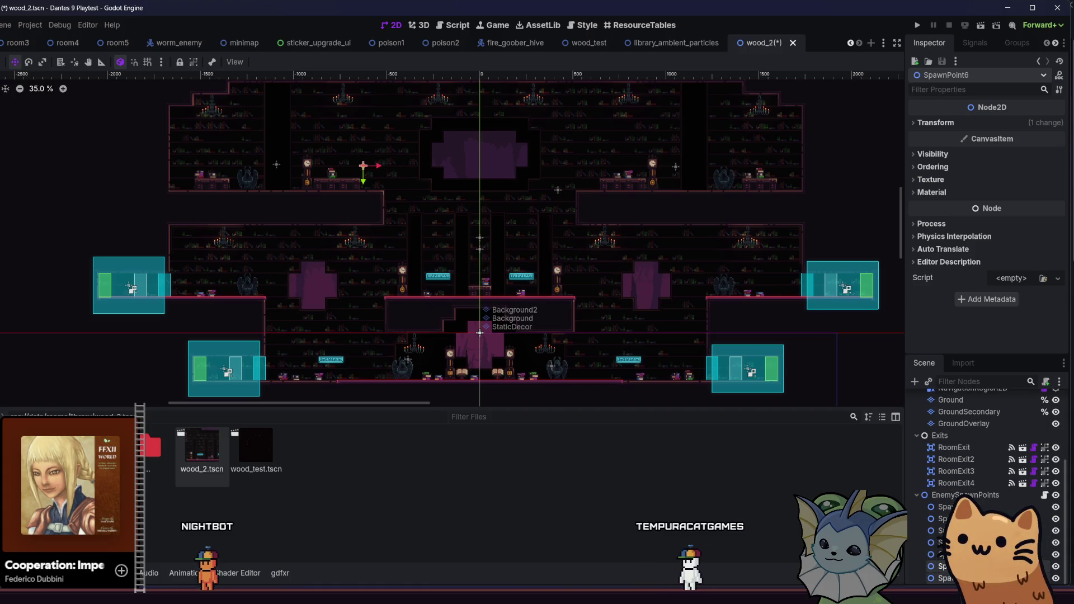
key(ctrl+s)
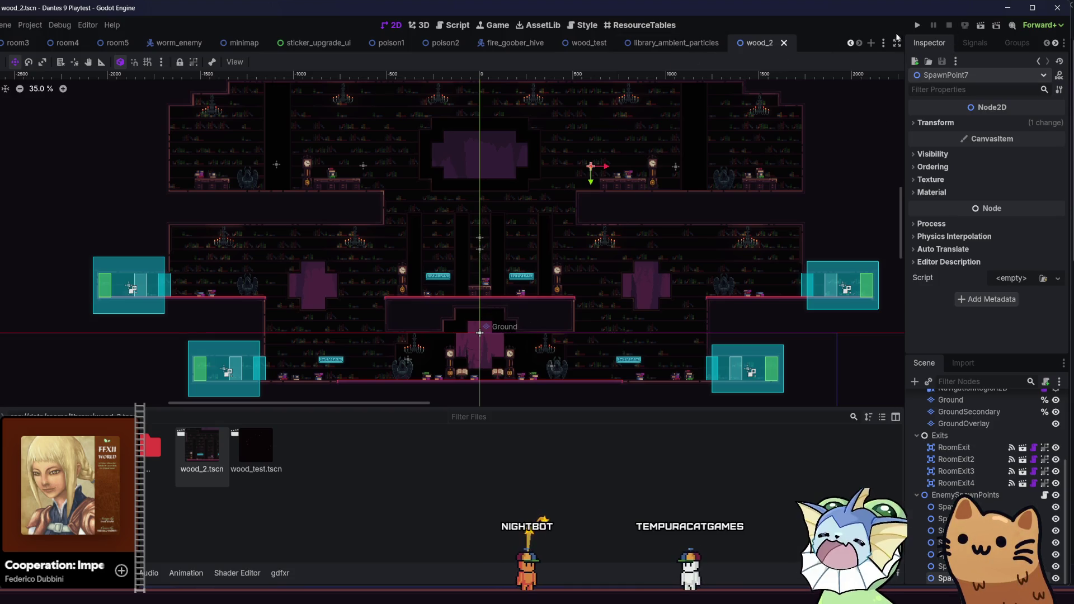
click(917, 29)
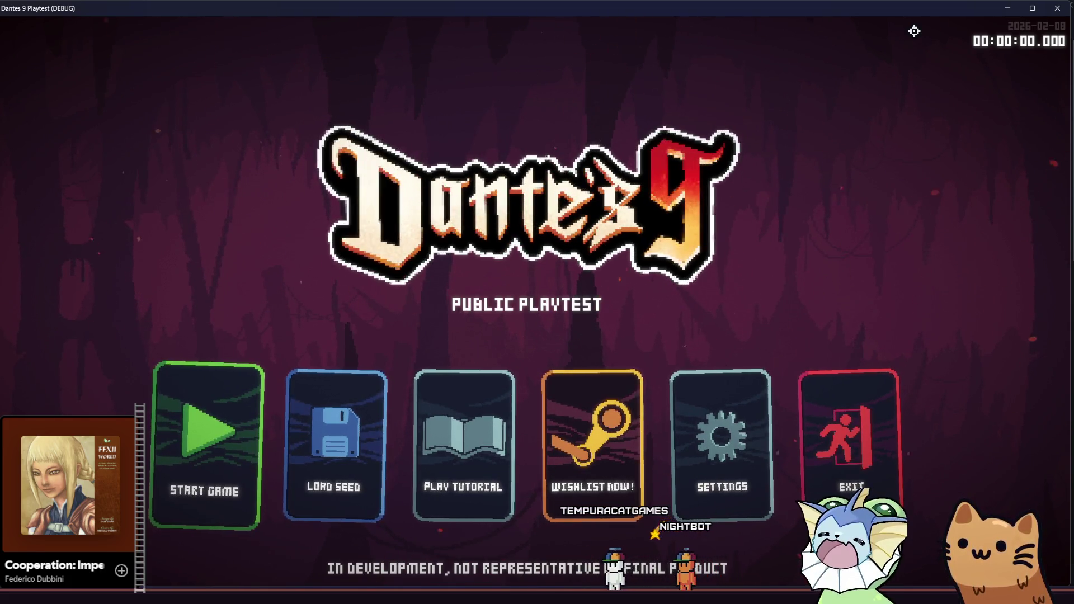
Start a new game, load the Library level from the F1 debug menu, then close the game
click(188, 422)
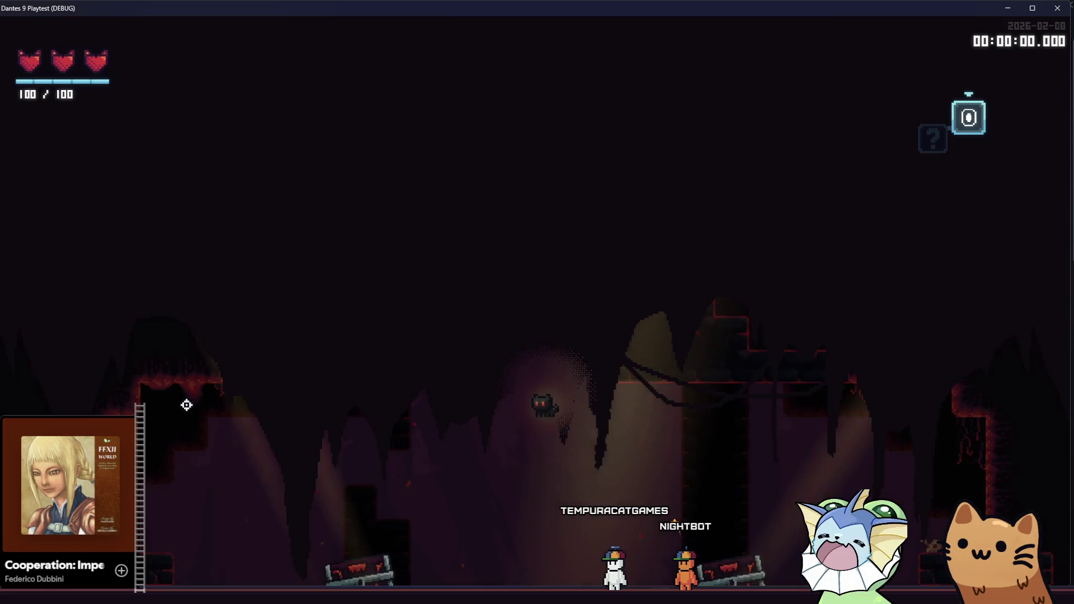
key(F1)
click(118, 286)
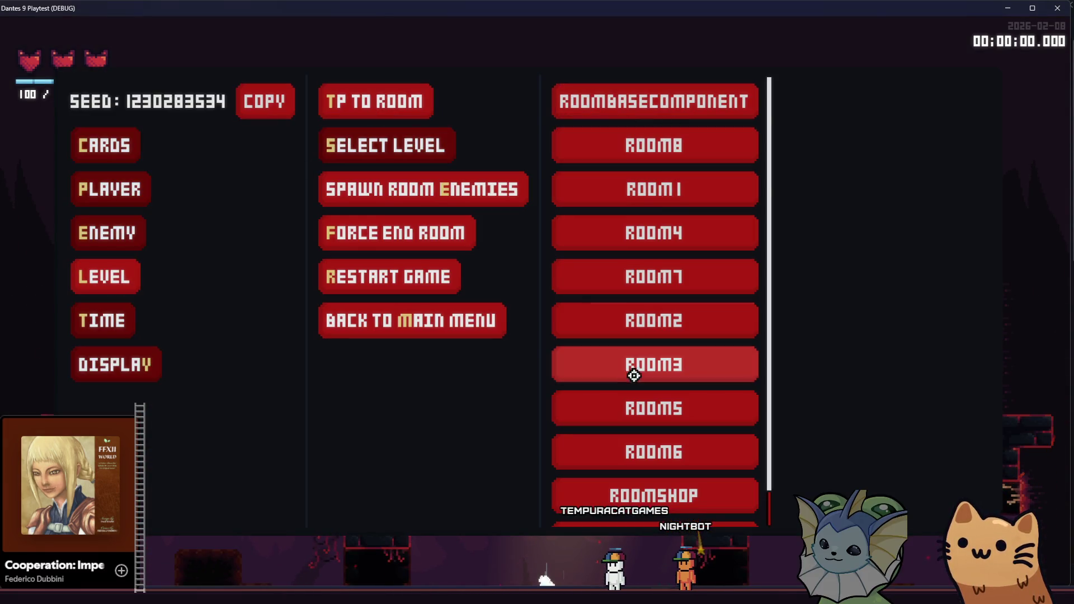
scroll(632, 274, down, 1)
click(386, 141)
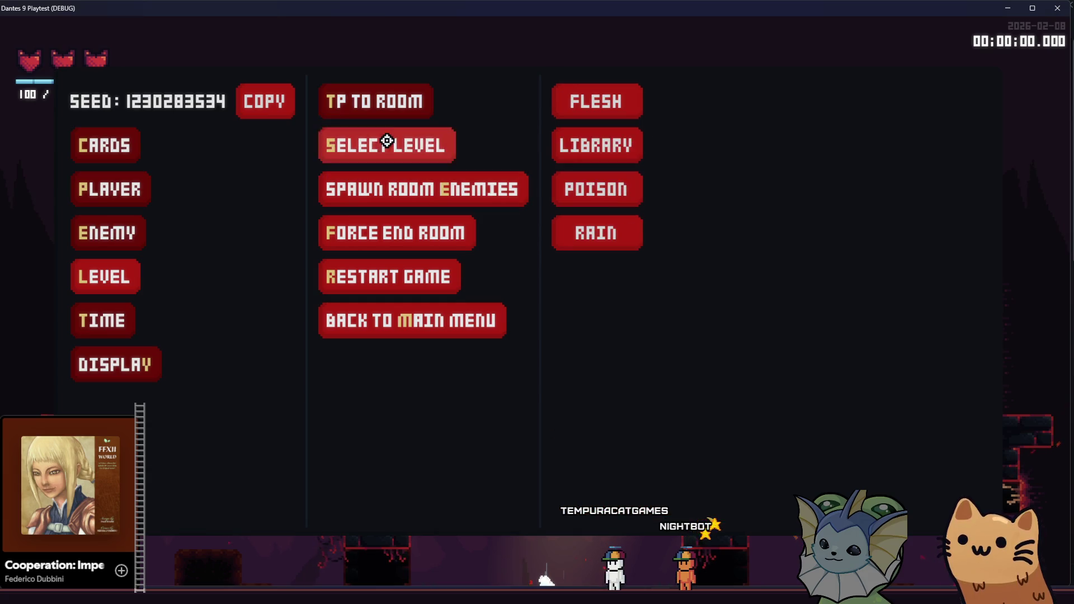
click(613, 144)
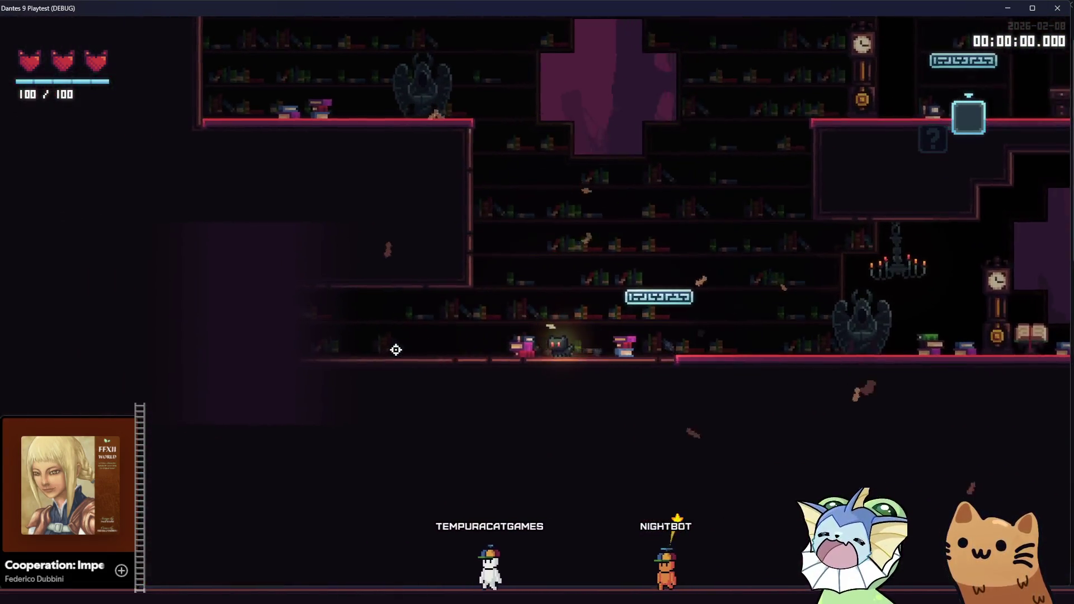
mouse_move(184, 596)
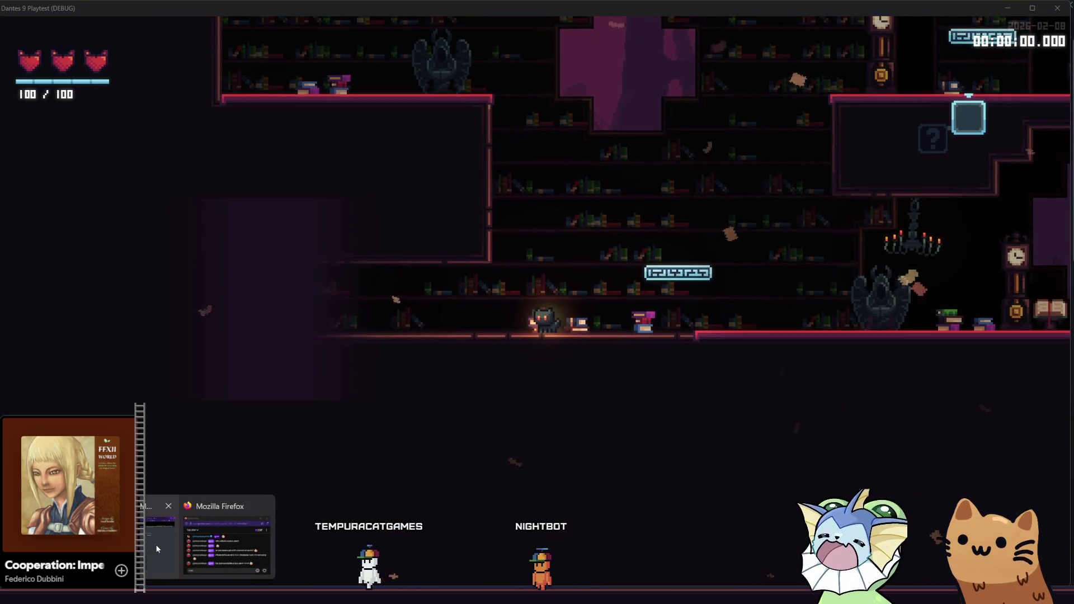
key(alt+F4)
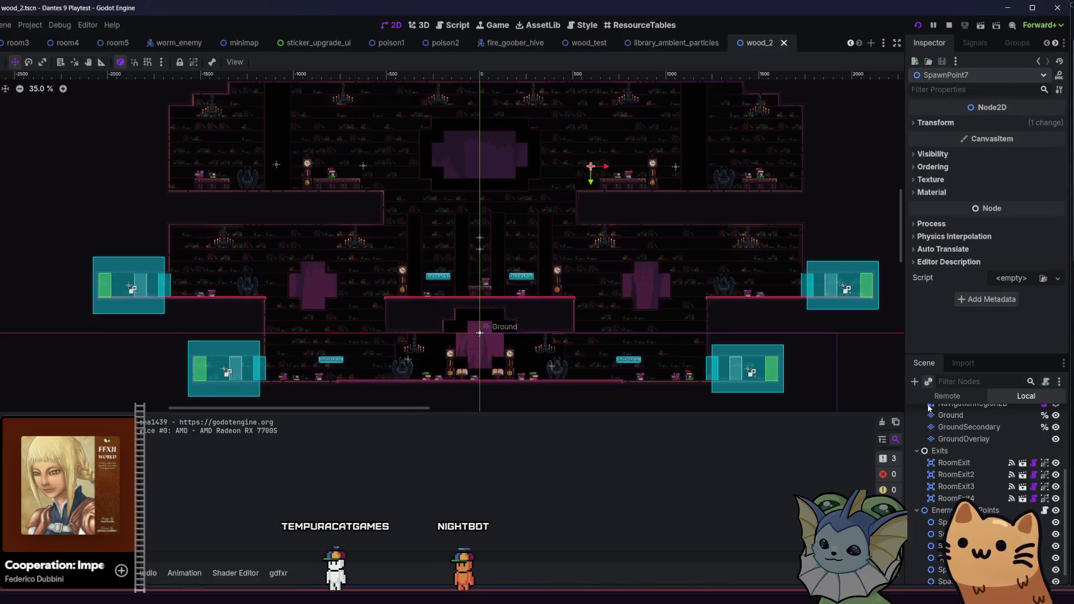
Set the Library floor's fade colour to a darker shade sampled from the room, then rerun with F6
scroll(931, 408, up, 5)
click(950, 413)
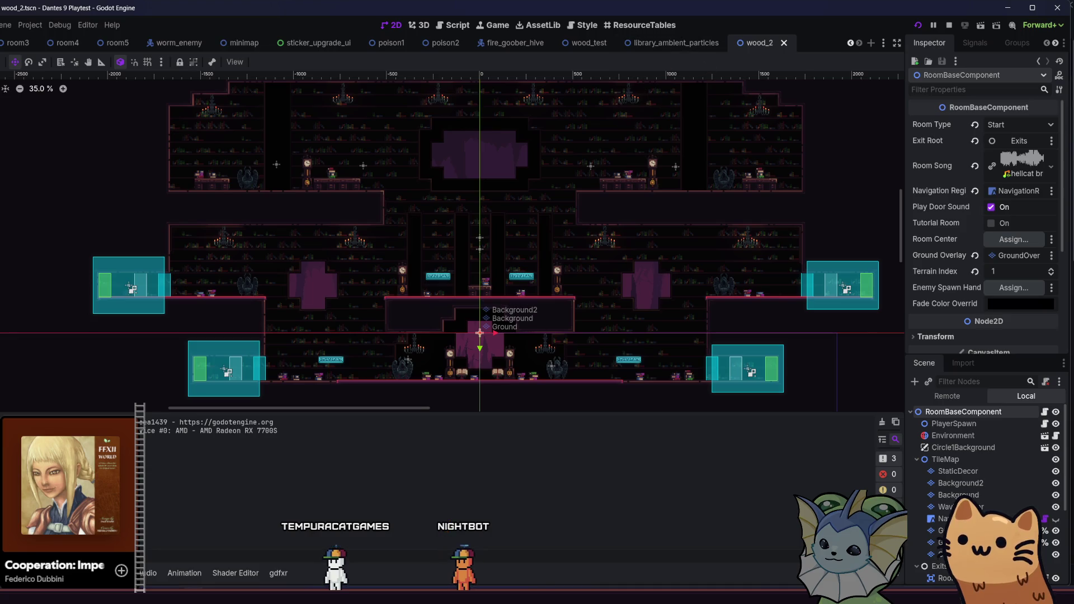
key(alt+f)
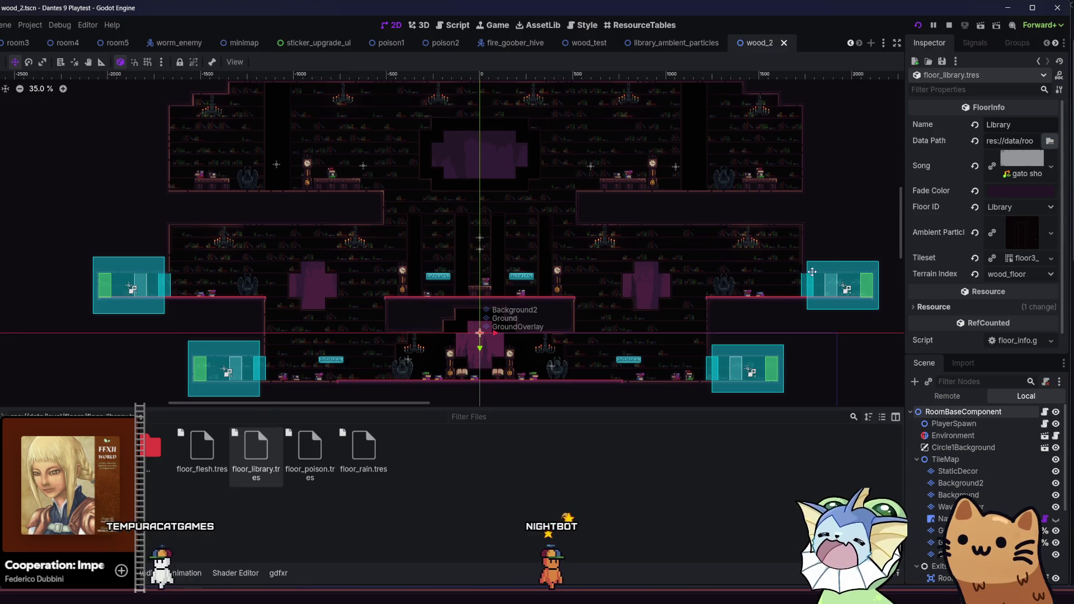
click(999, 192)
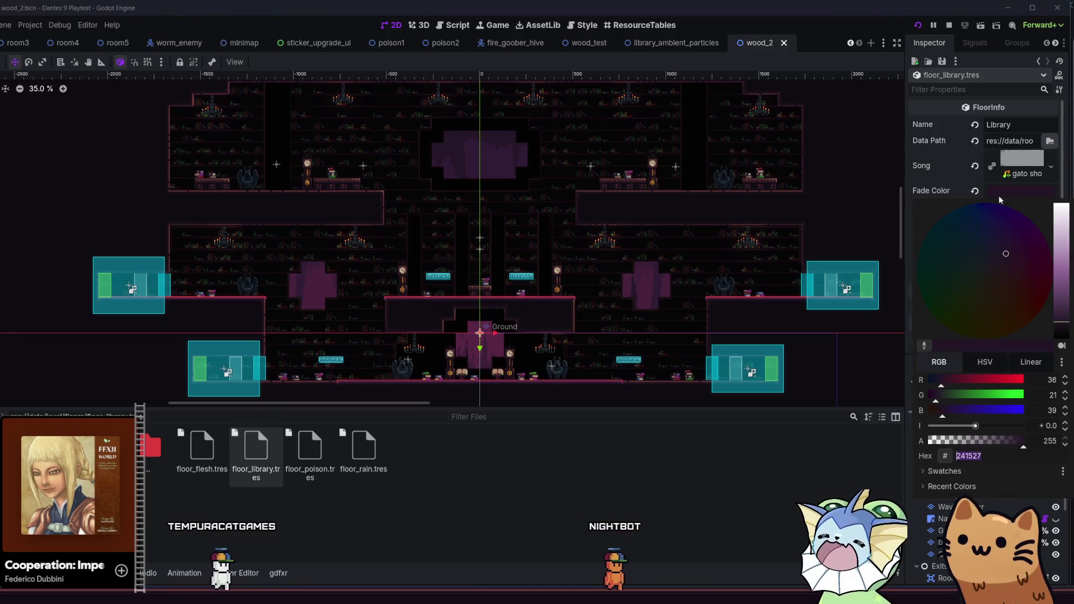
click(952, 472)
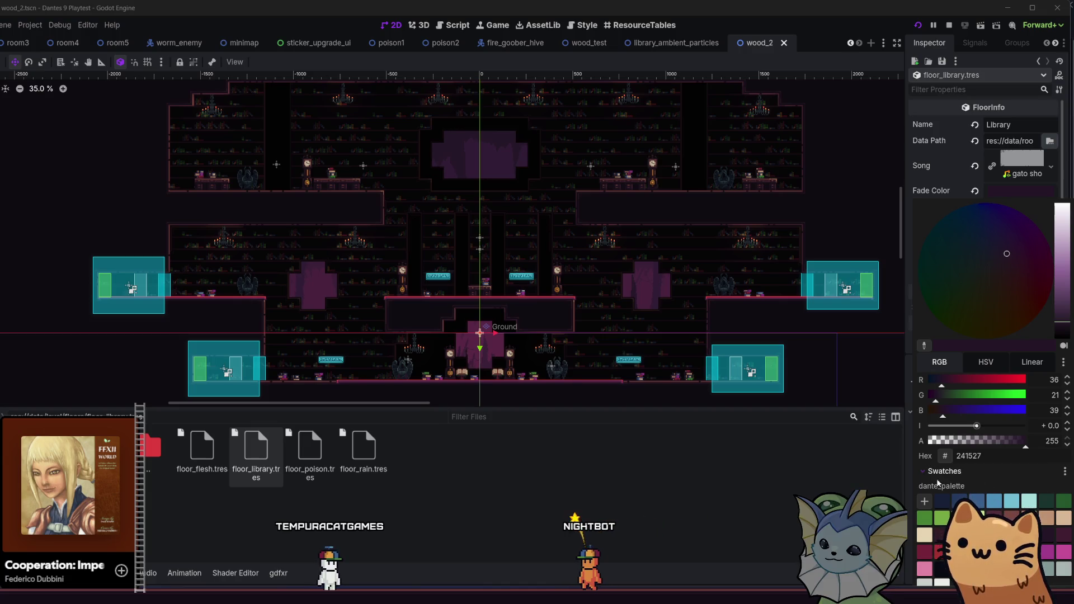
click(924, 344)
click(704, 475)
key(F6)
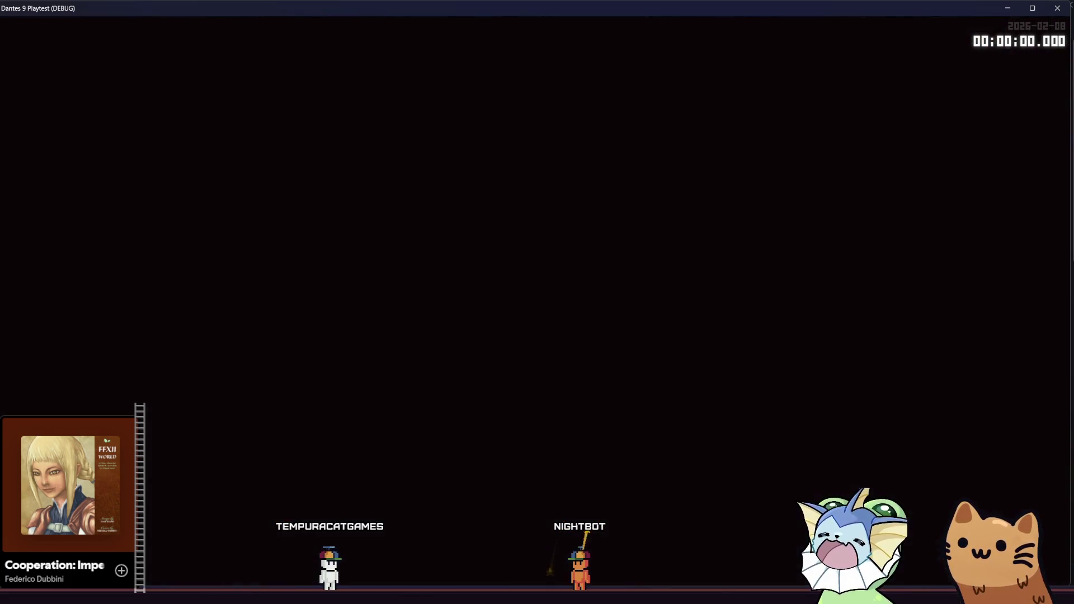
key(F1)
Load the Library level via Level > Select Level to view the new fade, then close the game
click(103, 277)
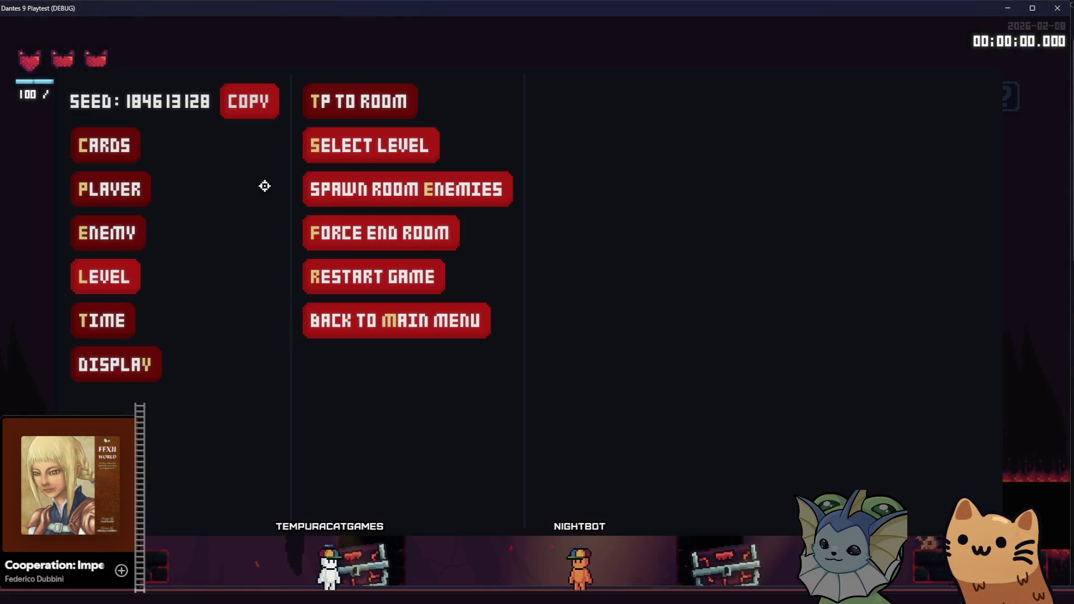
click(374, 147)
click(562, 145)
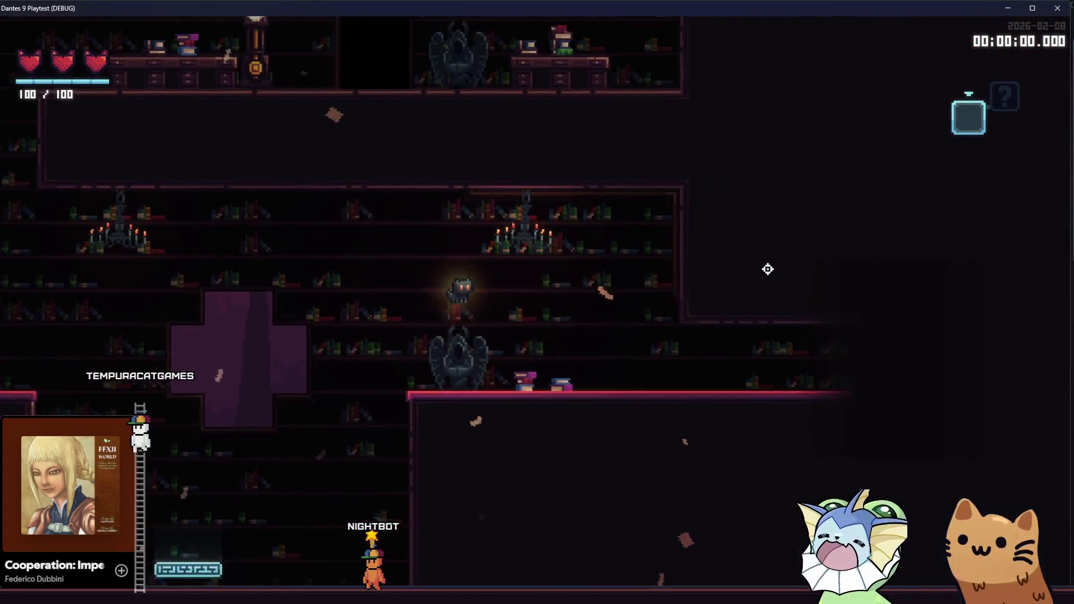
key(alt+F4)
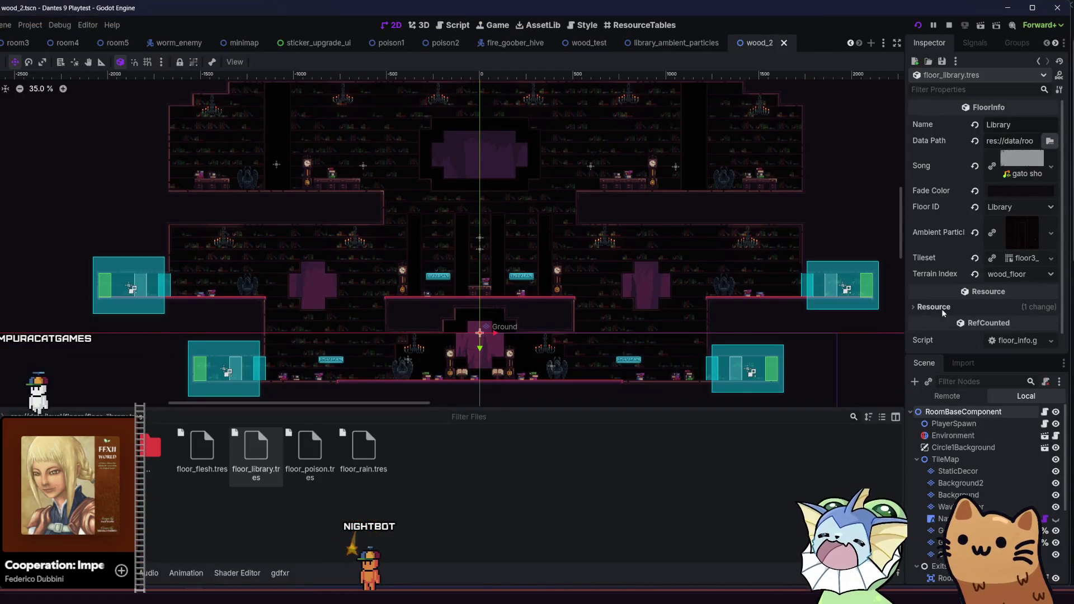
Set the Library floor's fade colour to dark navy 10141f and save wood_2
click(987, 192)
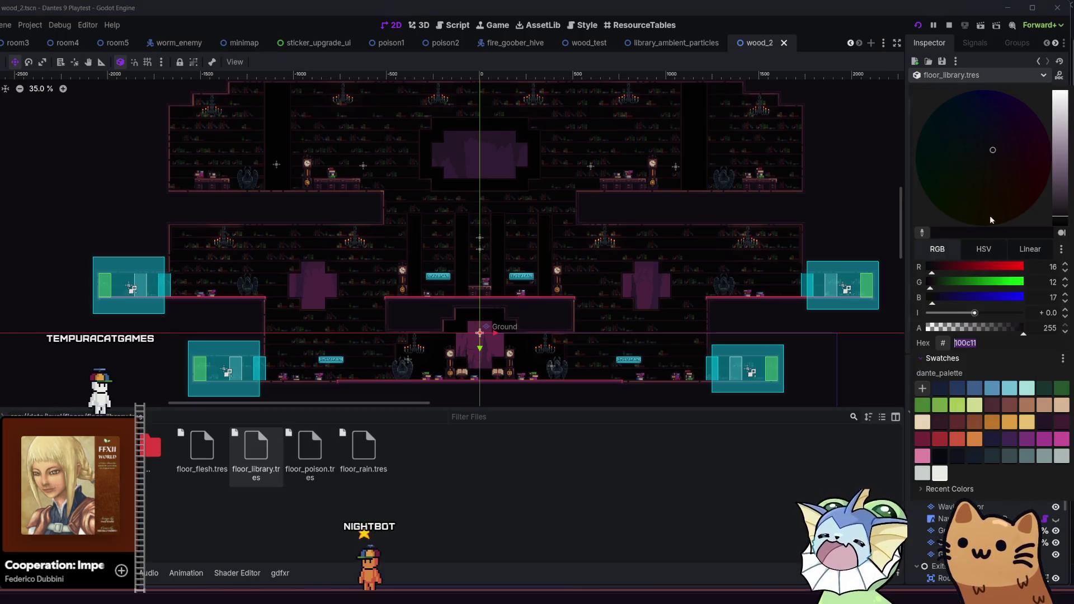
click(1046, 421)
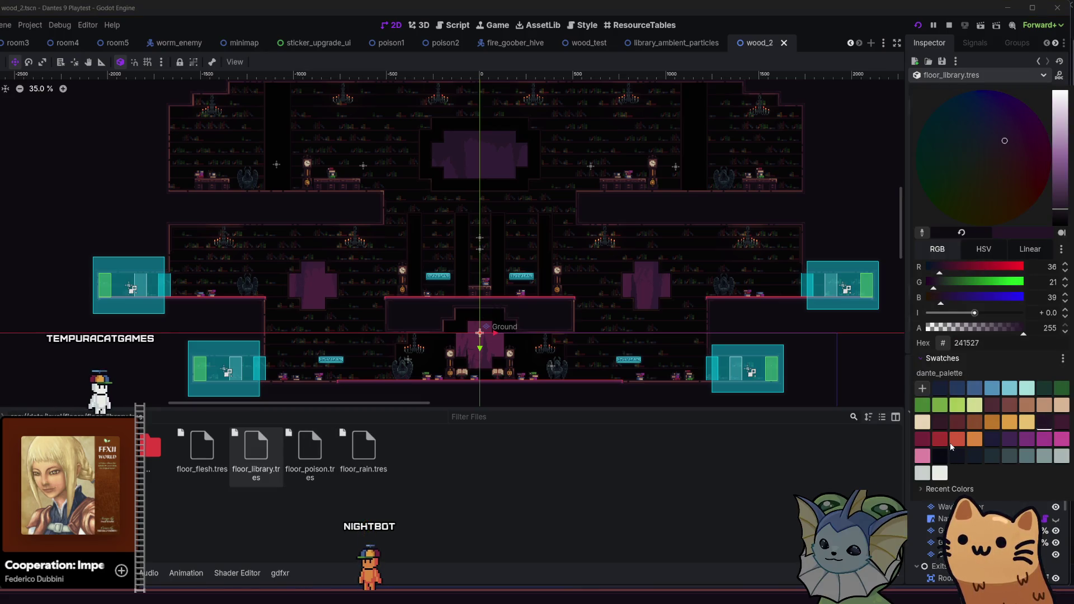
click(955, 450)
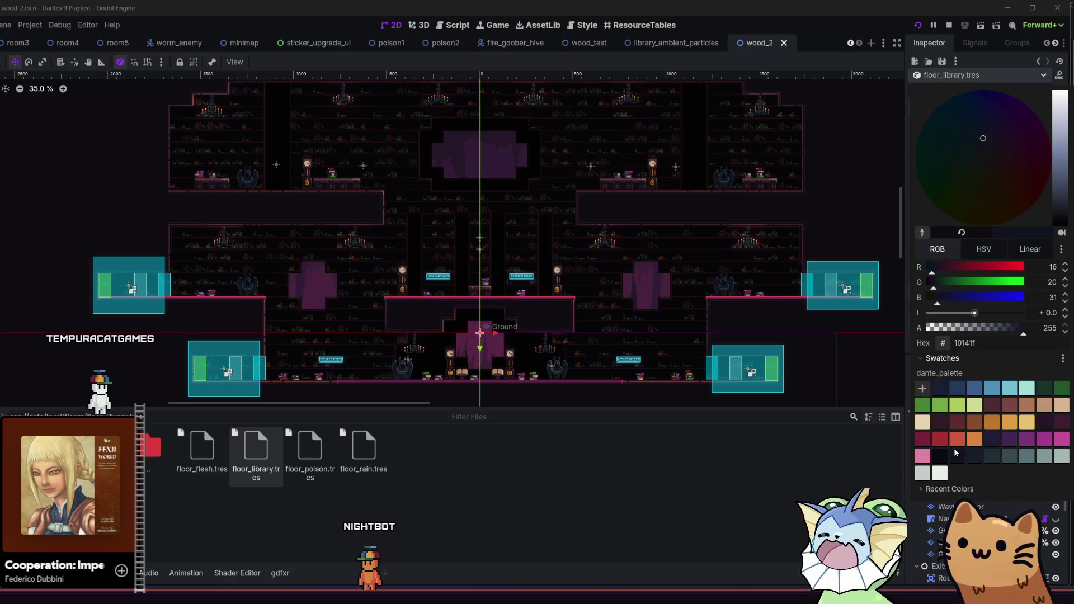
click(795, 477)
key(ctrl+s)
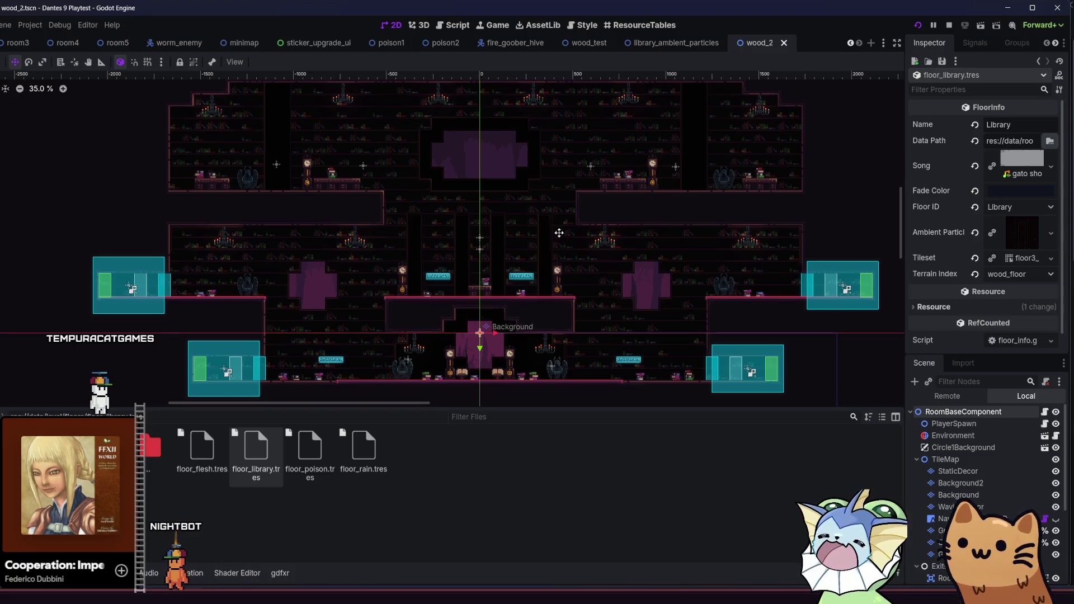
Switch over to Aseprite's tilemaps sprite
scroll(598, 202, up, 5)
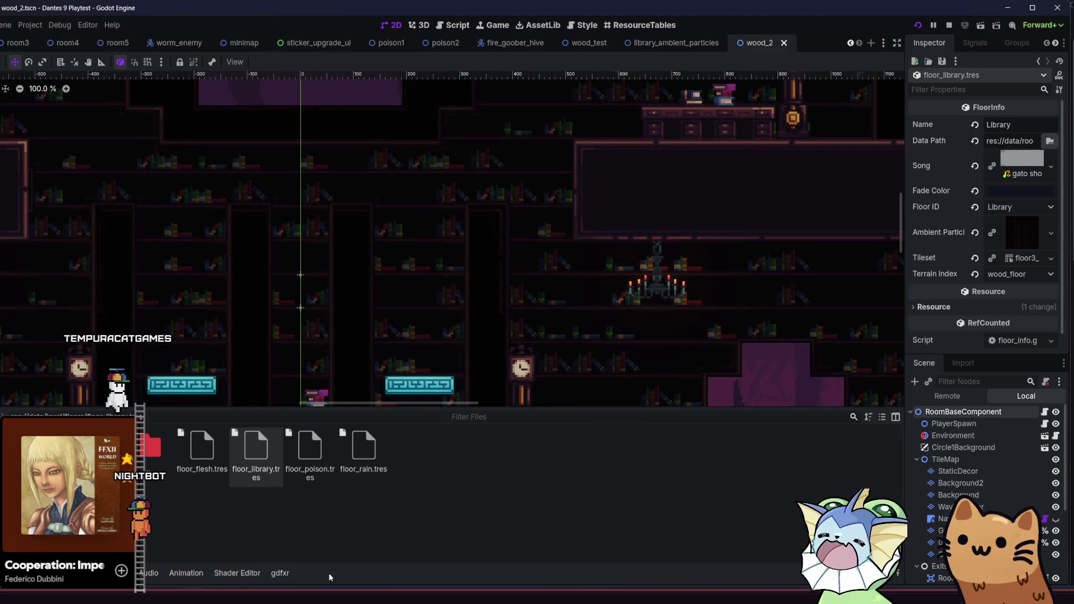
key(alt+Tab)
key(ctrl+Tab)
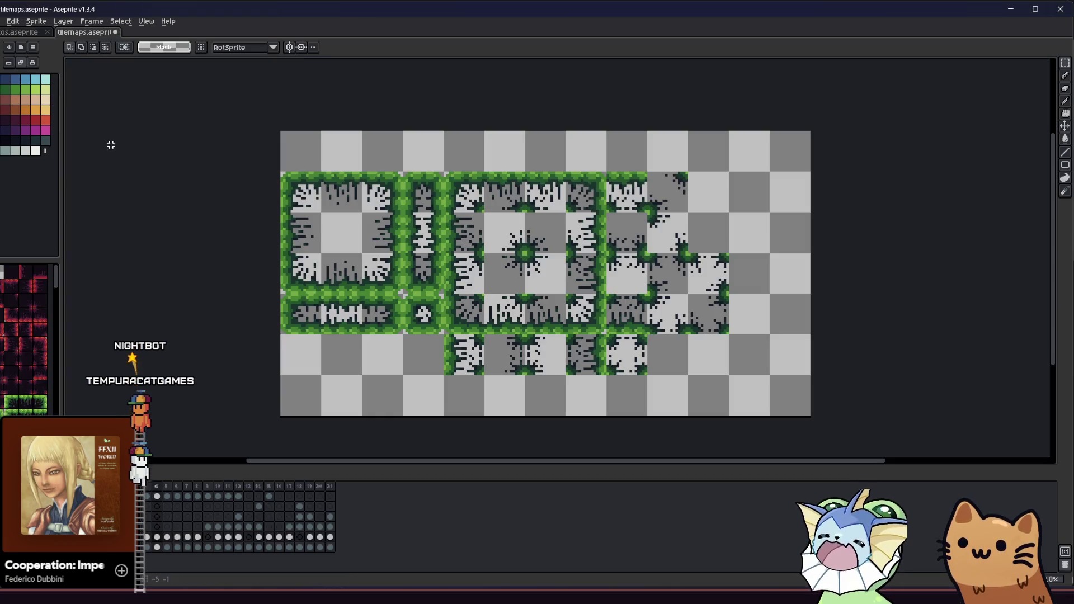
Show tilemaps.aseprite stopped on frame 18 with the Eyedropper tool selected
click(157, 484)
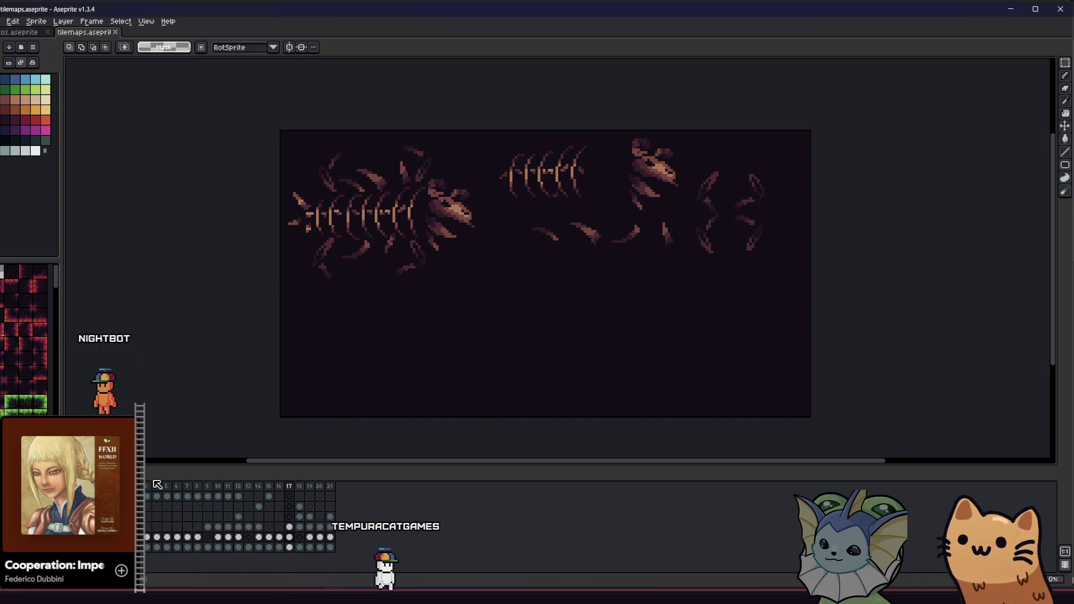
key(Return)
key(i)
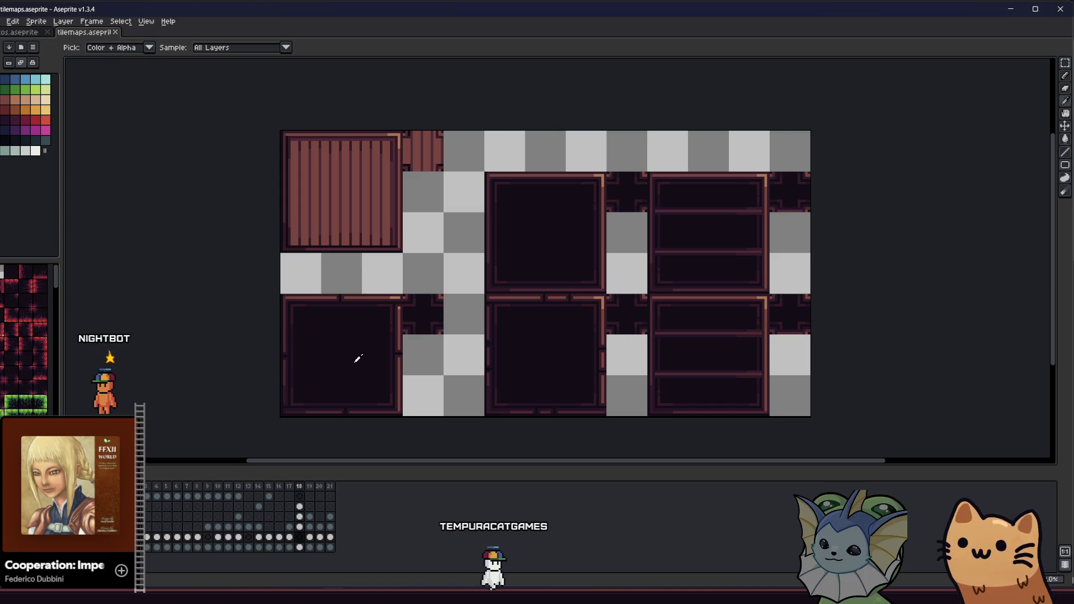
click(1011, 9)
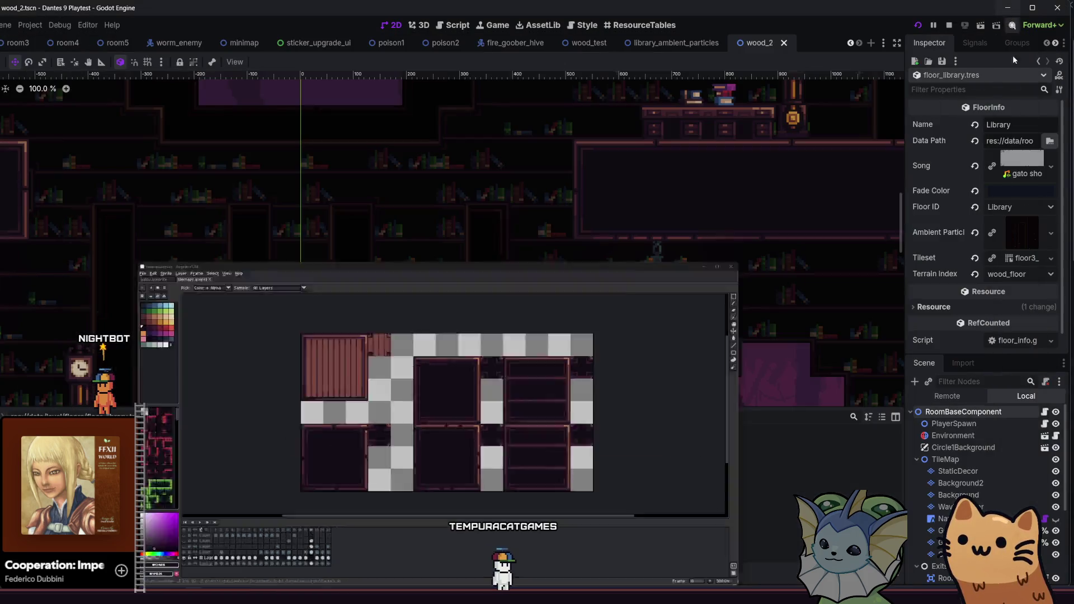
Change the fade colour to dark purple 241527, save the scene, and relaunch the game
click(1016, 190)
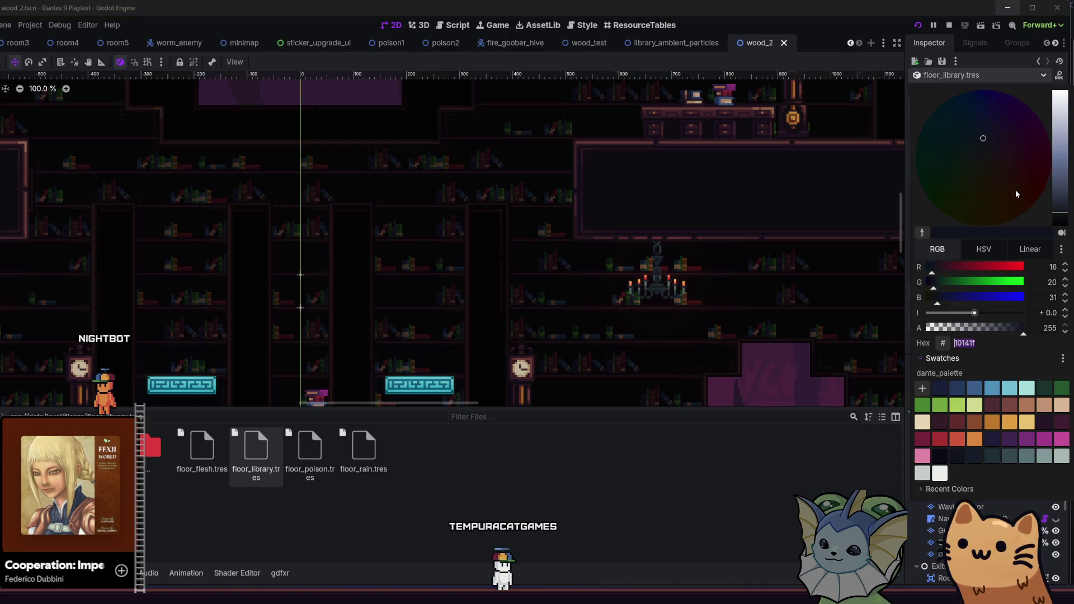
click(1051, 424)
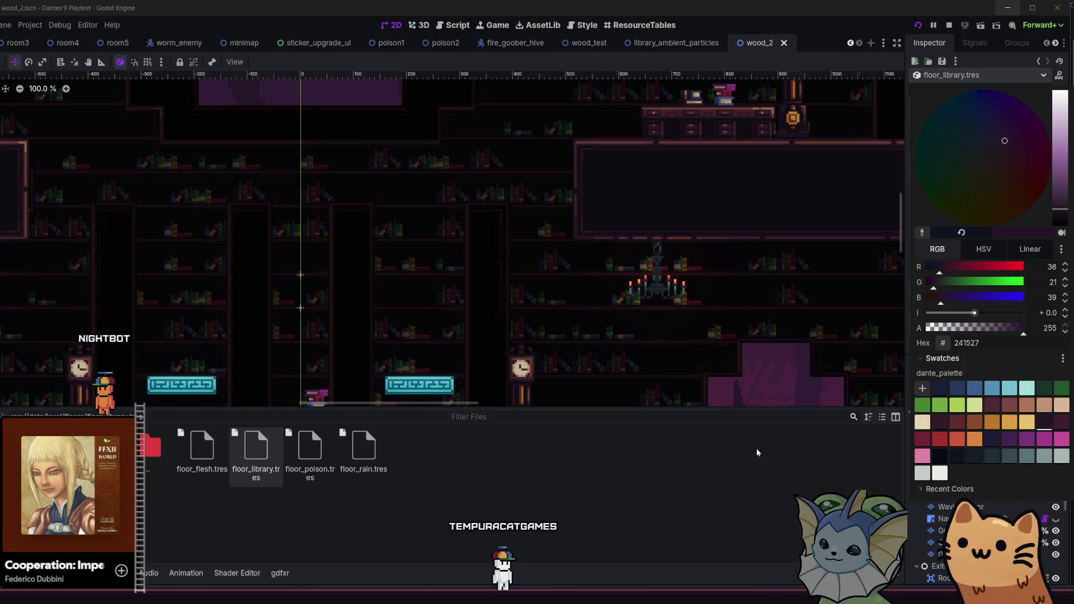
click(732, 453)
key(ctrl+s)
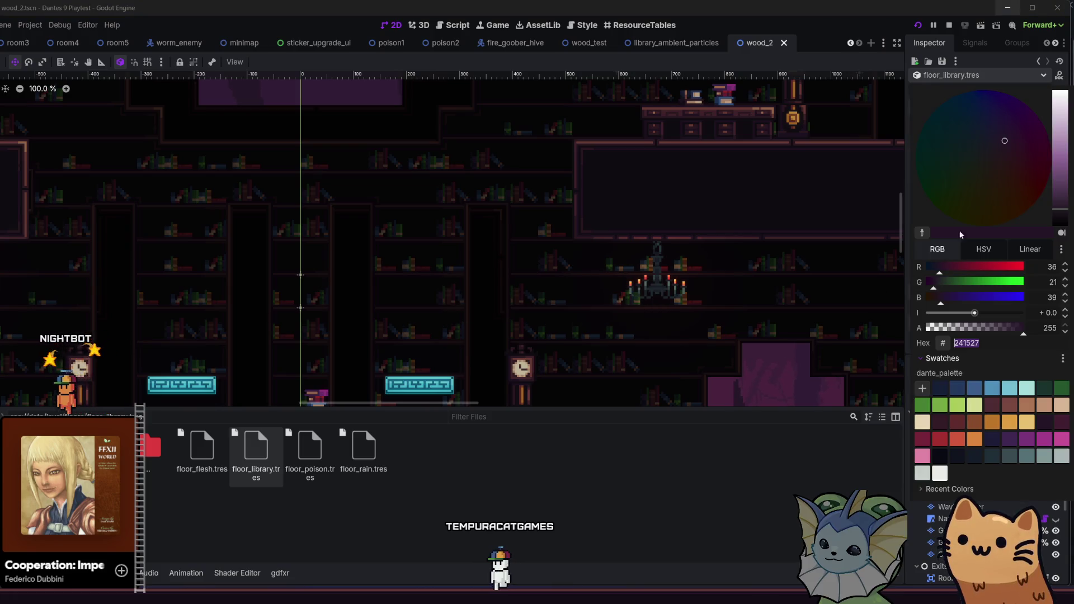
click(732, 463)
click(919, 26)
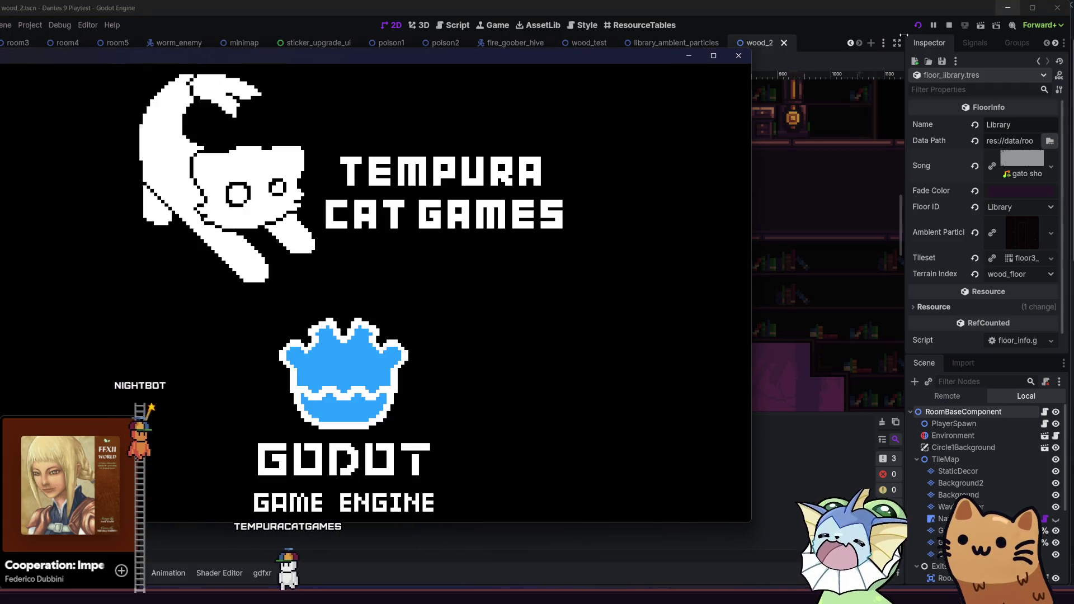
Restart the game with F5, skip the splash, and jump to the Library level
click(1018, 189)
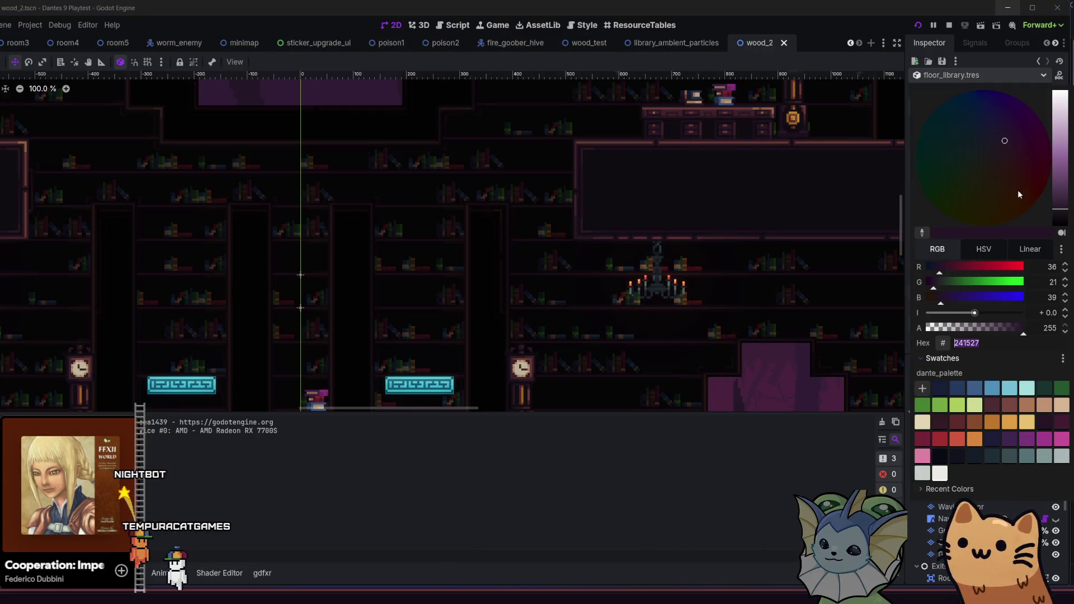
click(609, 479)
key(F5)
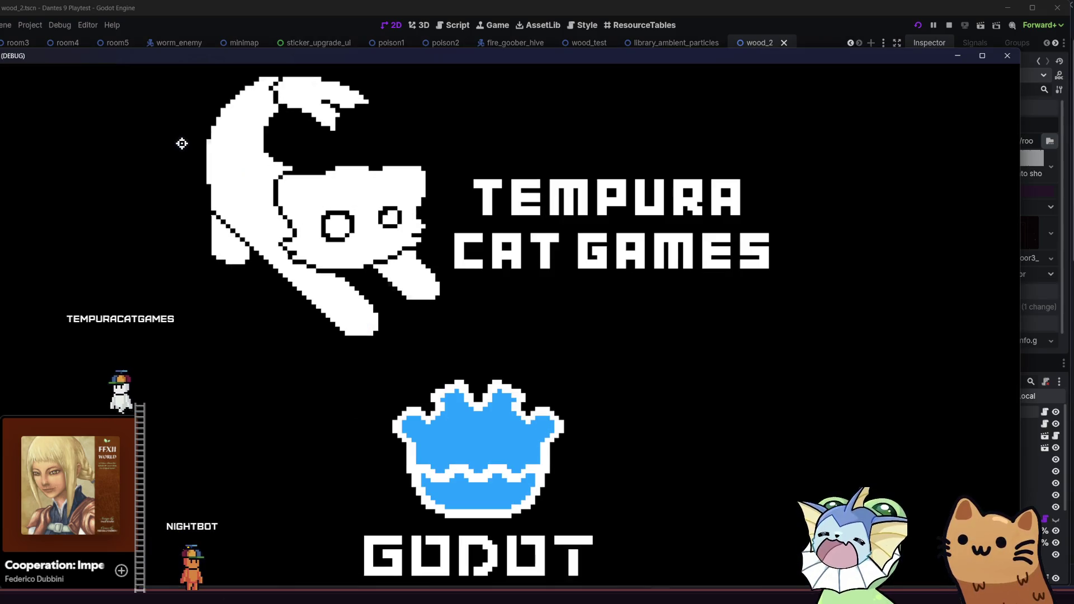
key(Return)
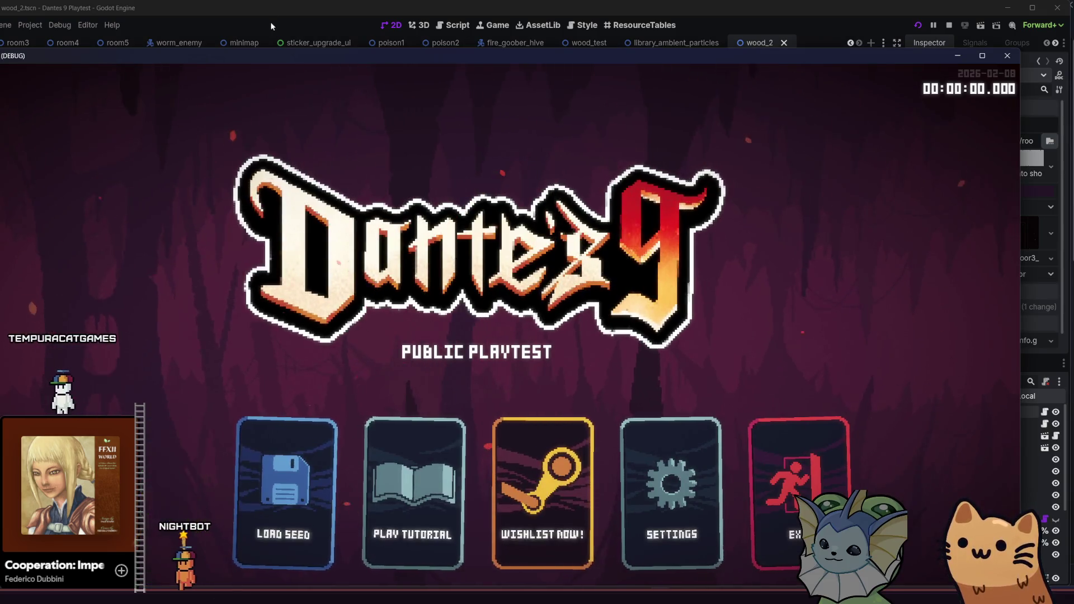
drag(282, 51, 290, 1)
key(F1)
click(115, 230)
click(104, 276)
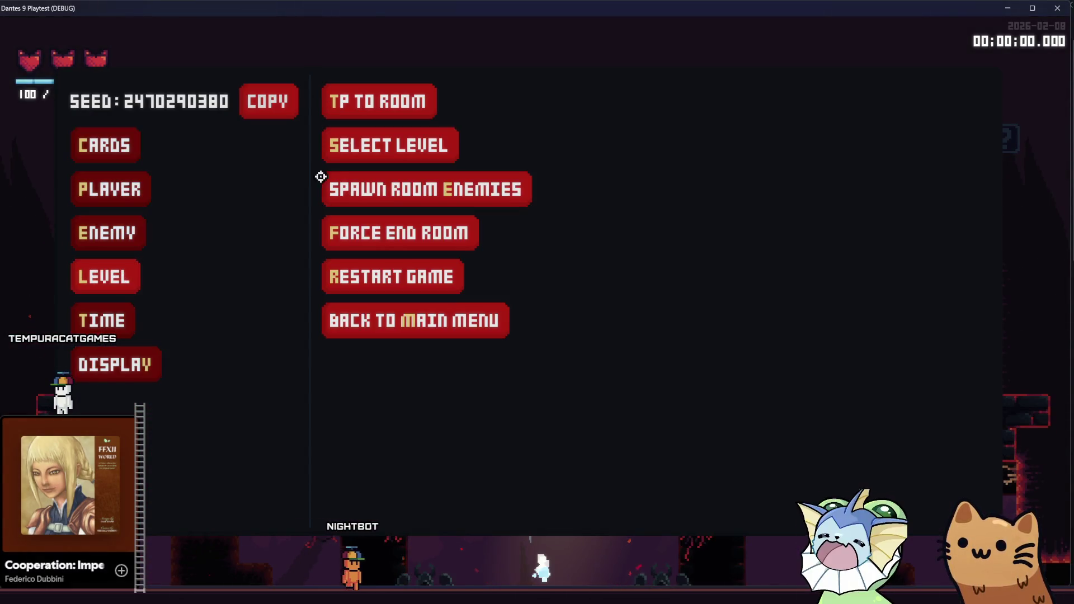
click(413, 146)
click(599, 146)
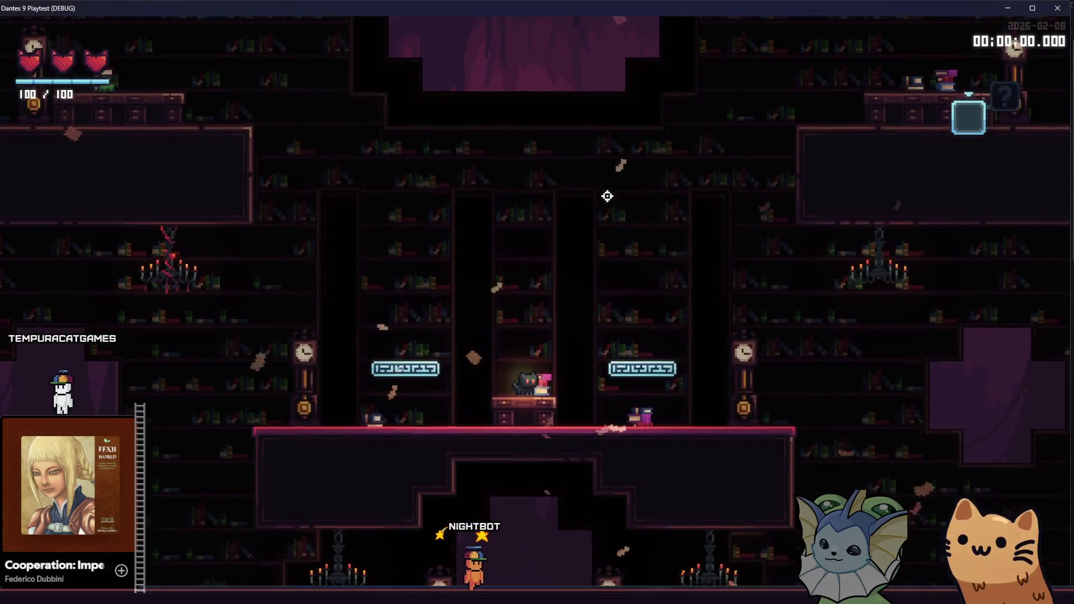
Walk the cat right through the library rooms, claw-slashing along the way
key(d)
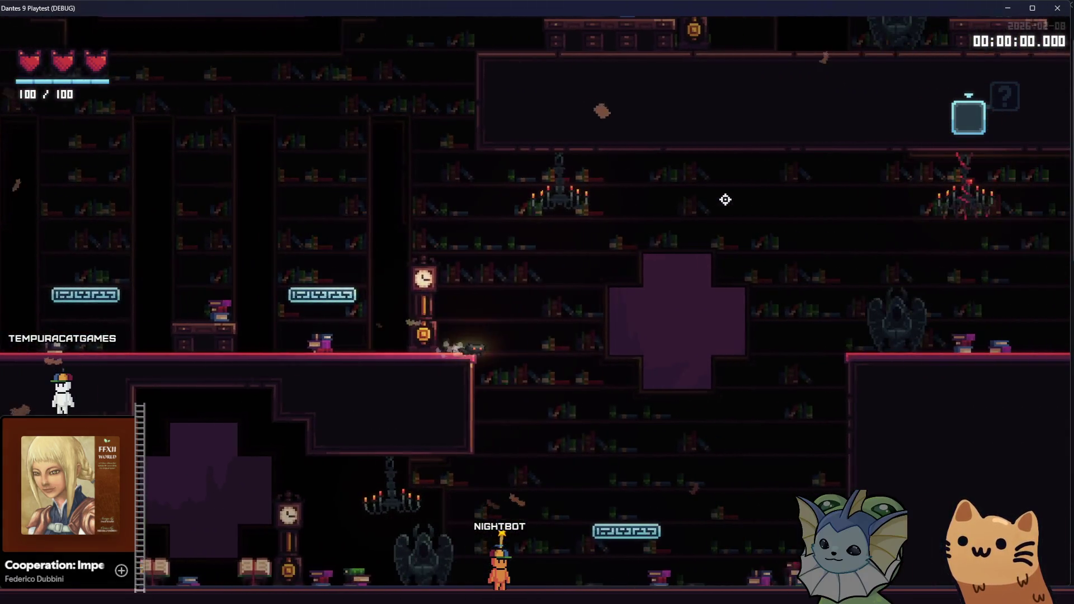
key(d)
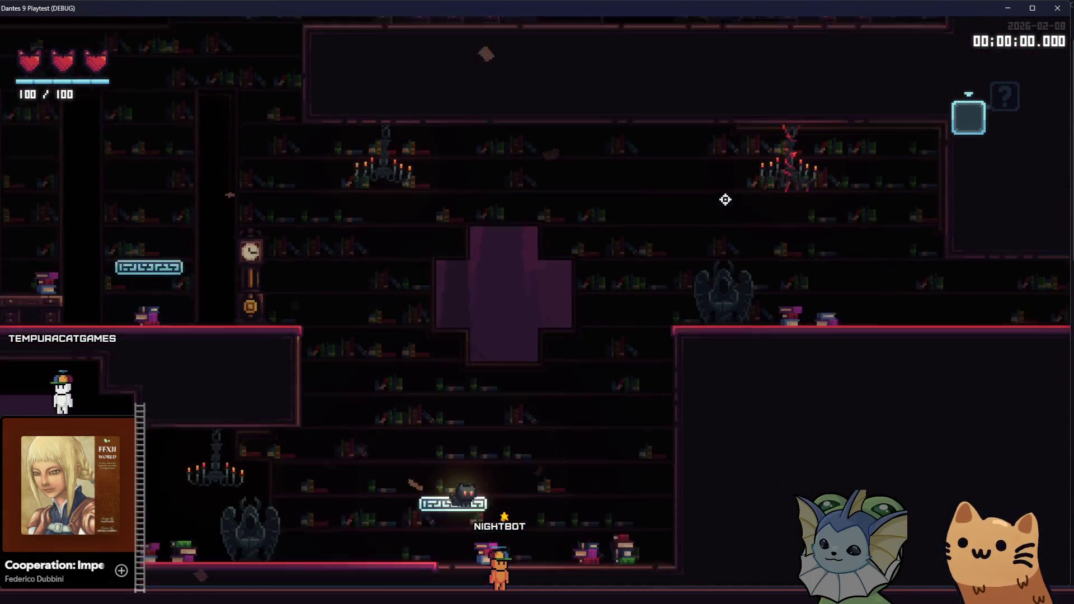
key(d)
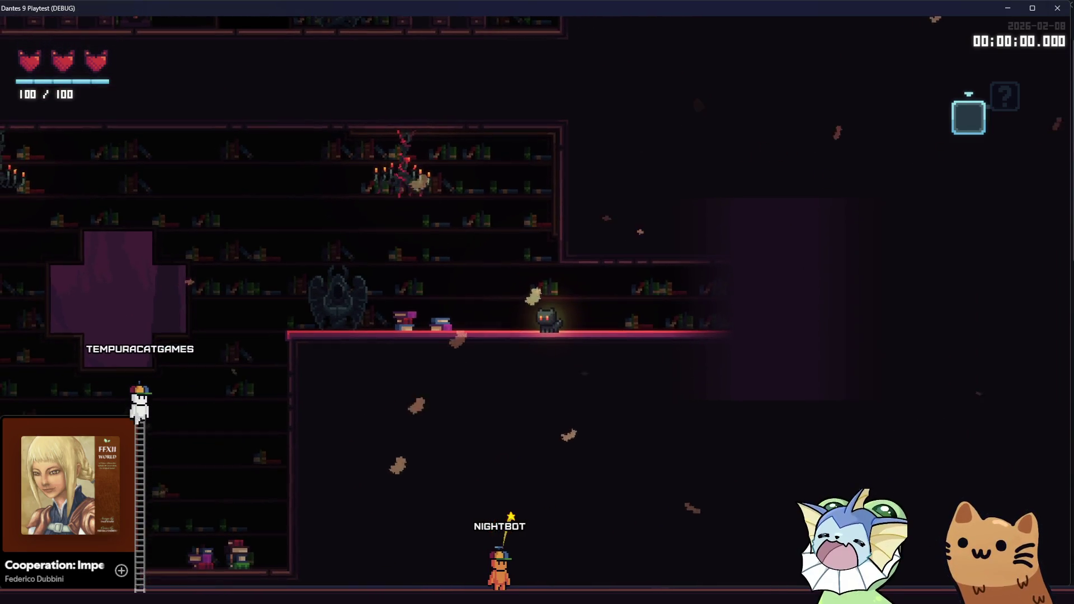
key(d)
click(712, 278)
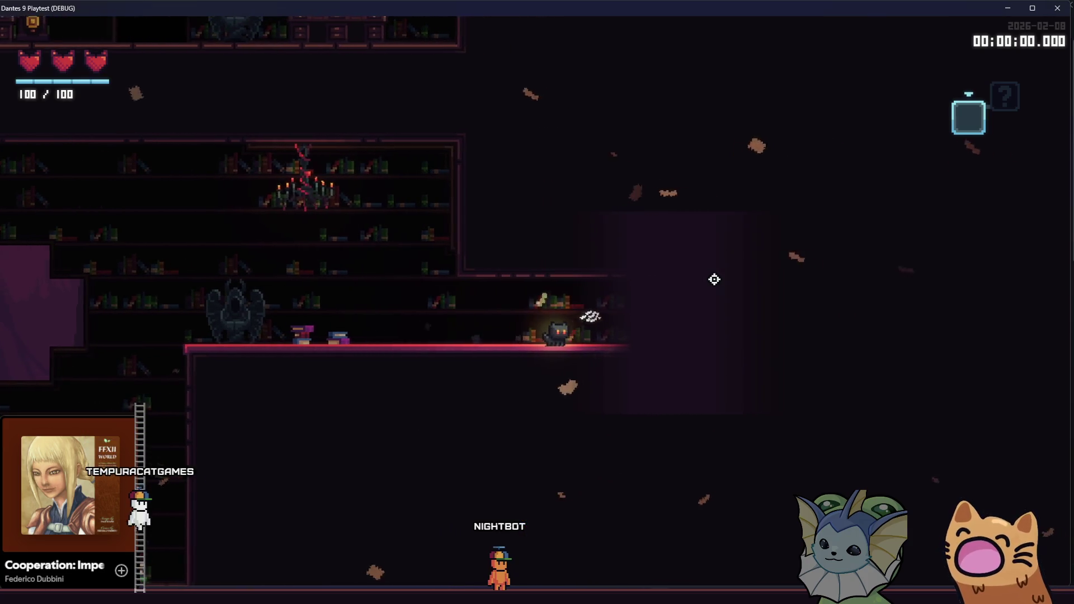
click(708, 280)
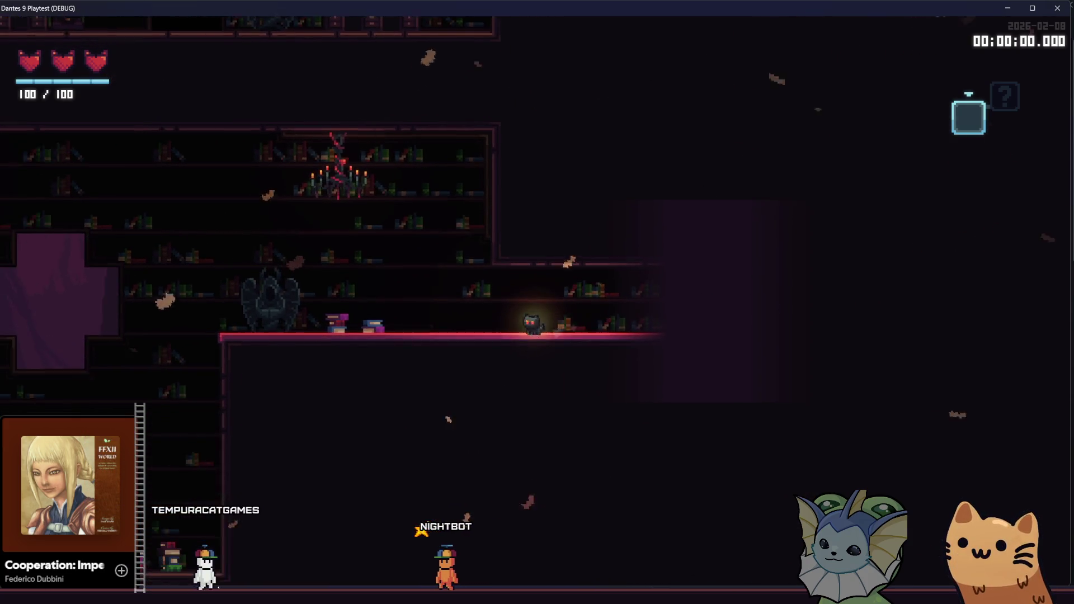
key(alt+Tab)
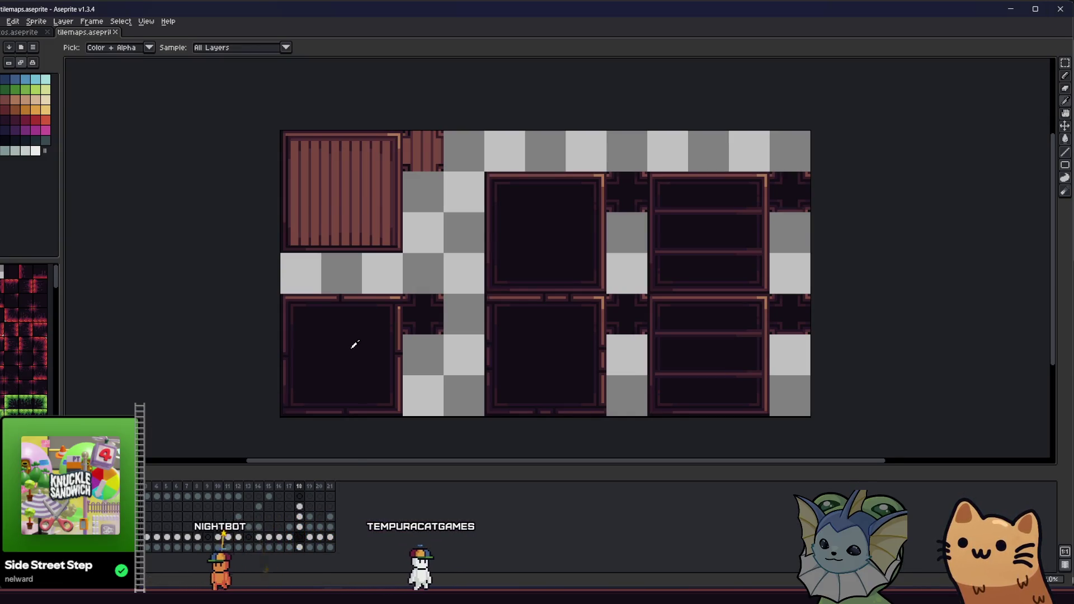
key(alt+Tab)
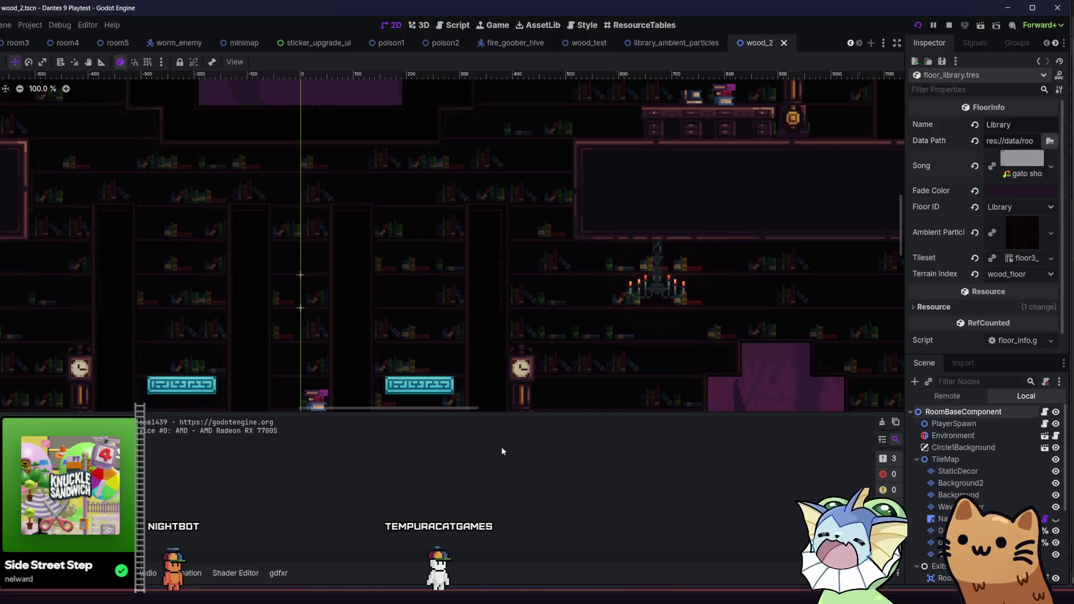
click(1022, 191)
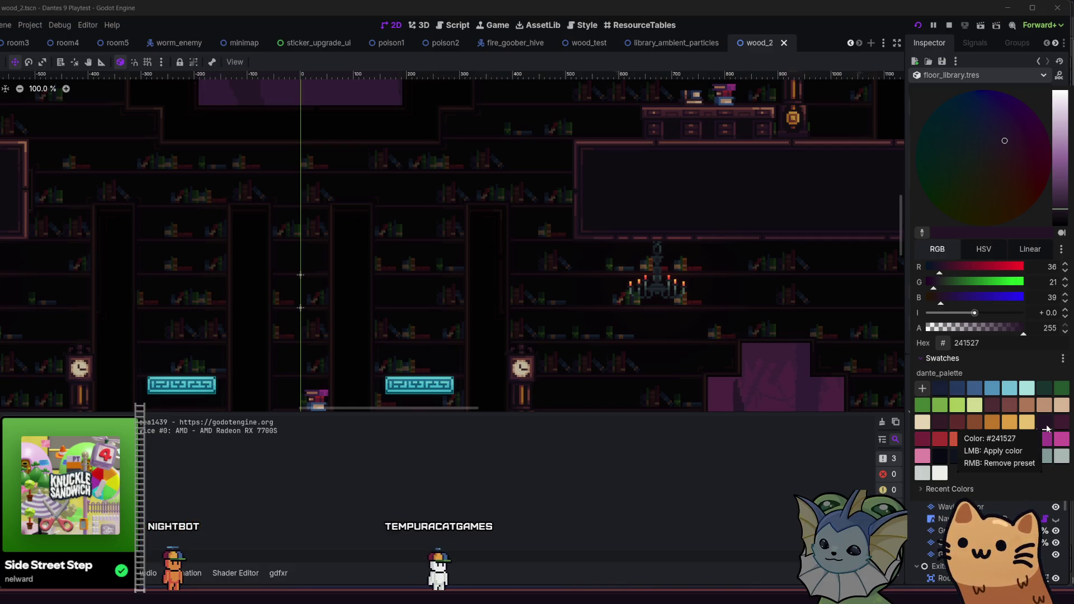
click(972, 345)
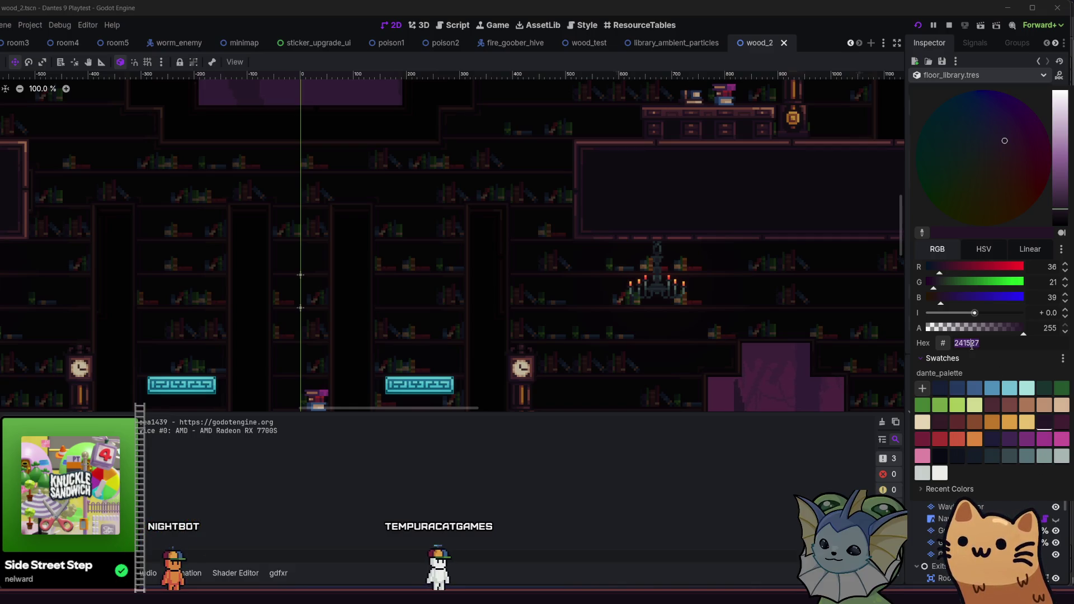
click(898, 364)
key(alt+Tab)
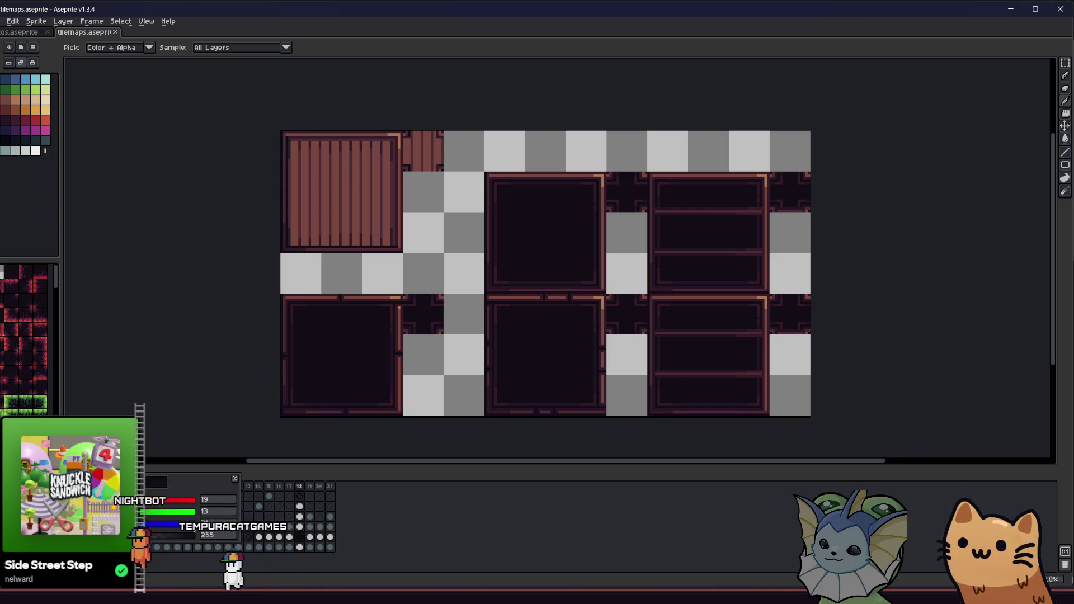
click(2, 119)
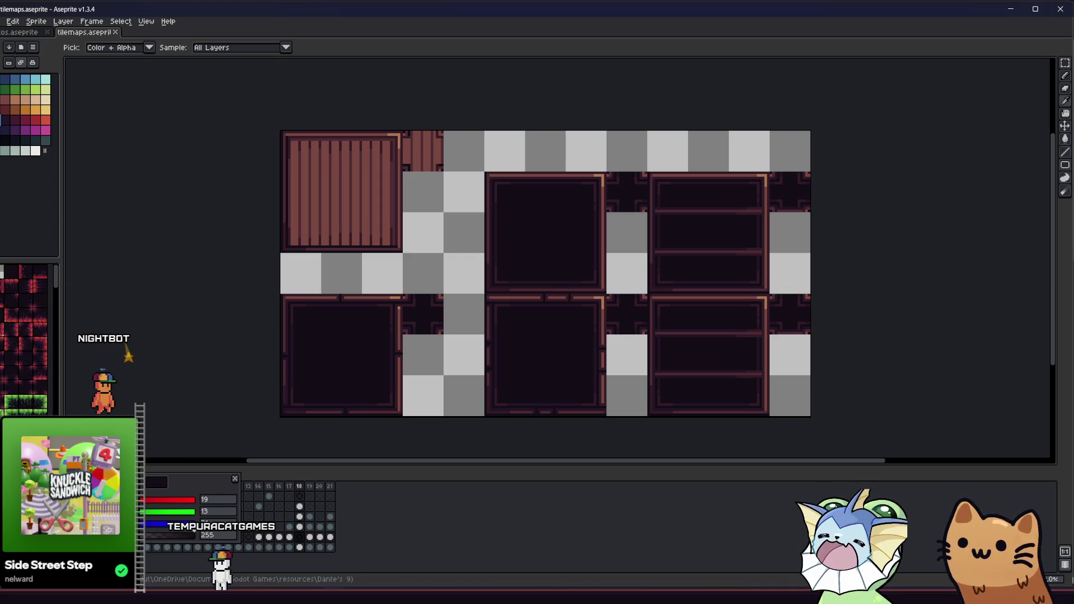
click(31, 192)
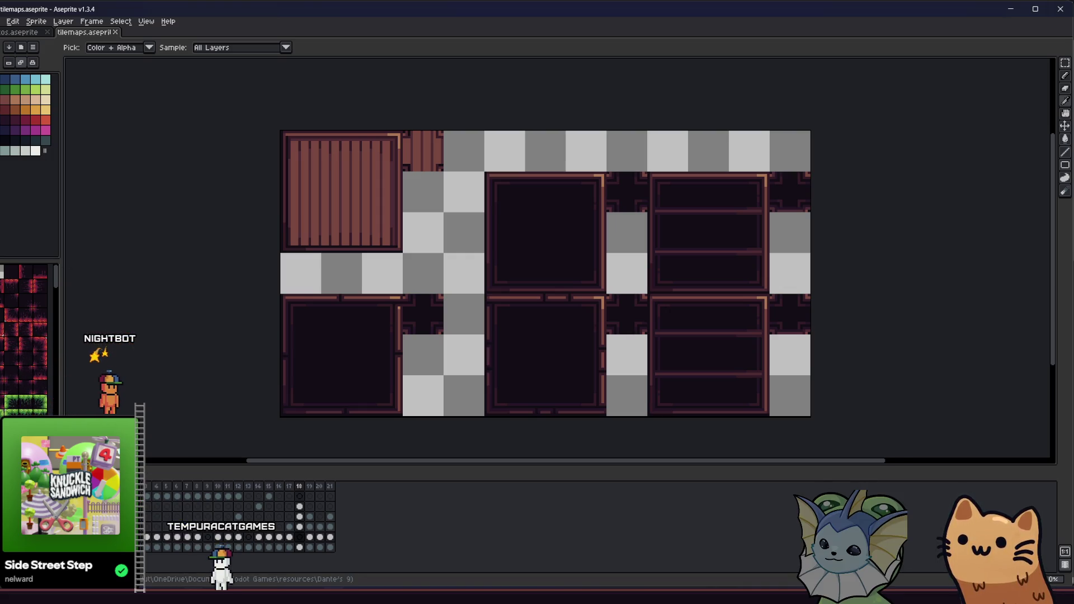
key(alt+Tab)
click(1001, 192)
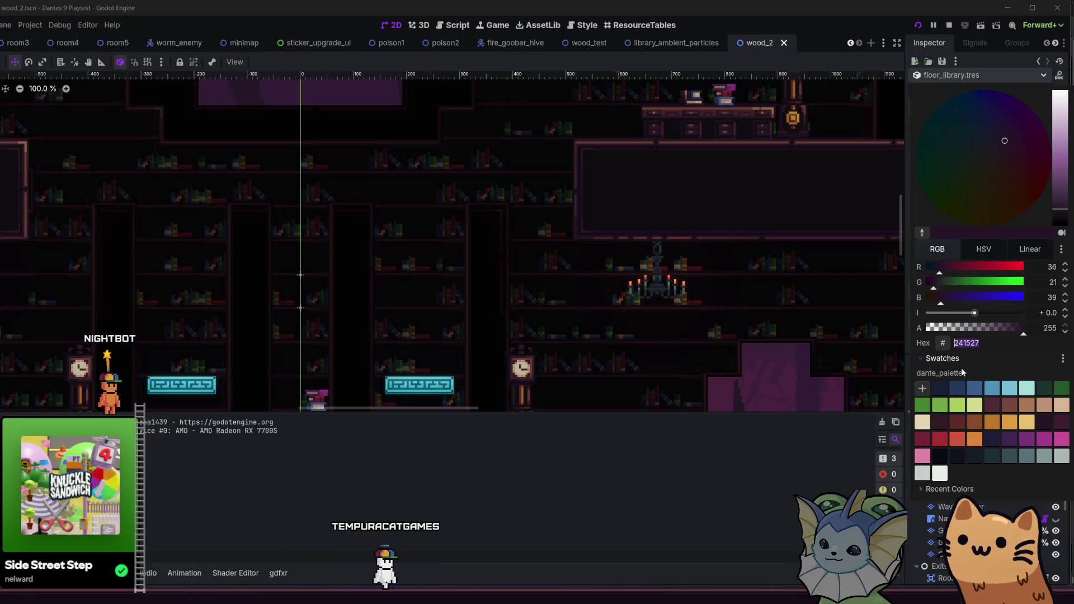
Close the colour picker and open dante_palette, paging to its last colours
click(1064, 358)
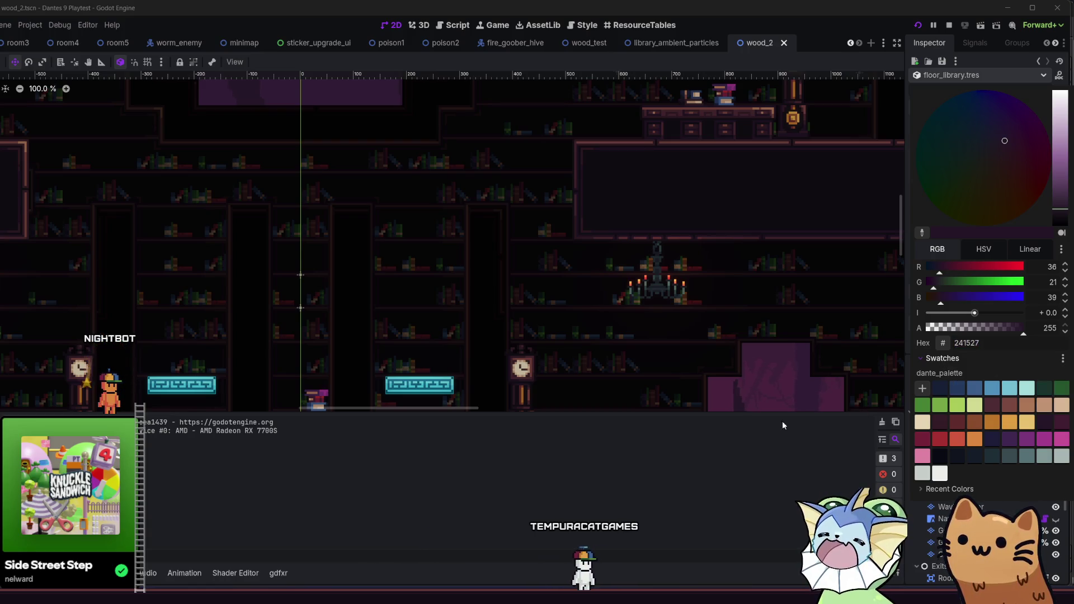
click(351, 476)
key(alt+shift+o)
text(dante)
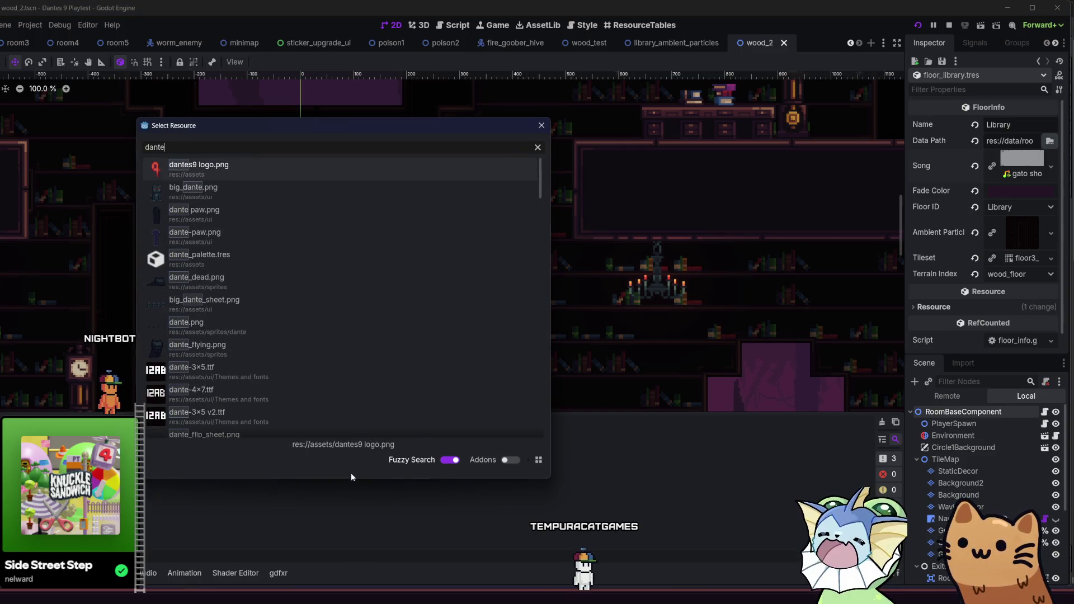
text(_pal)
key(Return)
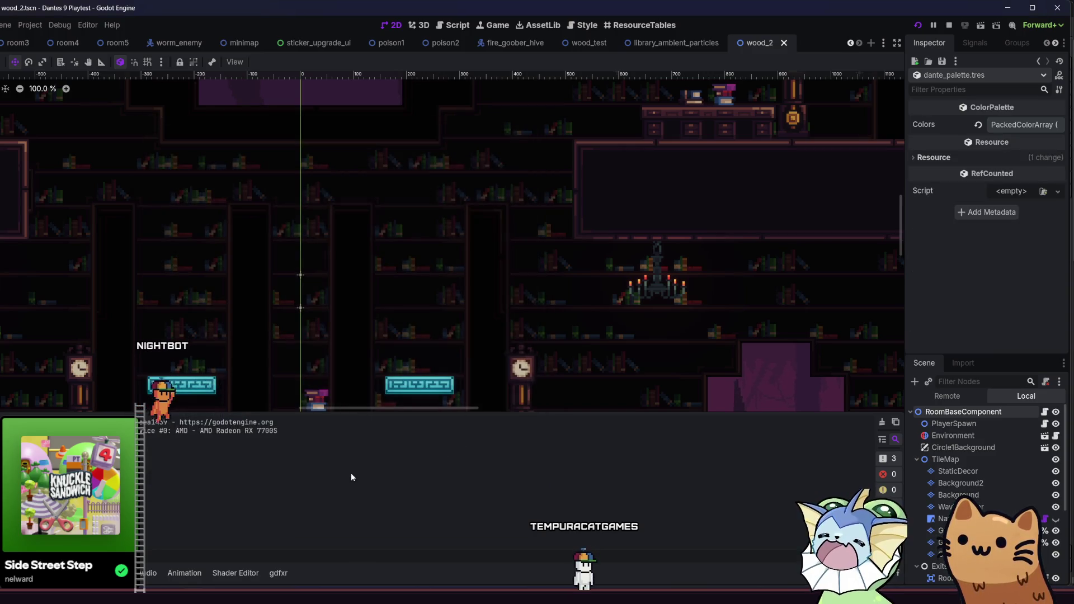
click(1015, 126)
scroll(980, 190, down, 5)
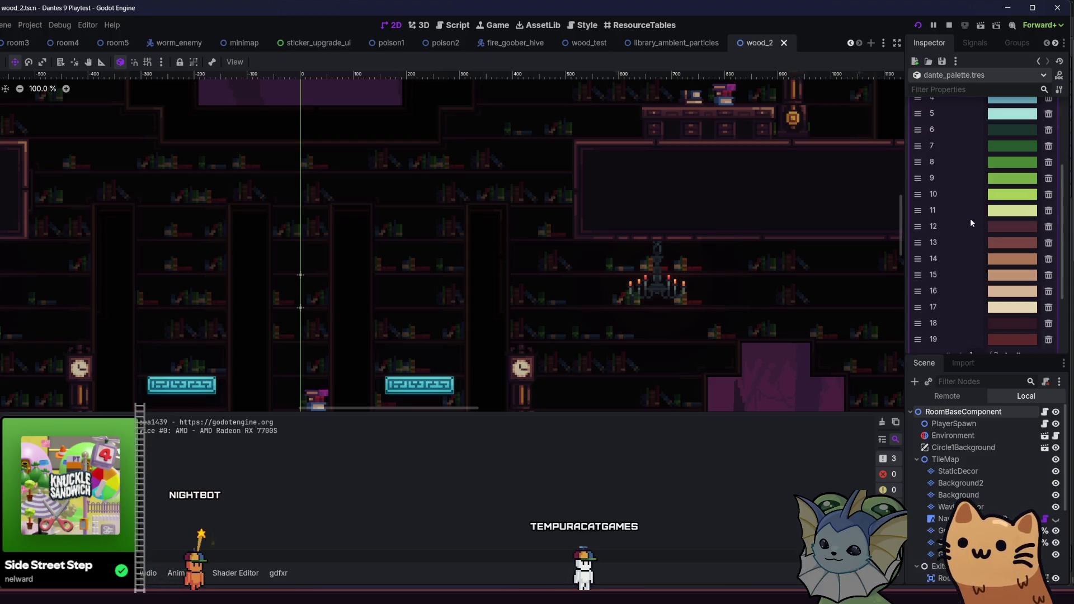
click(1008, 261)
click(1007, 261)
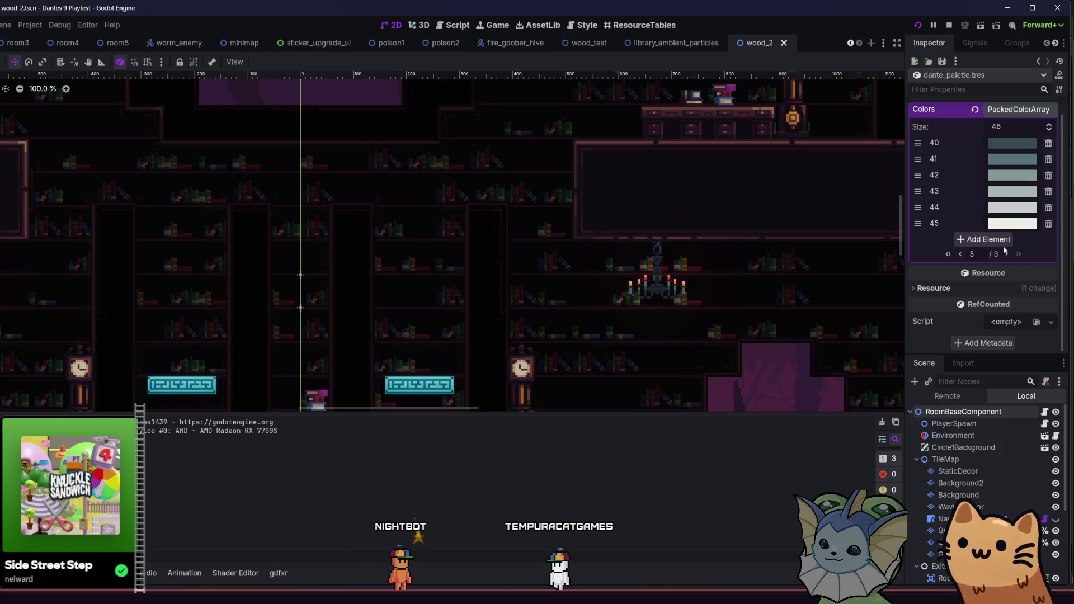
Add a new colour to dante_palette, move it between entries 27 and 28, and save
click(968, 246)
click(1000, 241)
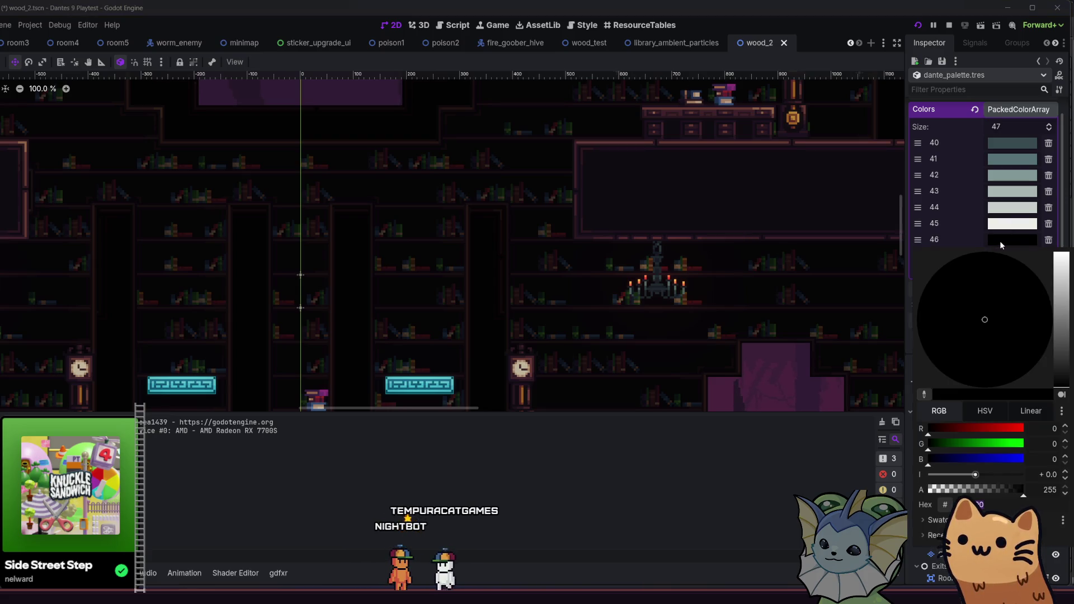
click(877, 469)
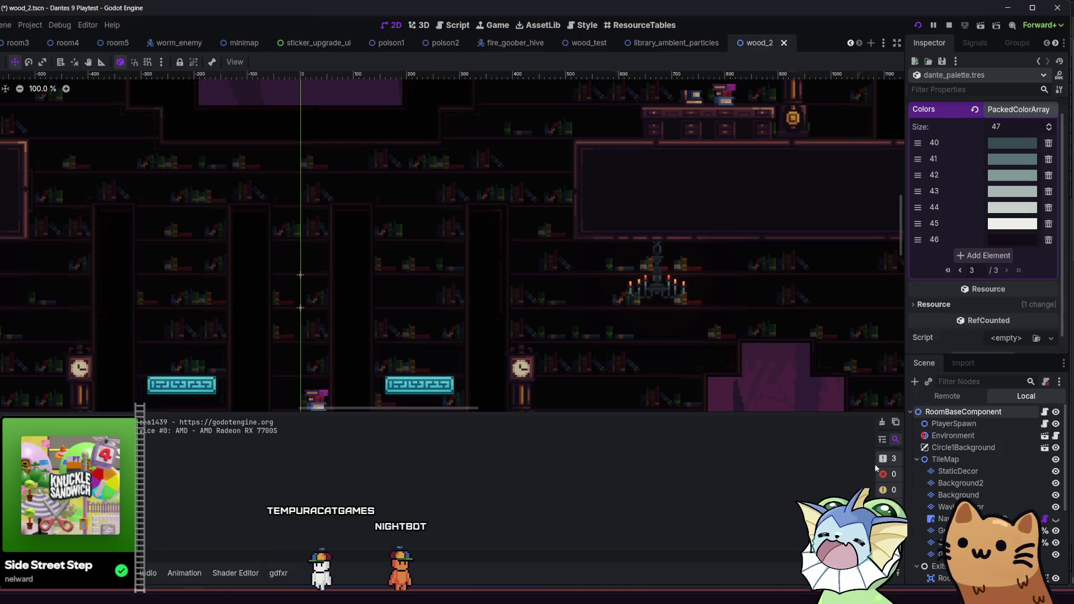
mouse_move(924, 239)
mouse_down()
mouse_move(918, 298)
mouse_move(918, 185)
mouse_up()
key(ctrl+s)
Return to the library_ambient_particles scene
scroll(943, 180, up, 2)
scroll(943, 182, down, 2)
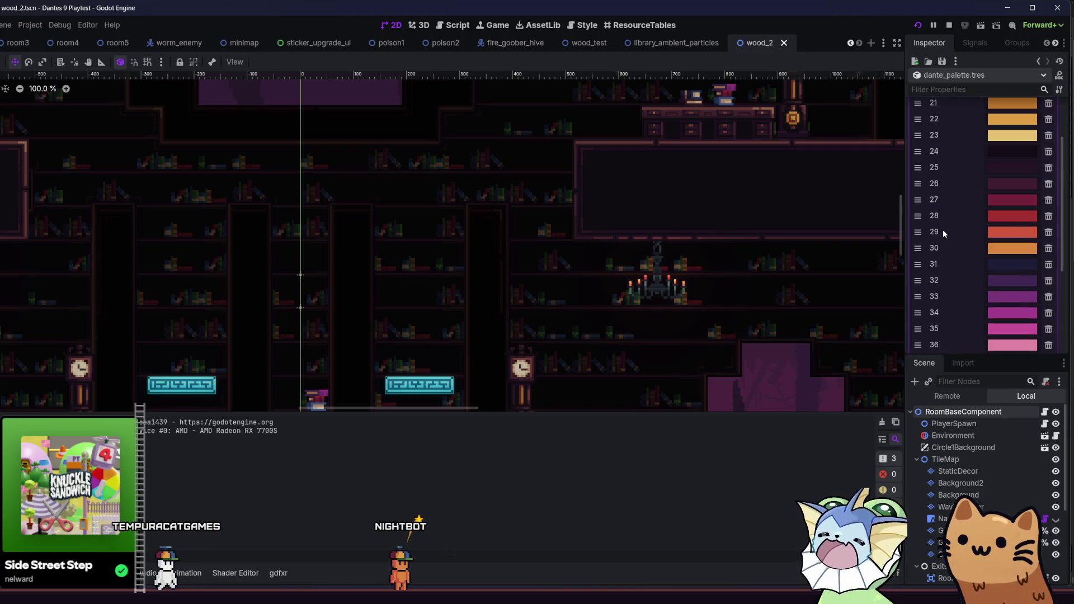
scroll(943, 229, up, 2)
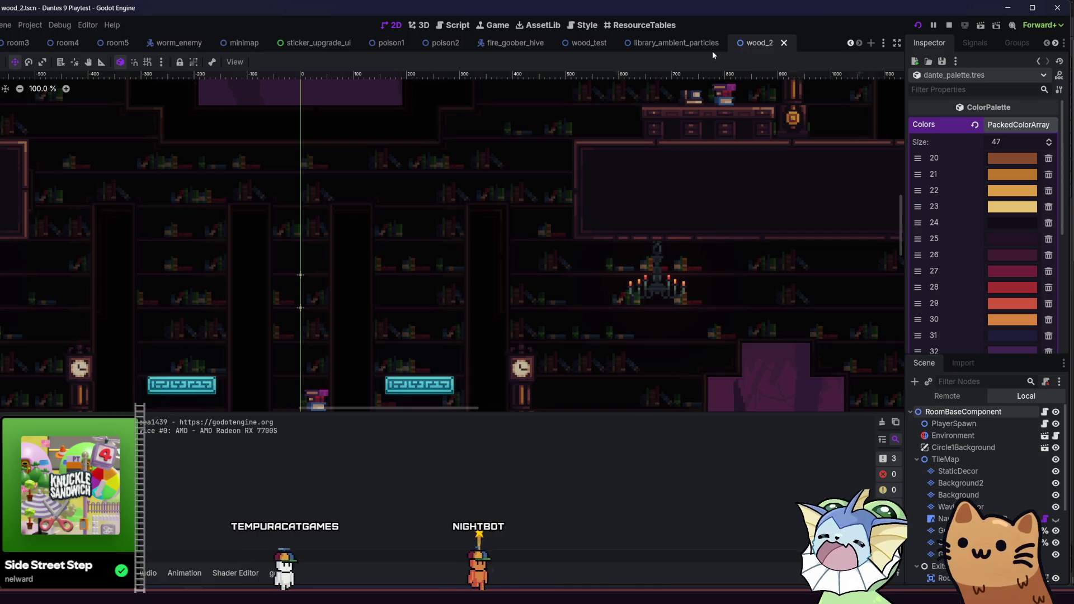
click(685, 44)
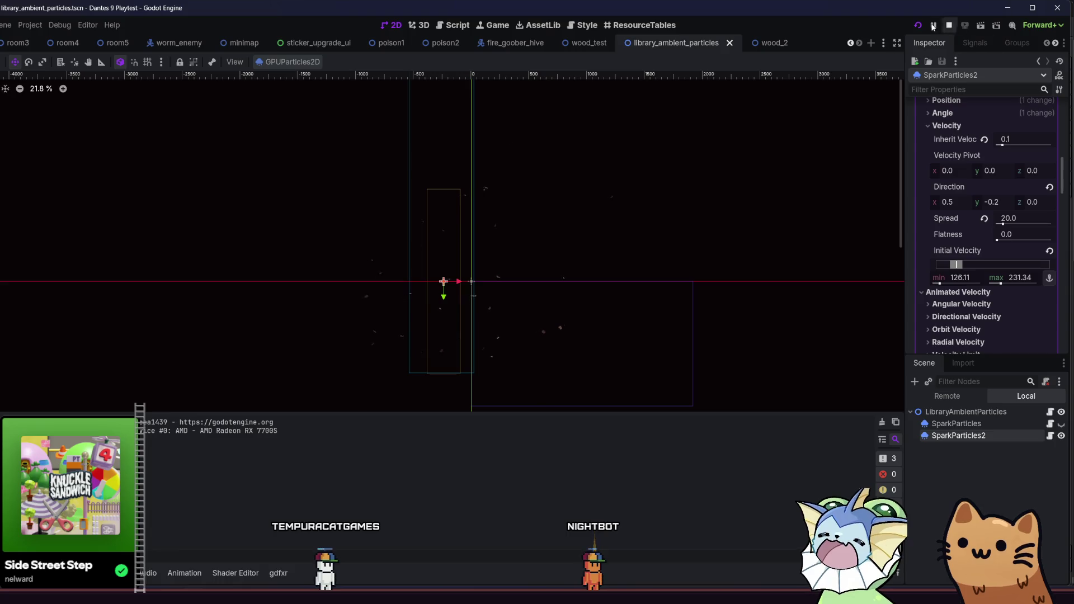
From the wood_2 room, open floor_library.tres and edit its Fade Color
click(757, 43)
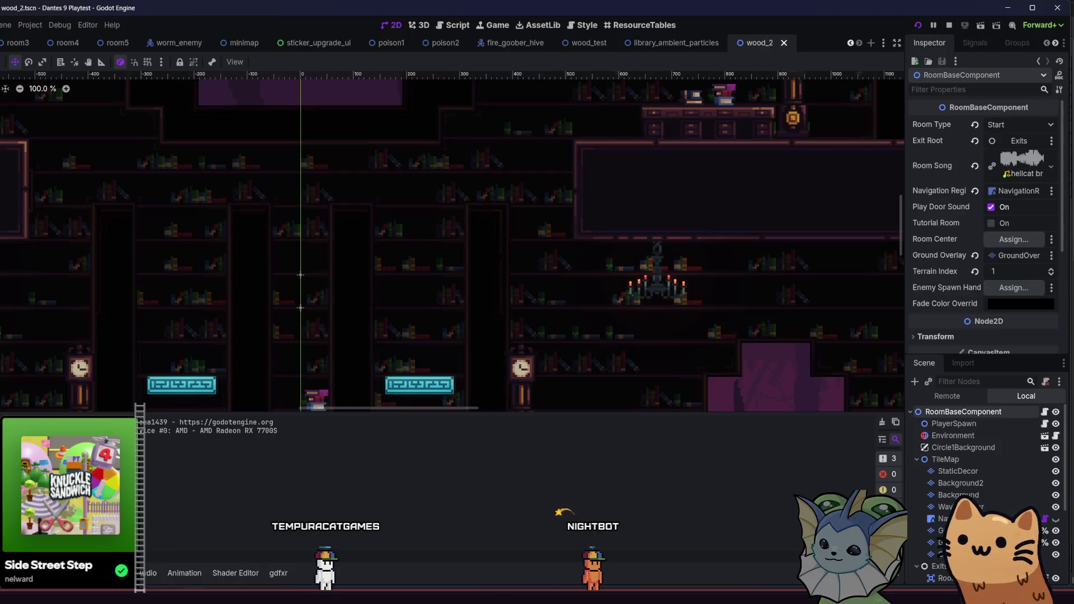
key(alt+f)
click(256, 453)
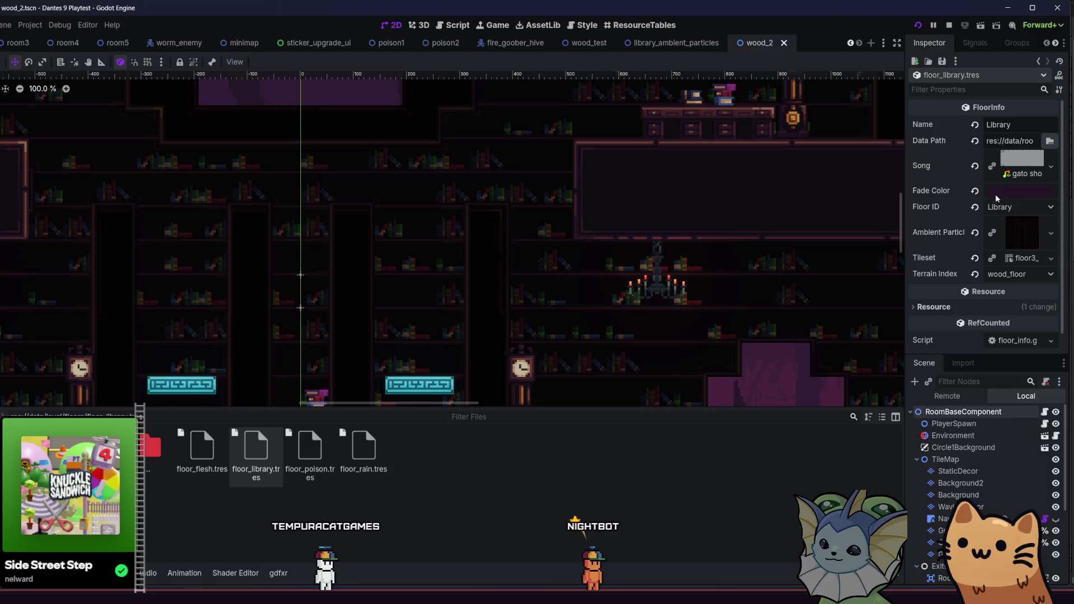
click(995, 193)
Load the dante_palette swatches into the colour picker
click(927, 473)
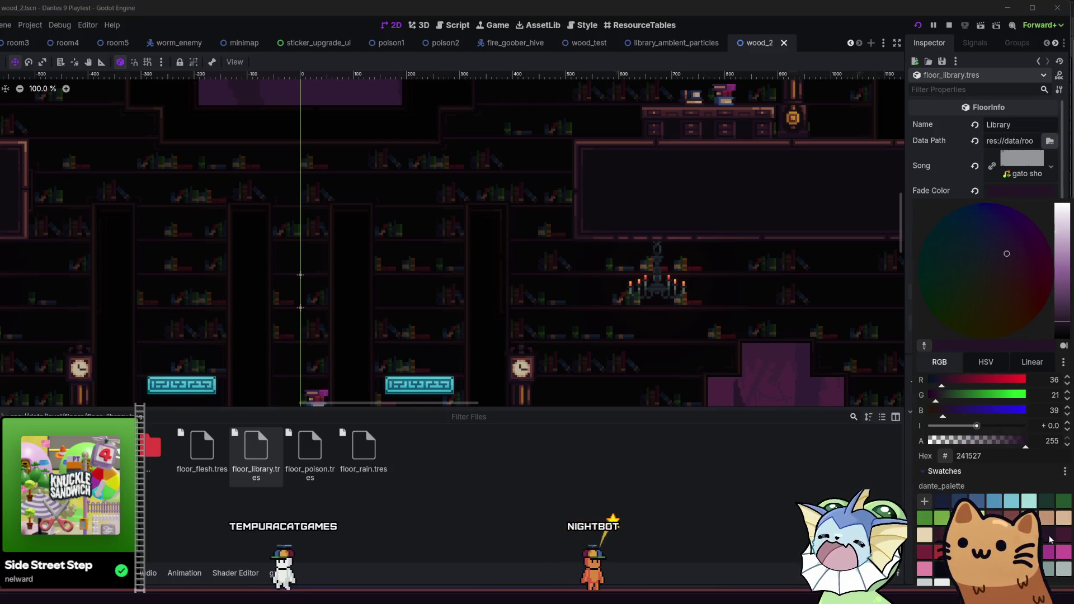
click(1065, 472)
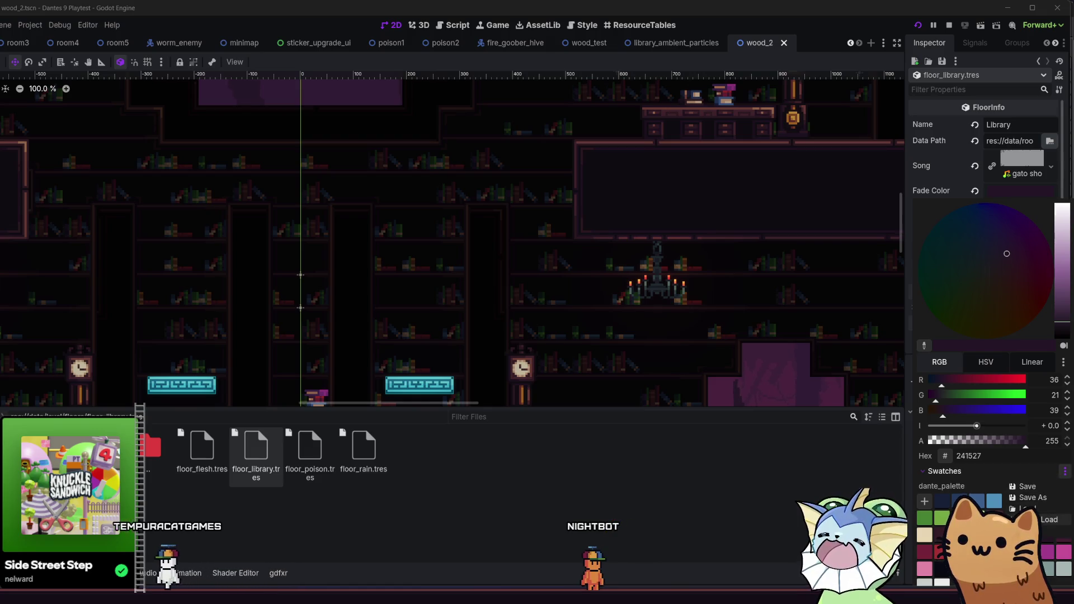
click(1036, 520)
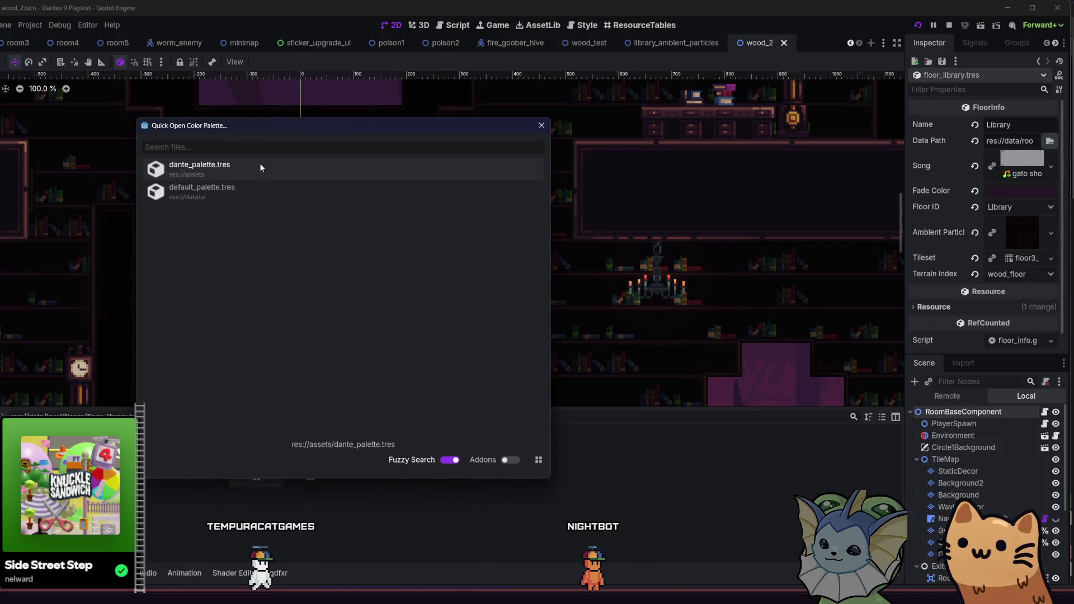
click(337, 173)
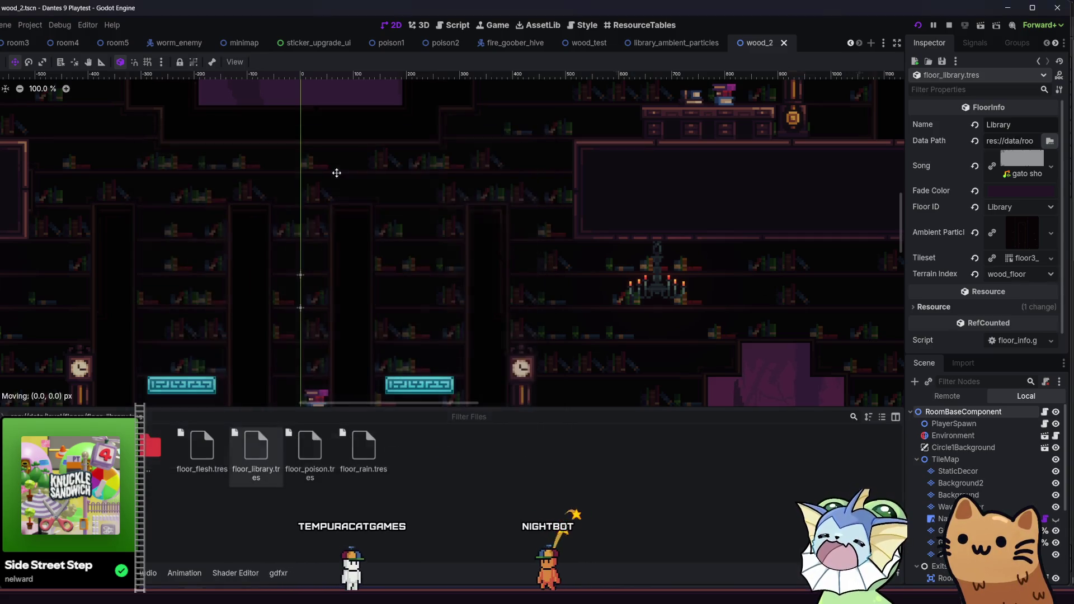
Set the Library floor Fade Color to dark swatch 130d15, save, and launch the game
click(1019, 191)
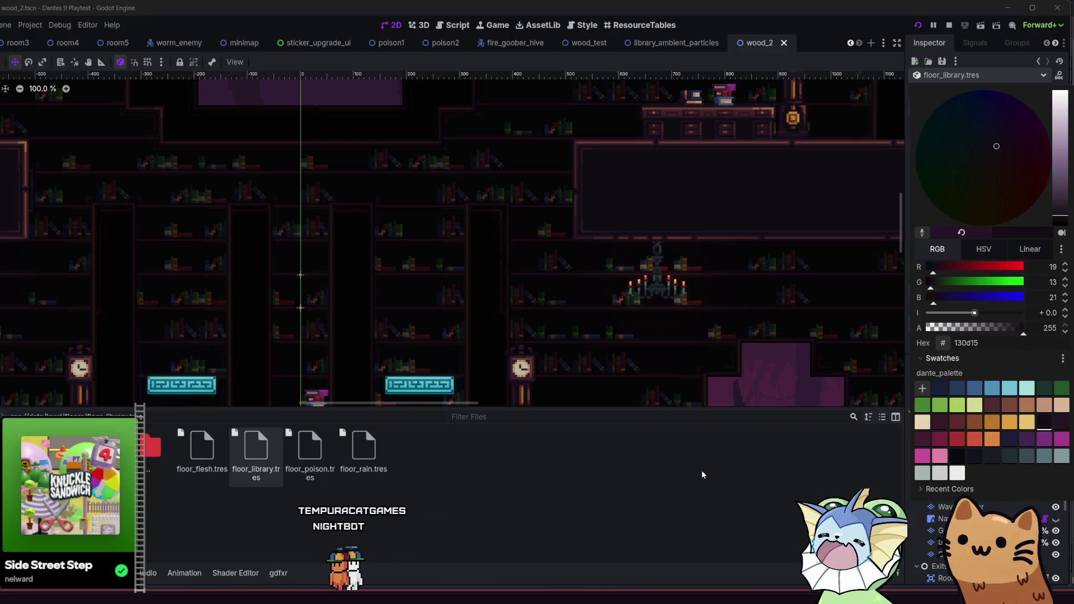
click(856, 251)
key(ctrl+s)
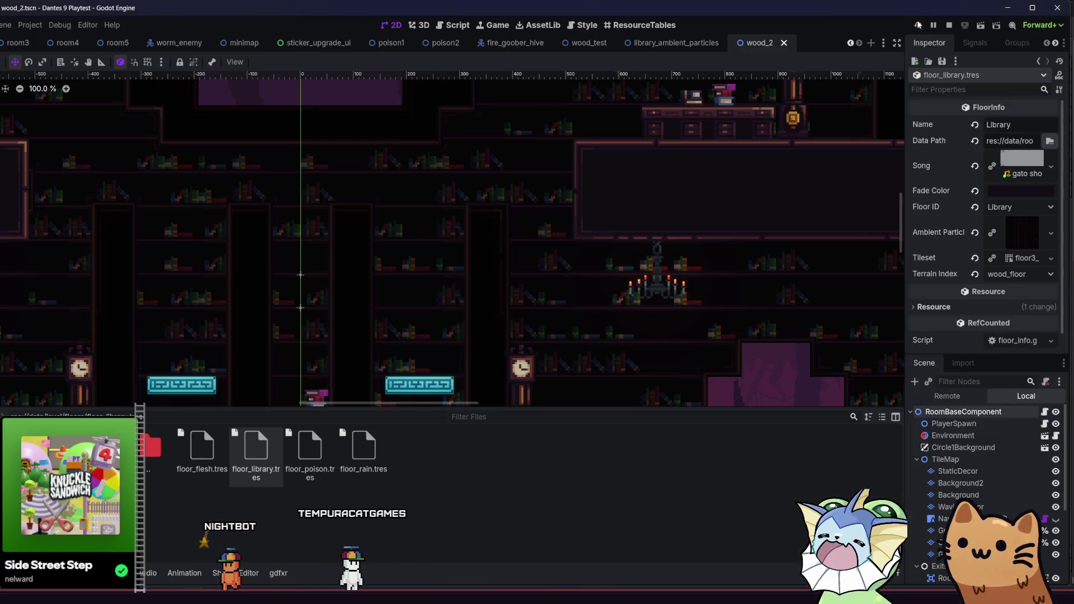
click(919, 25)
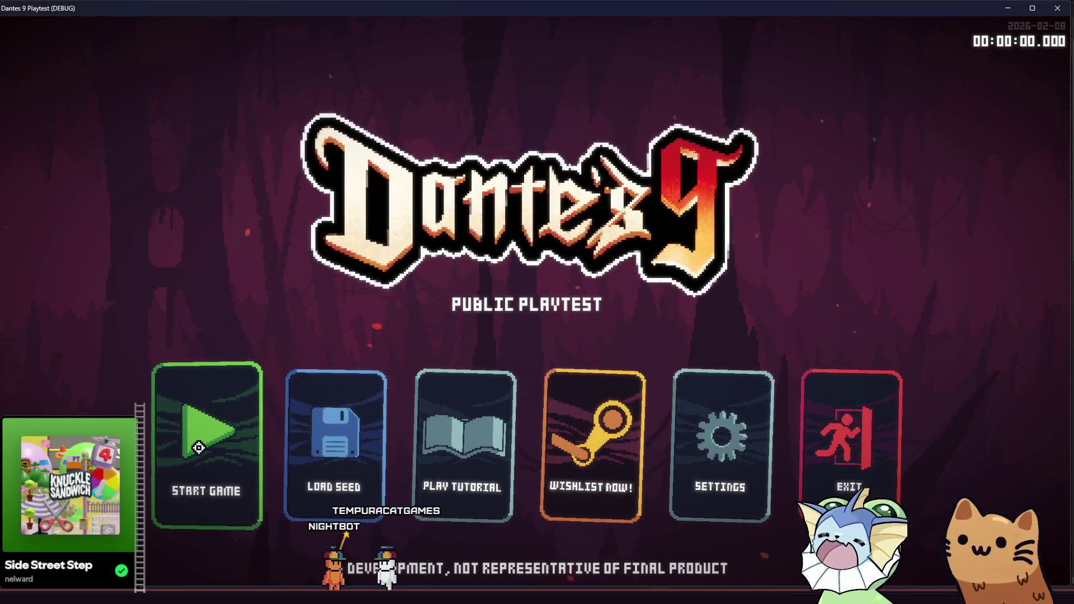
Start a new game and jump to the Library level from the F1 debug panel
key(Return)
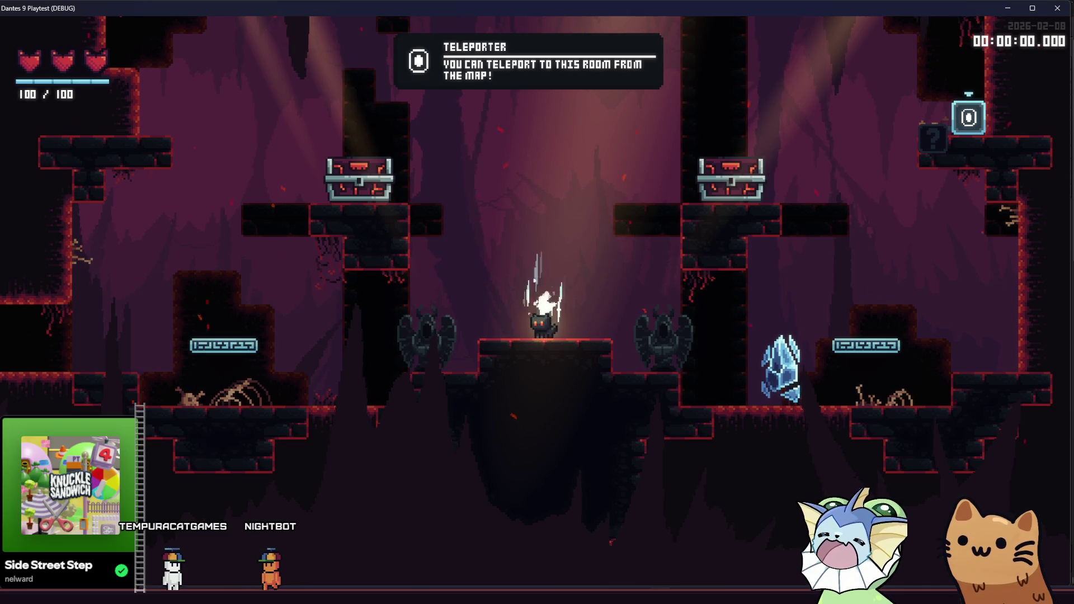
key(F1)
click(111, 276)
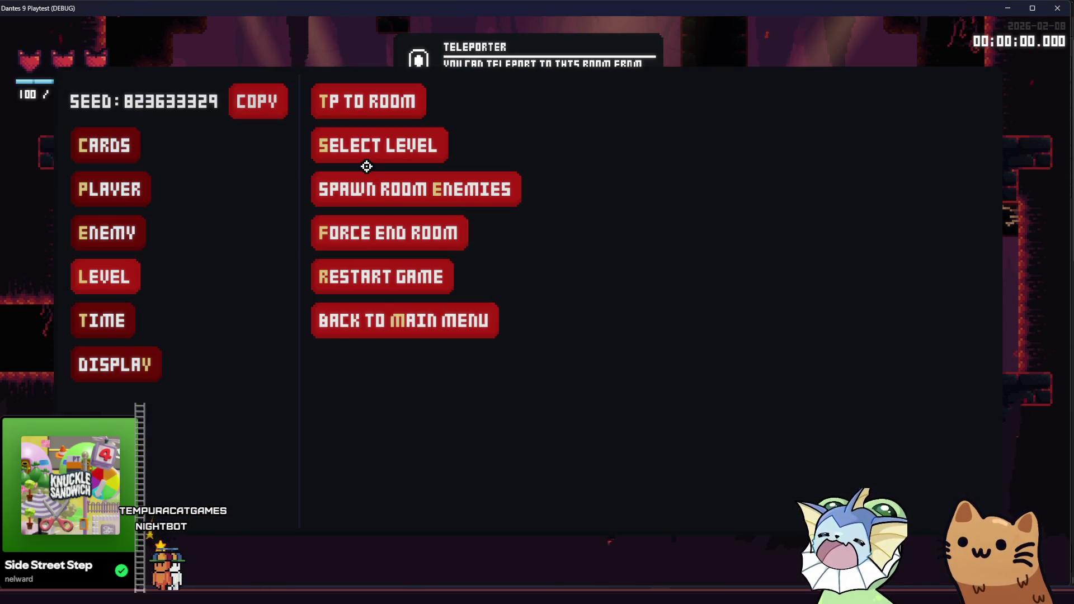
click(578, 149)
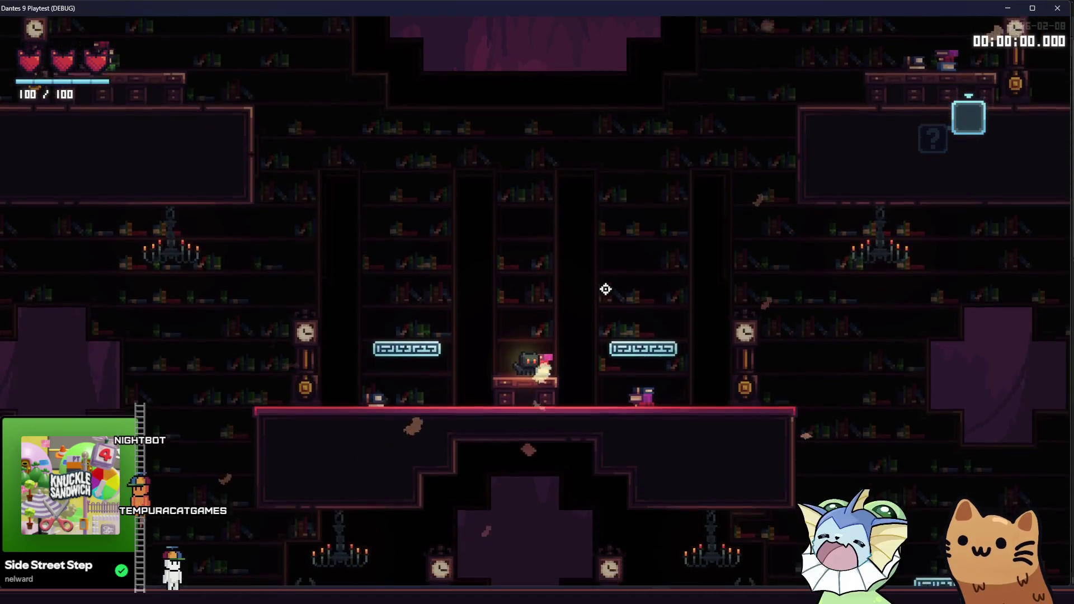
Run right and left through the Library rooms, then close the game
key(d)
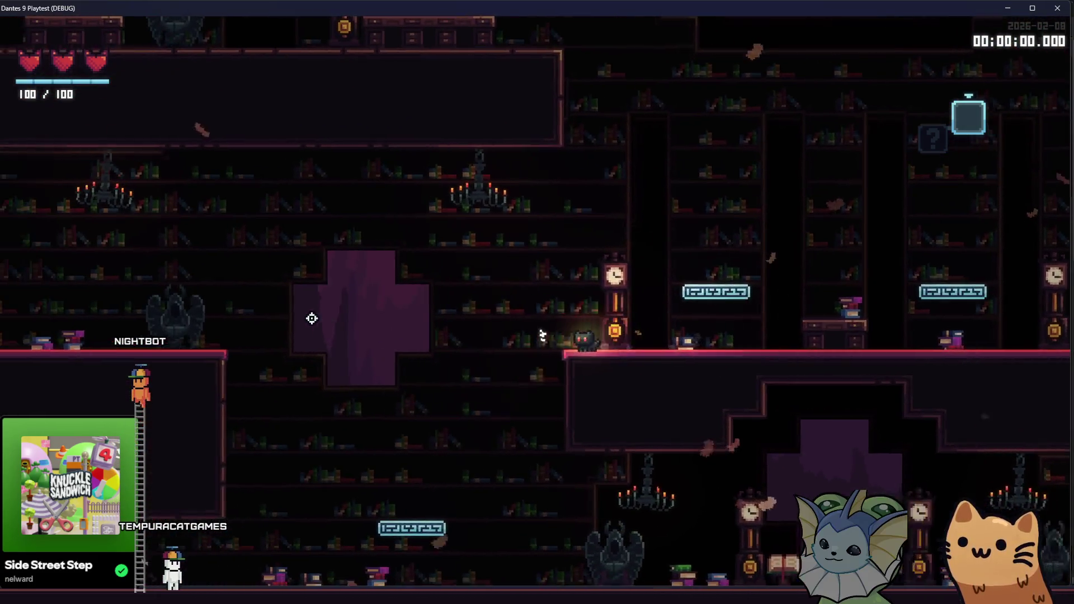
key(a)
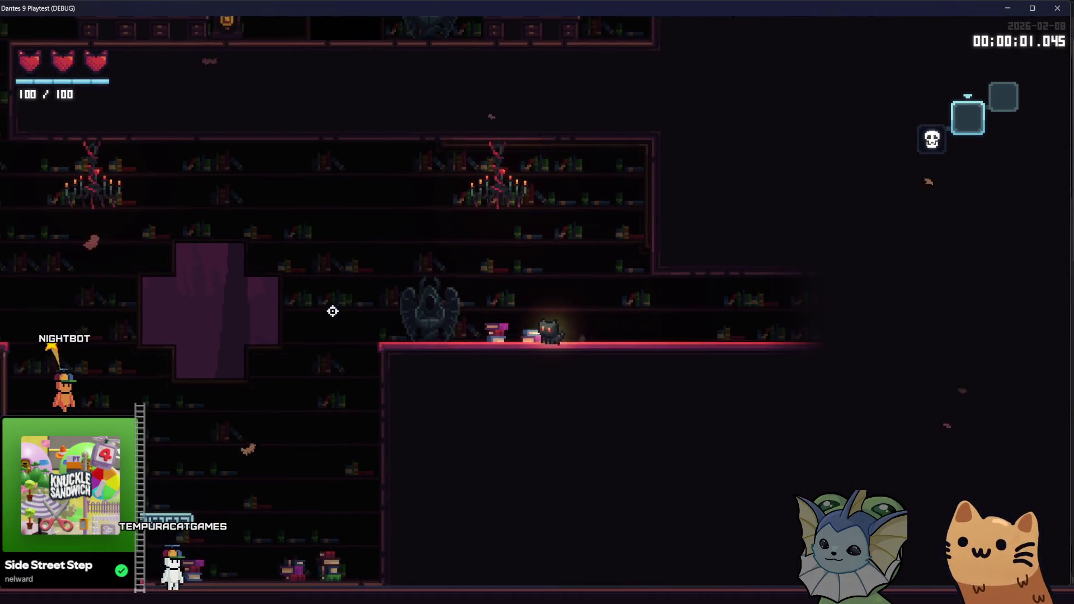
key(a)
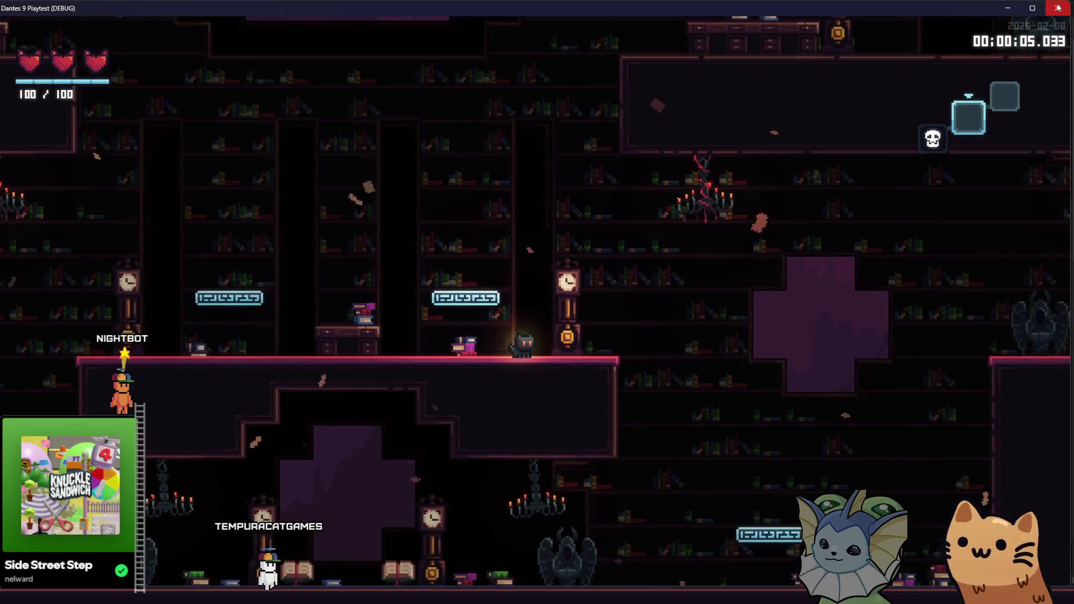
key(F8)
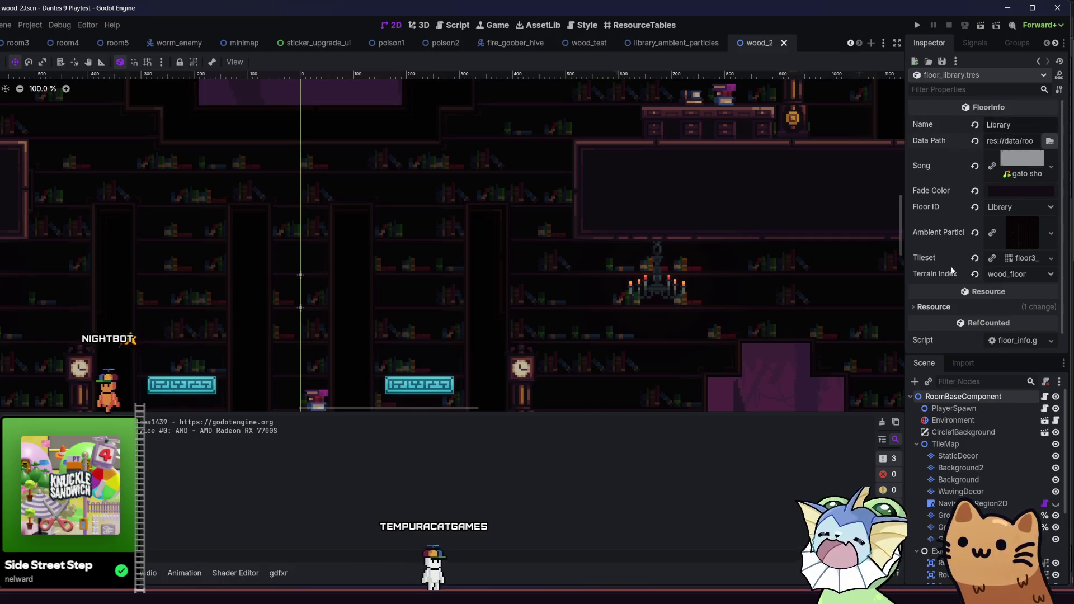
Set the wood_2 room's Room Type to Enemy, assign EnemySpawnPoints as spawn handler, and save
click(953, 398)
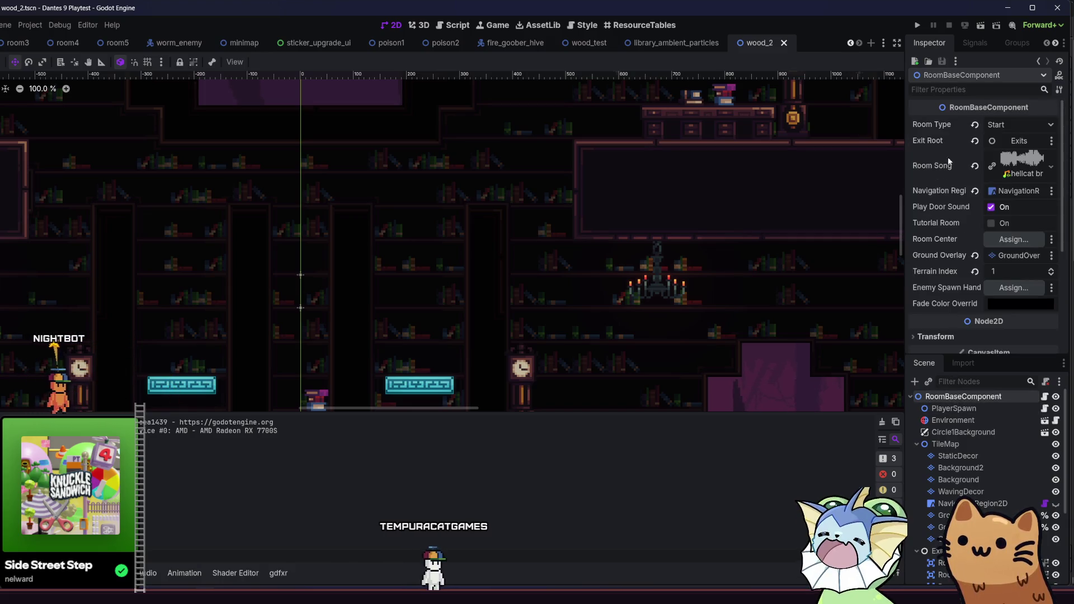
click(1013, 123)
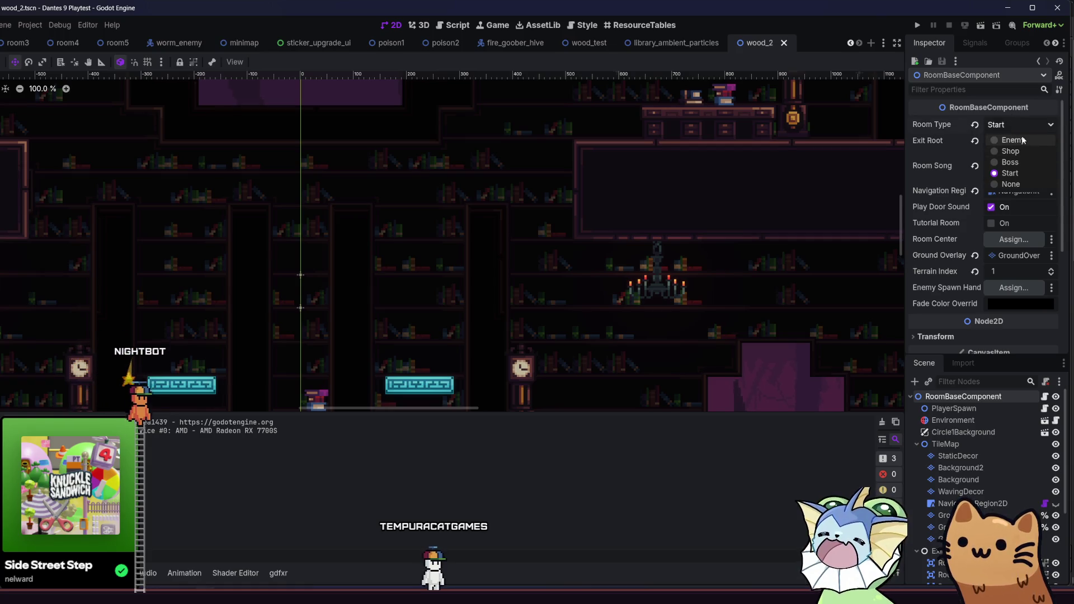
click(1013, 140)
key(ctrl+s)
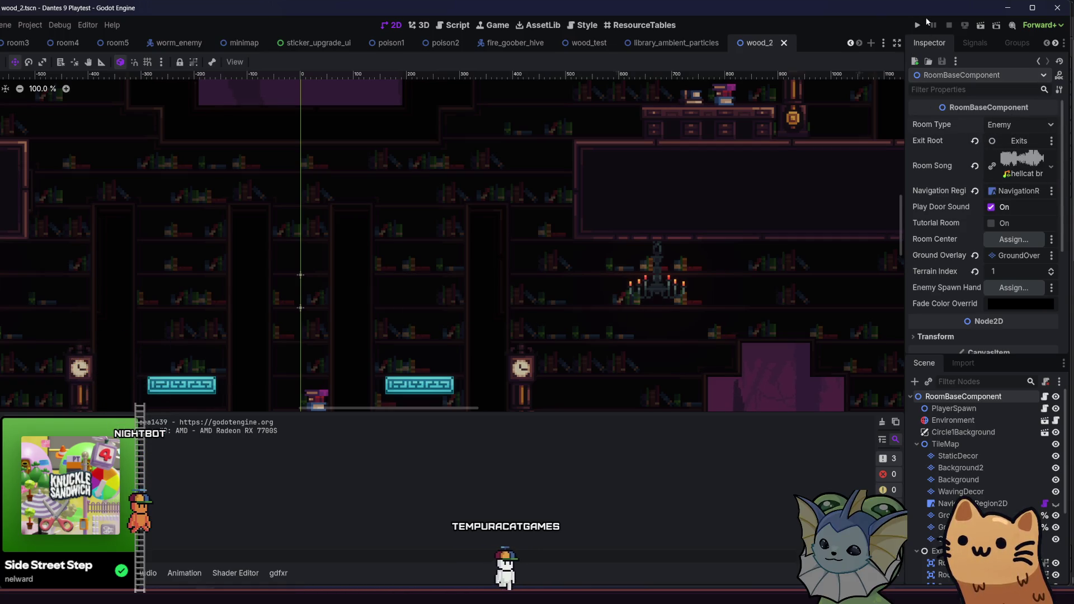
click(993, 288)
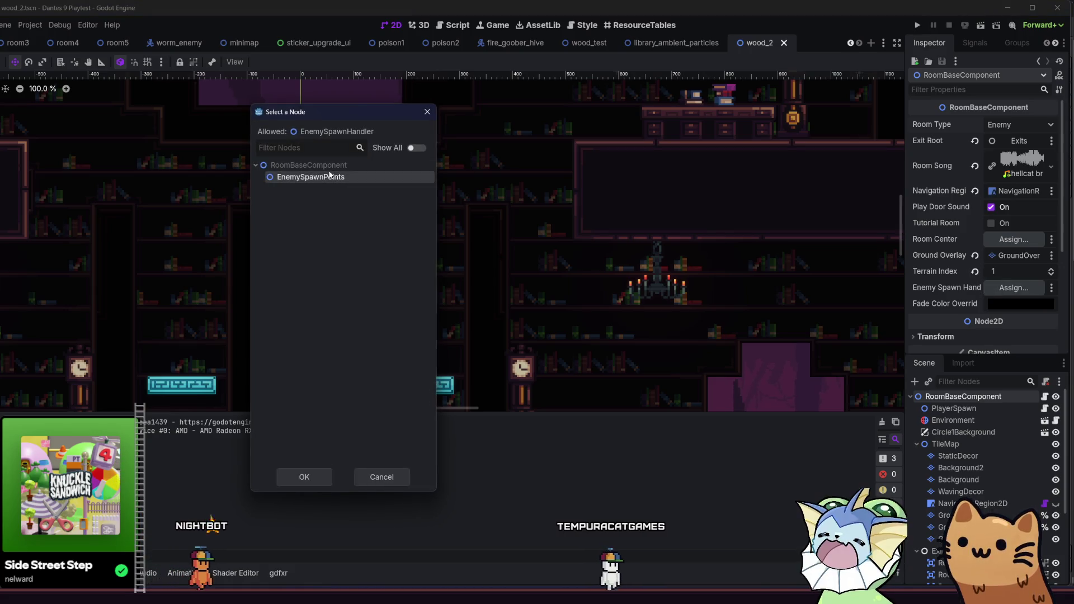
double_click(329, 177)
key(ctrl+s)
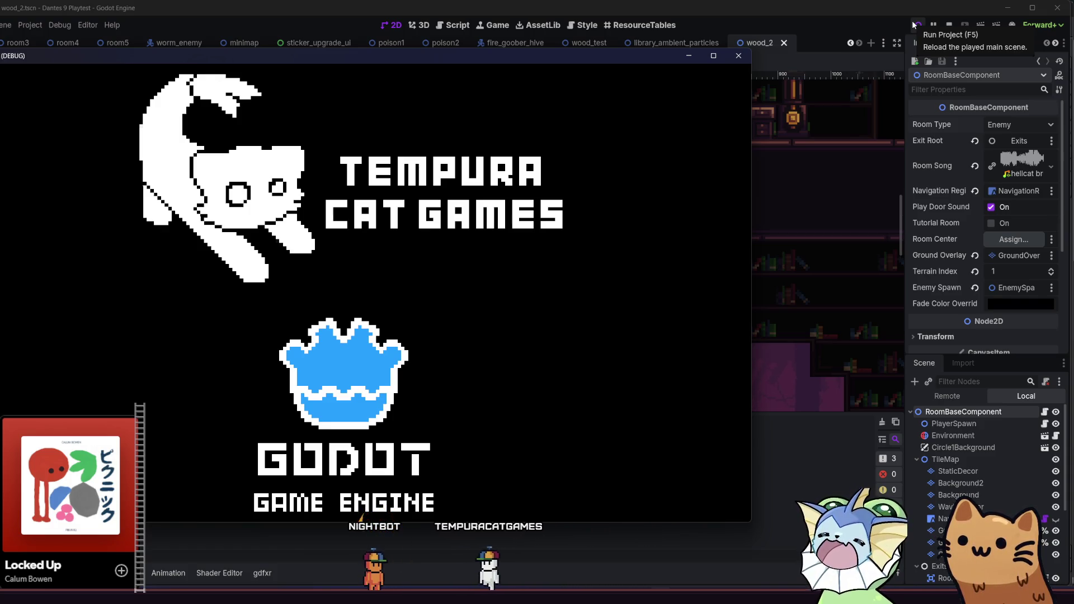
Relaunch the game and jump to the LIBRARY level from the debug panel
click(915, 24)
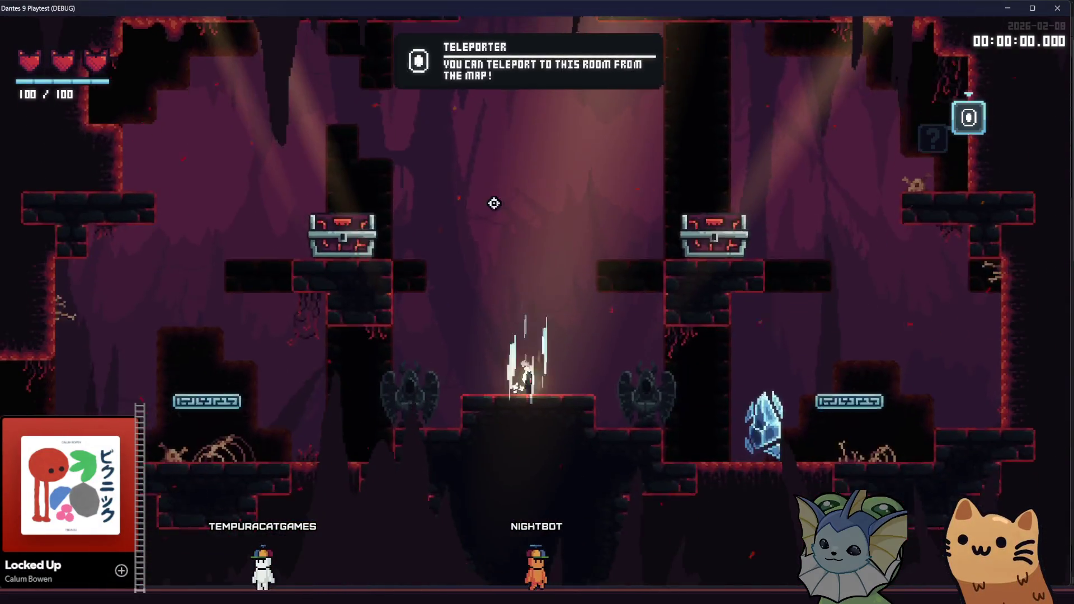
key(F1)
click(112, 269)
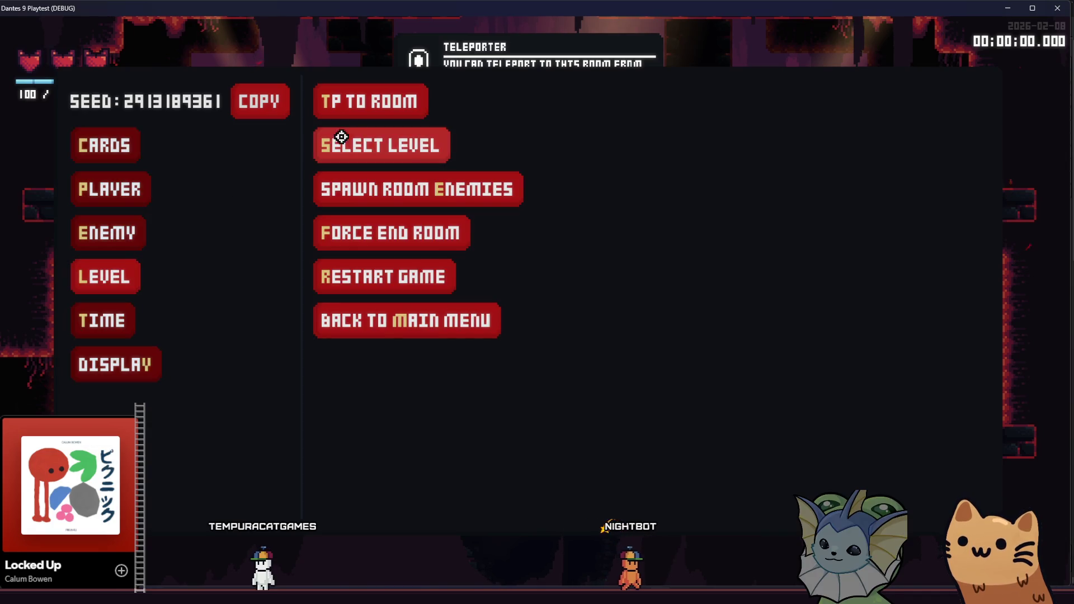
click(372, 141)
click(578, 145)
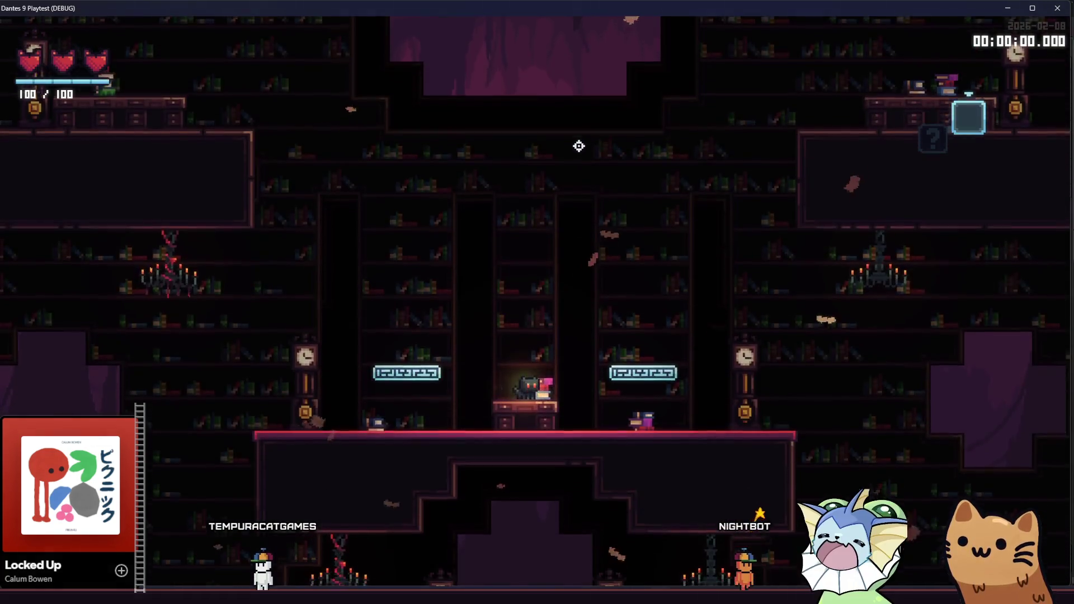
Drop to the lower floor and shoot the centipede and other enemies with the Rusty Pistol
key(d)
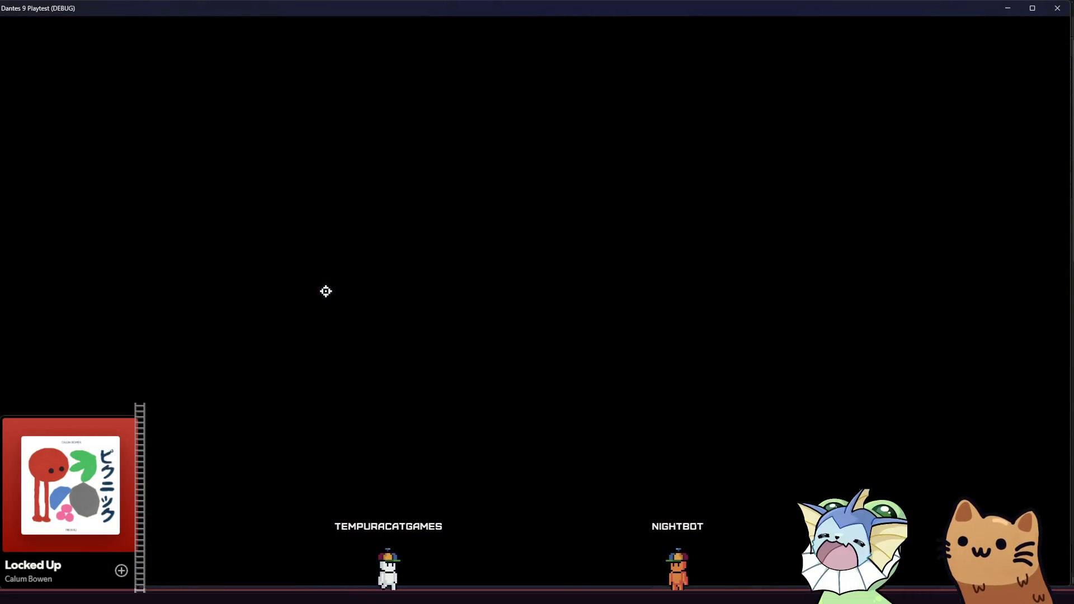
key(a)
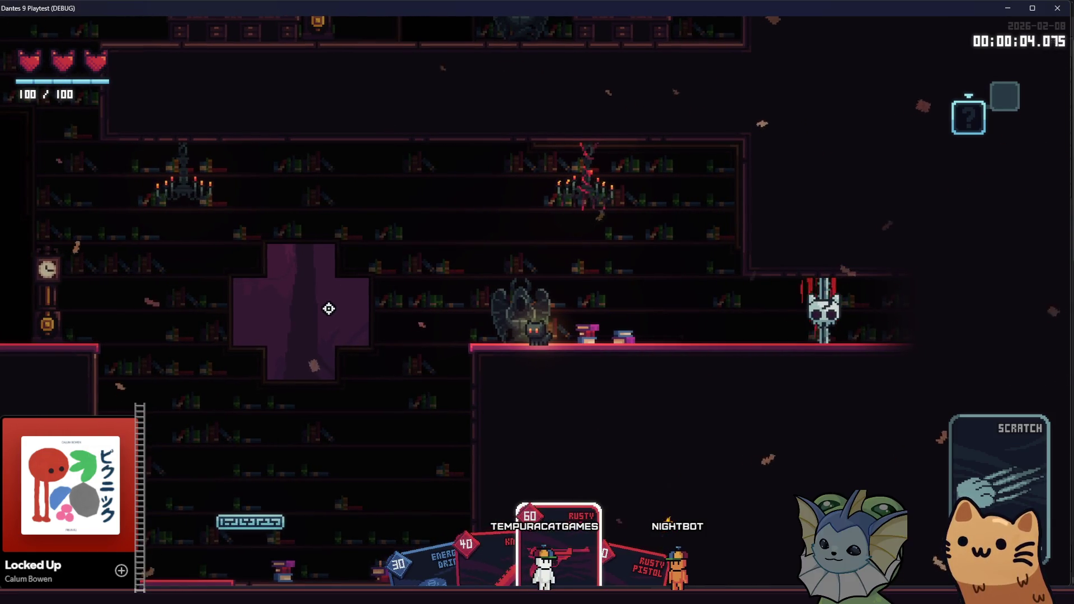
key(a)
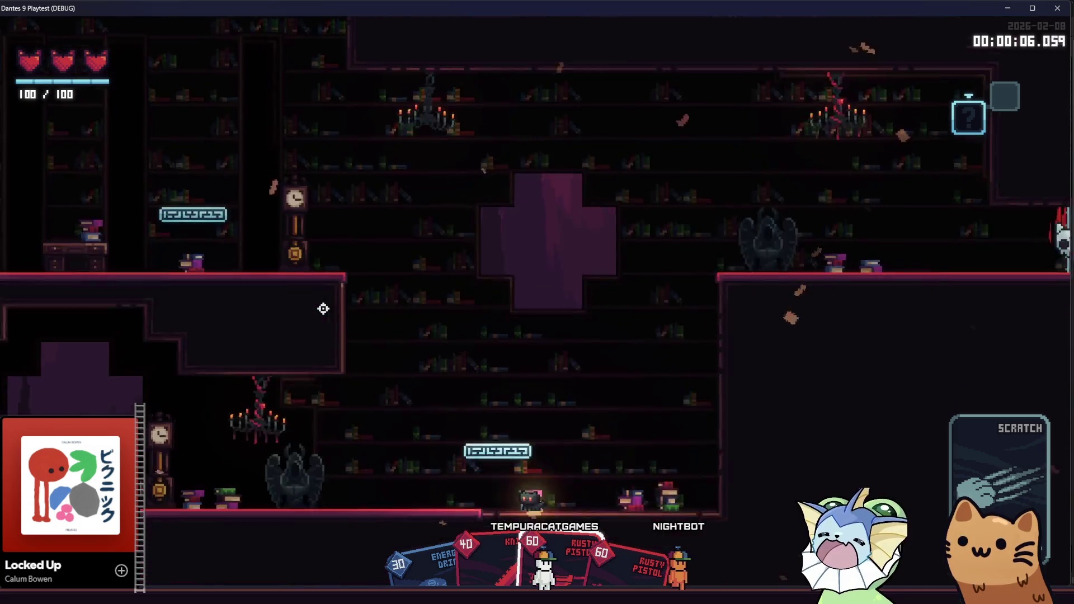
key(space)
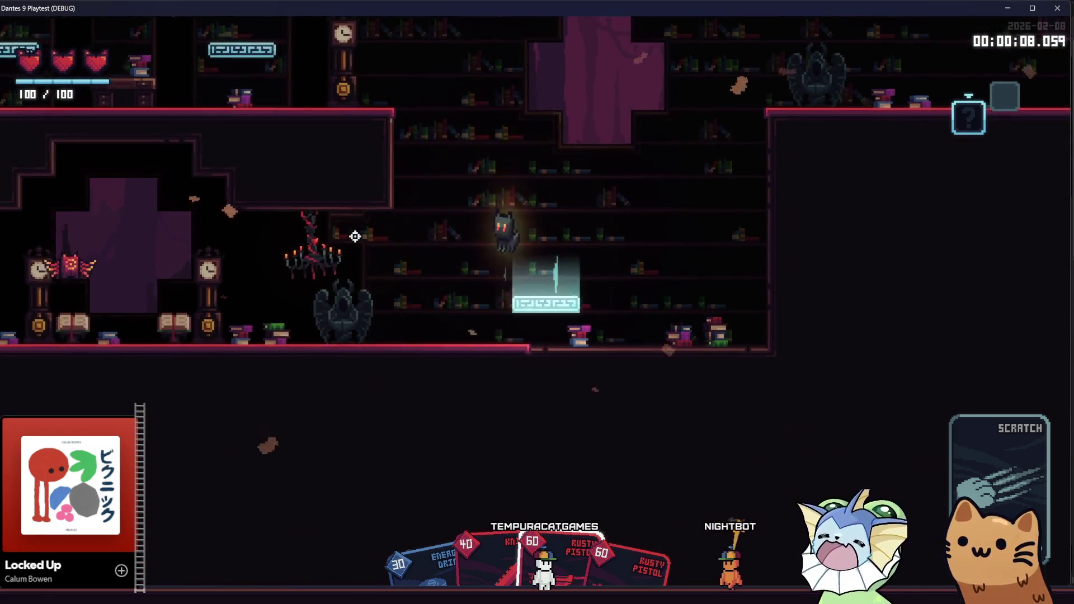
click(503, 128)
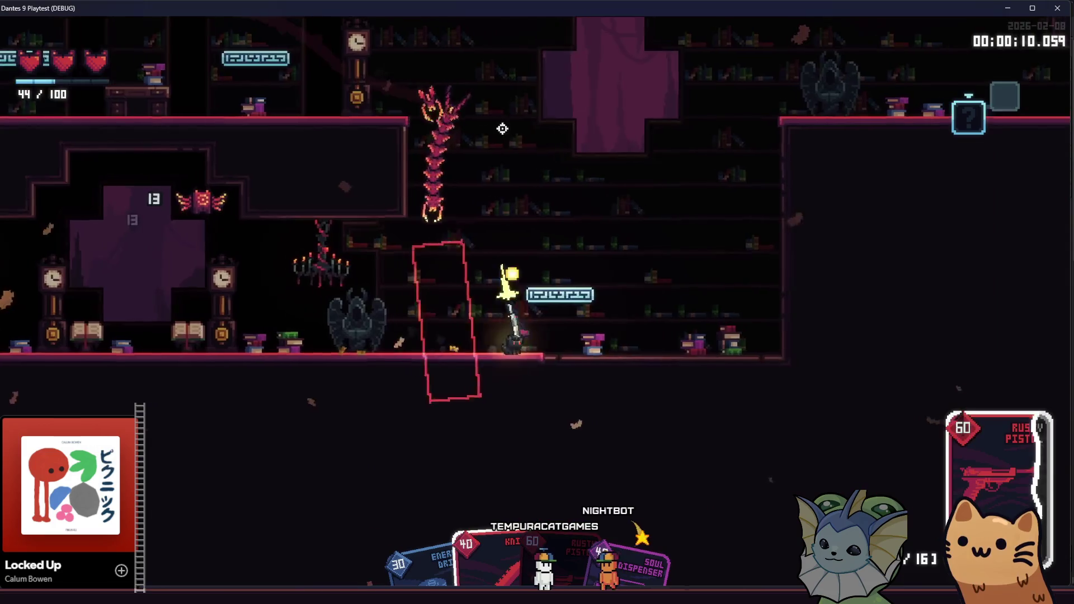
key(d)
click(319, 209)
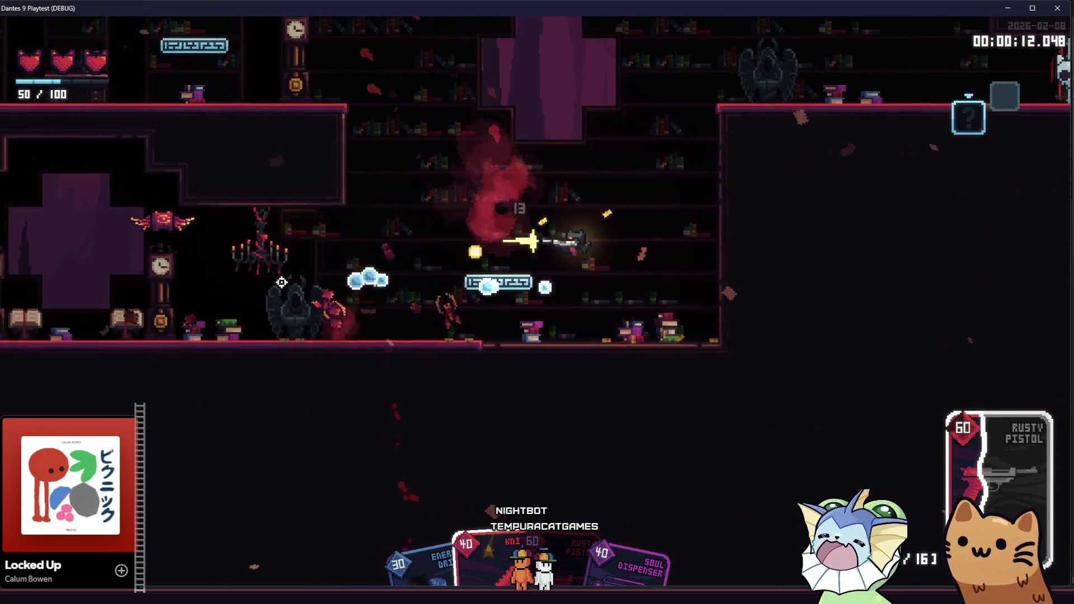
key(a)
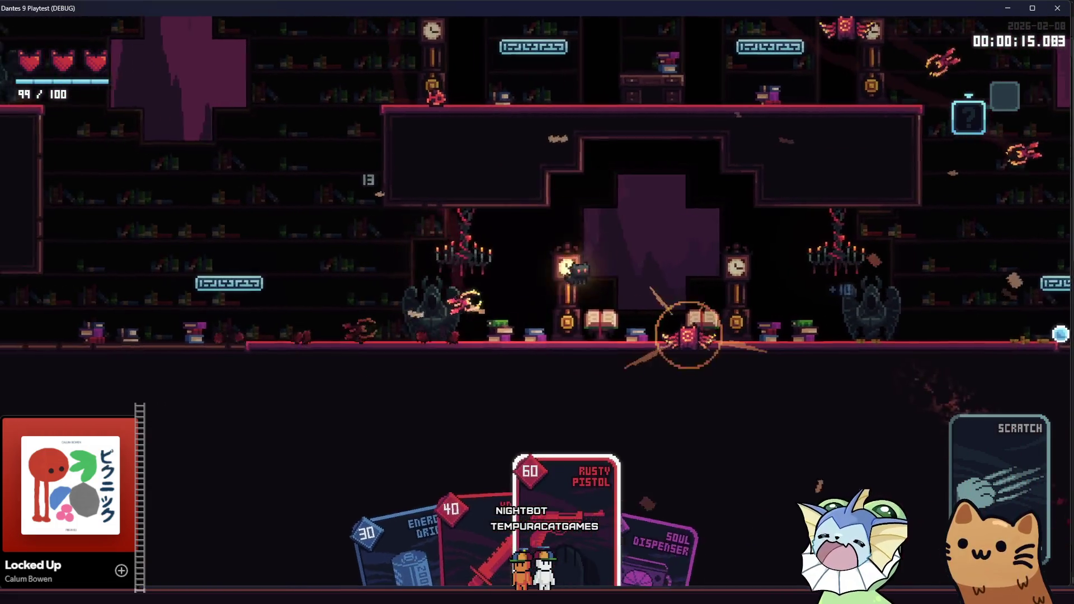
click(688, 335)
key(a)
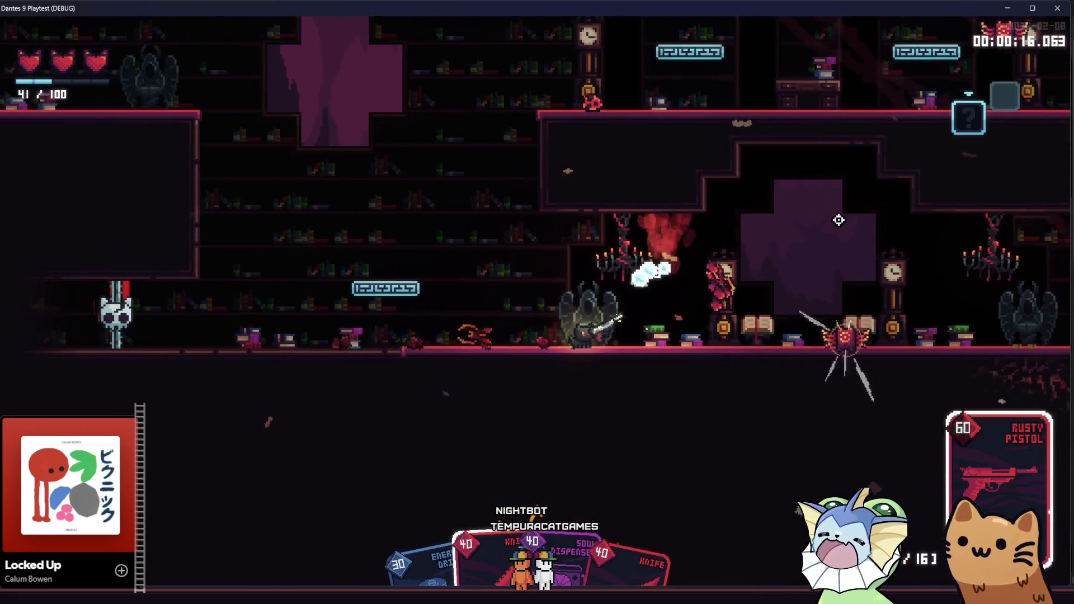
key(a)
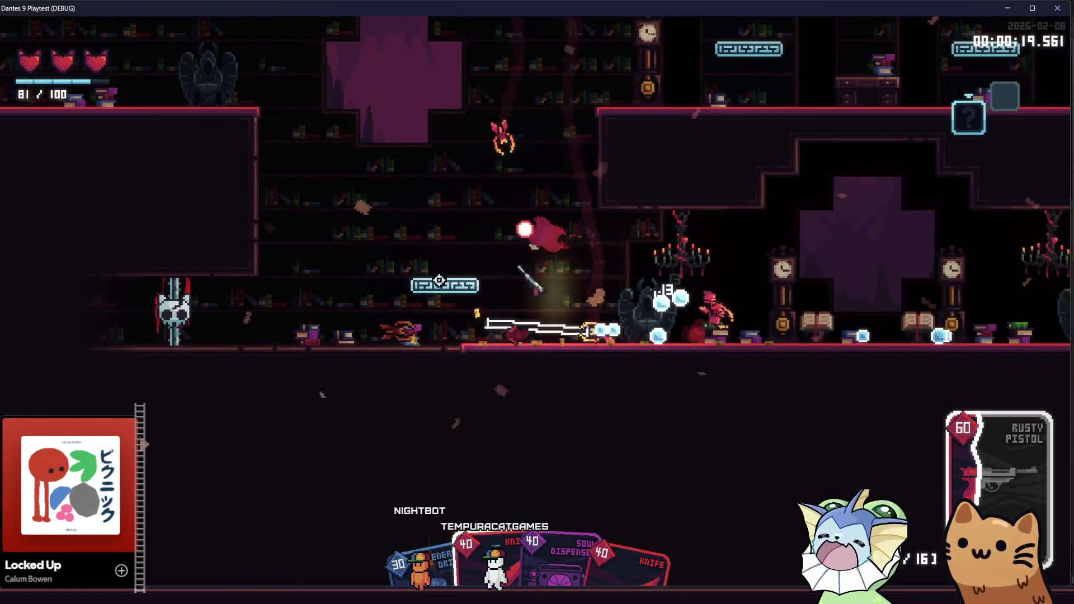
key(a)
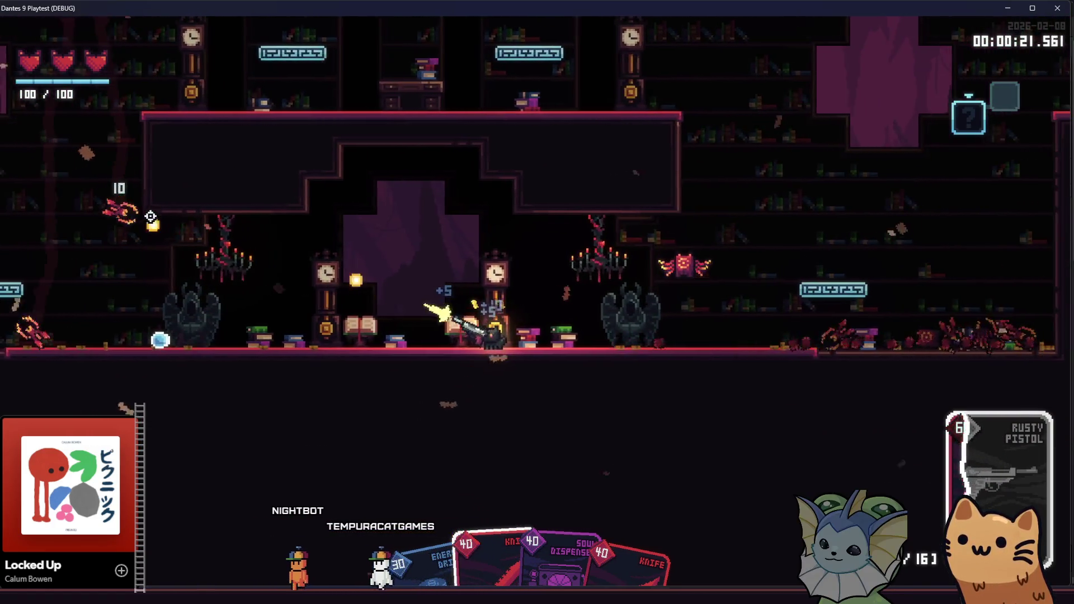
Keep fighting the enemy group across the shelves until the last enemy dies
key(d)
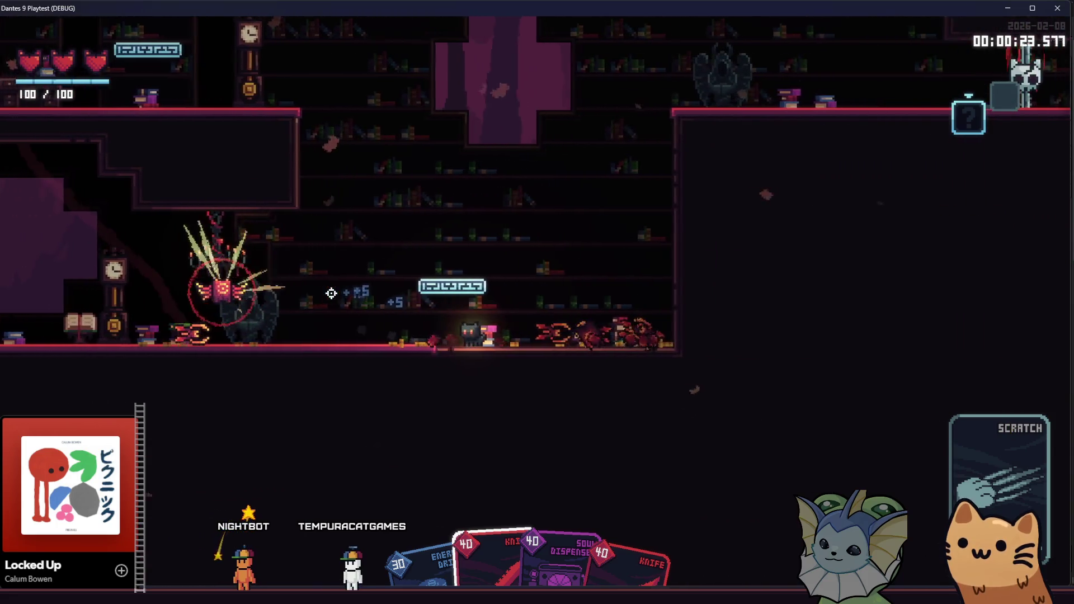
key(a)
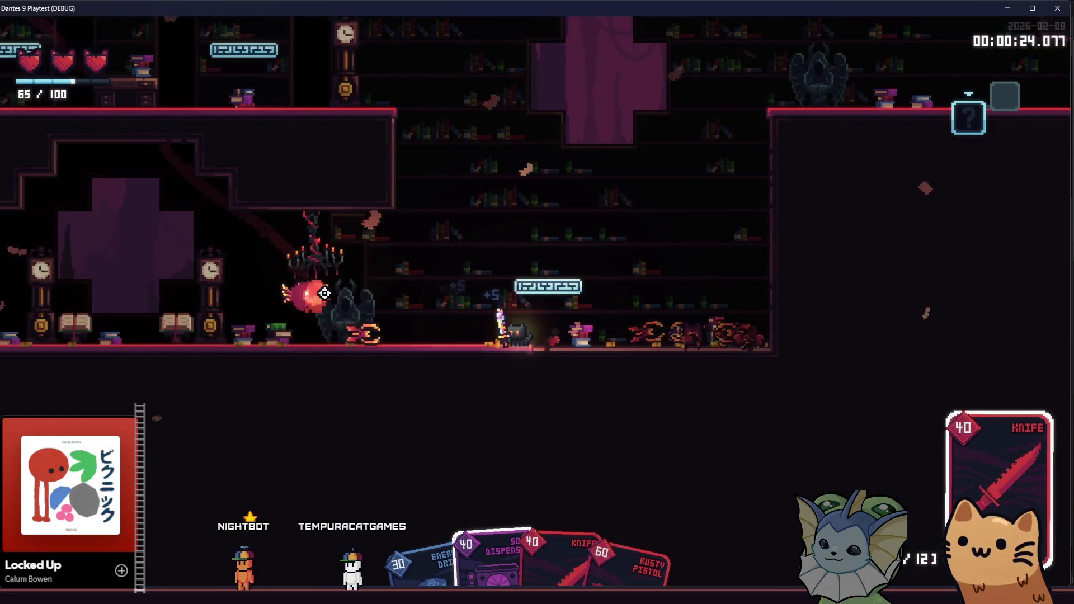
key(space)
key(a)
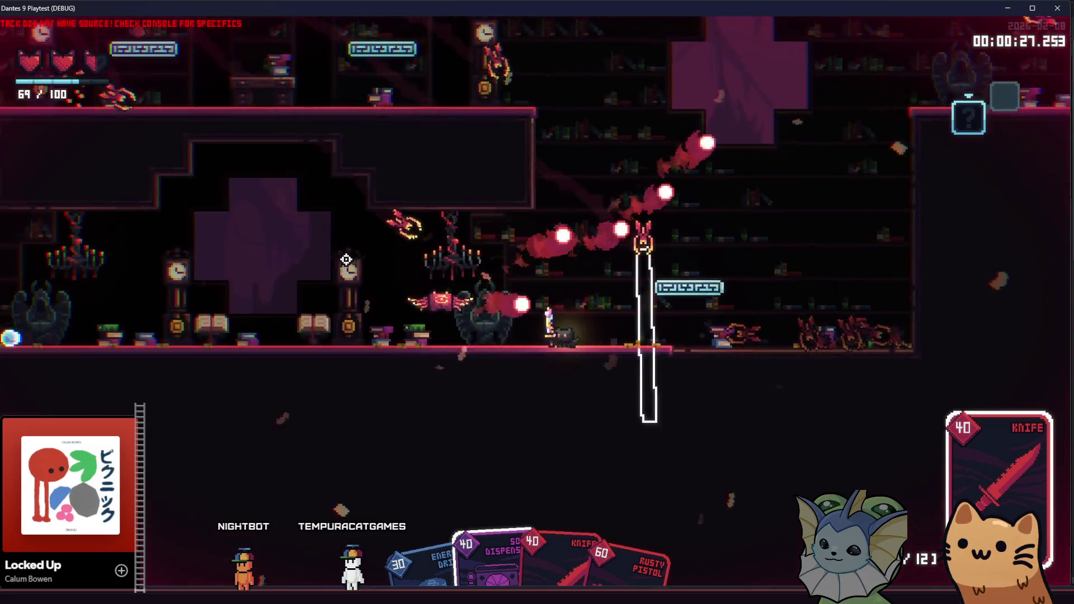
key(a)
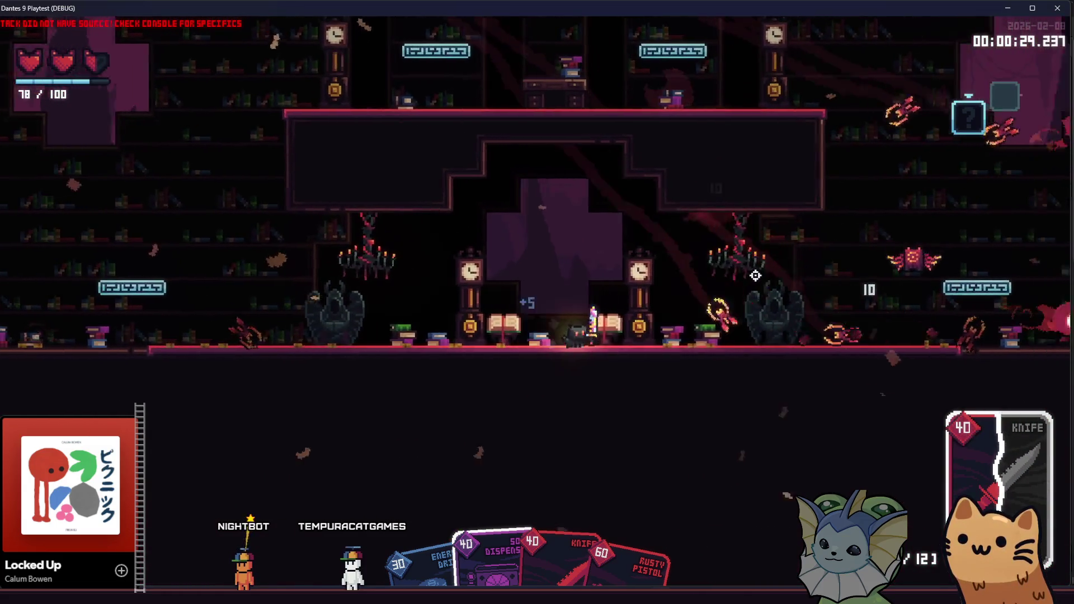
key(d)
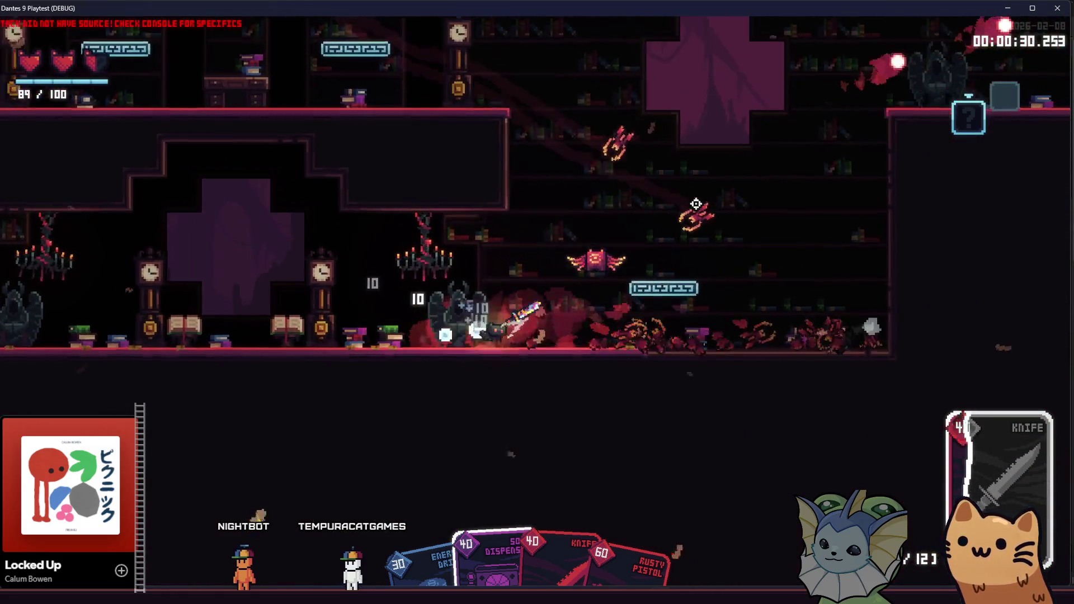
key(d)
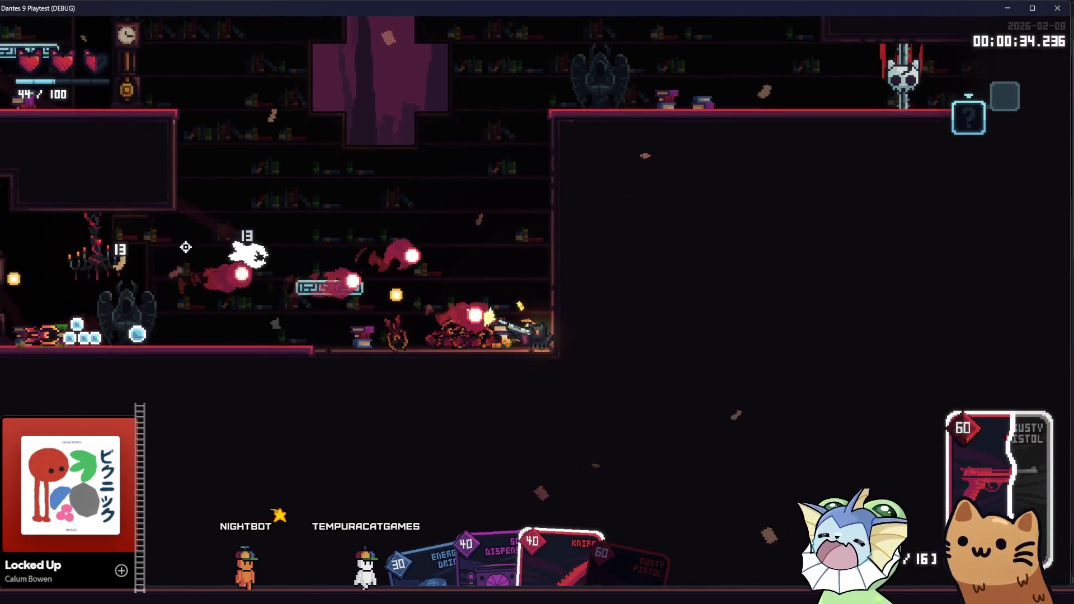
key(a)
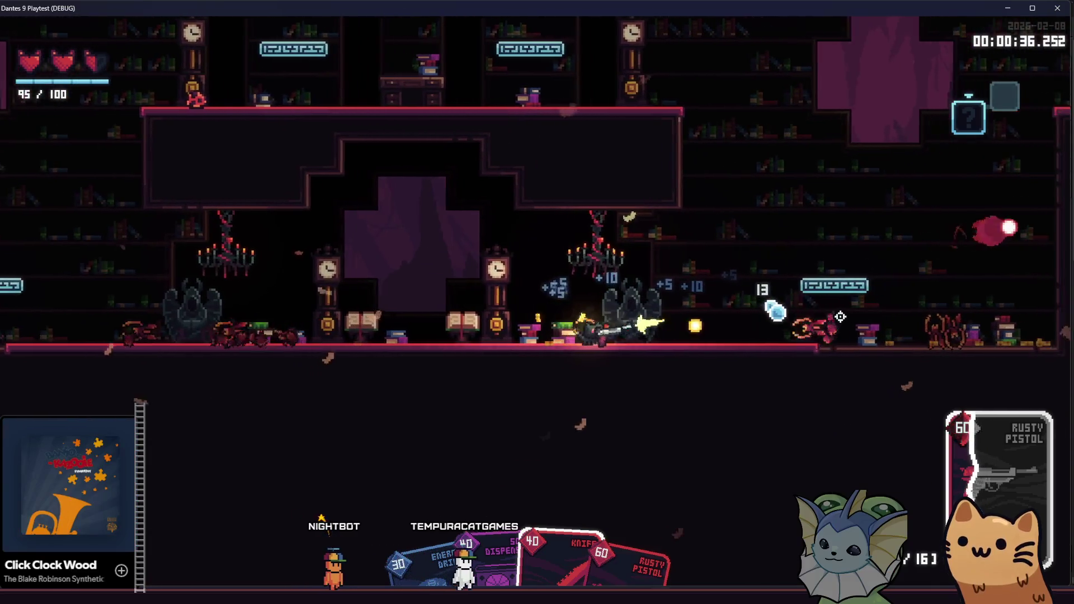
key(space)
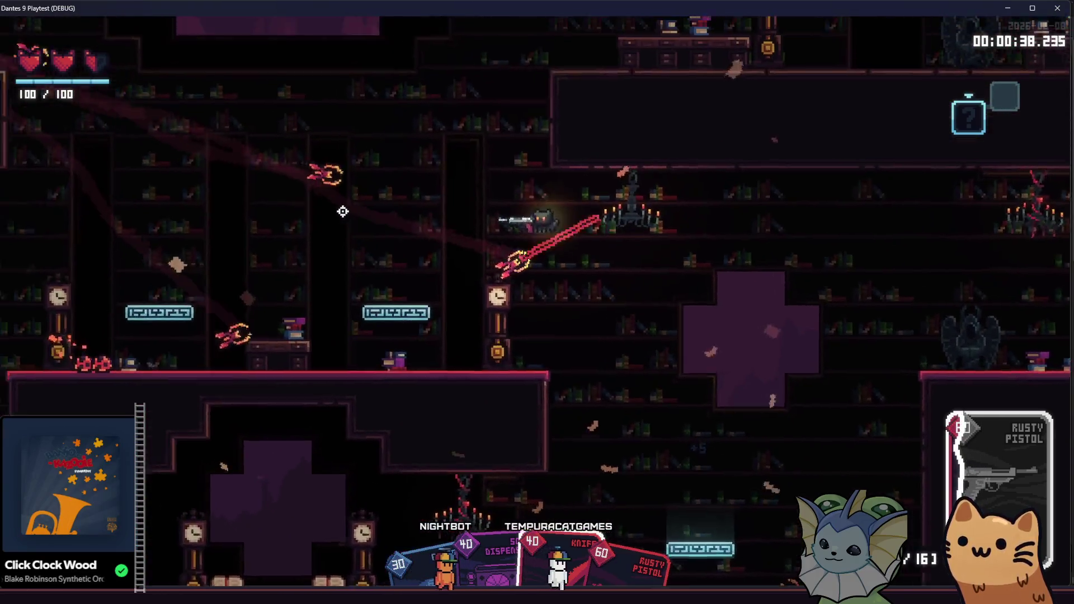
key(d)
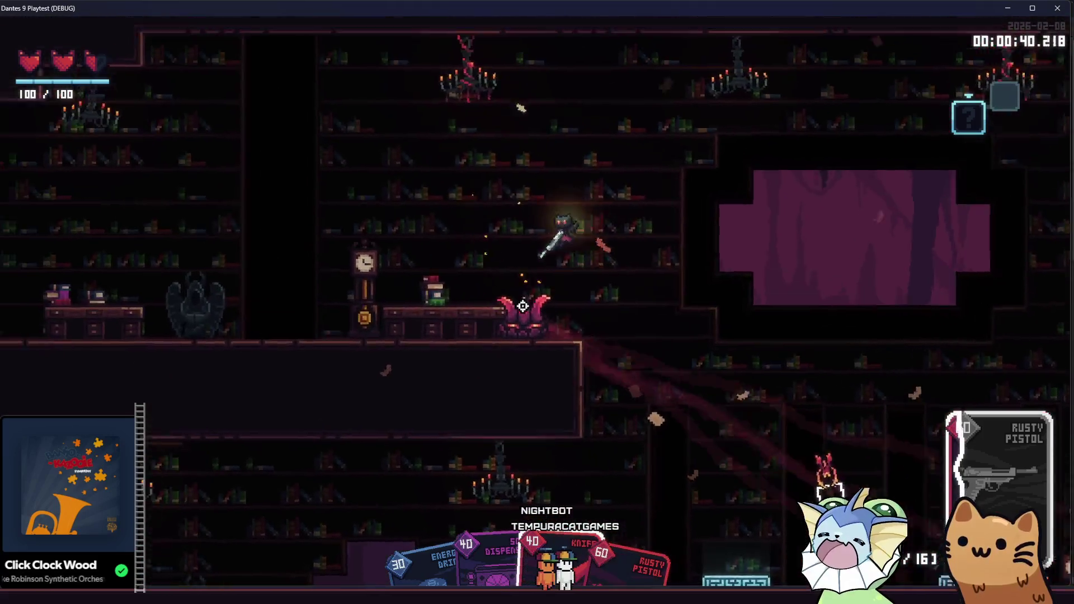
click(774, 320)
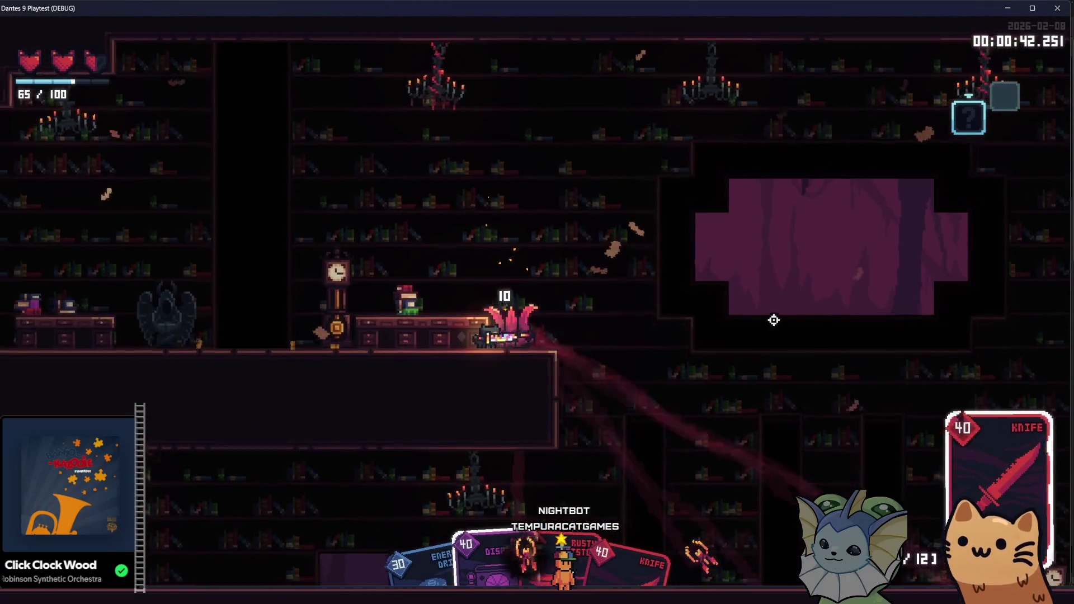
click(774, 320)
Reach the chest, open it, and dismiss the card reward choice
key(d)
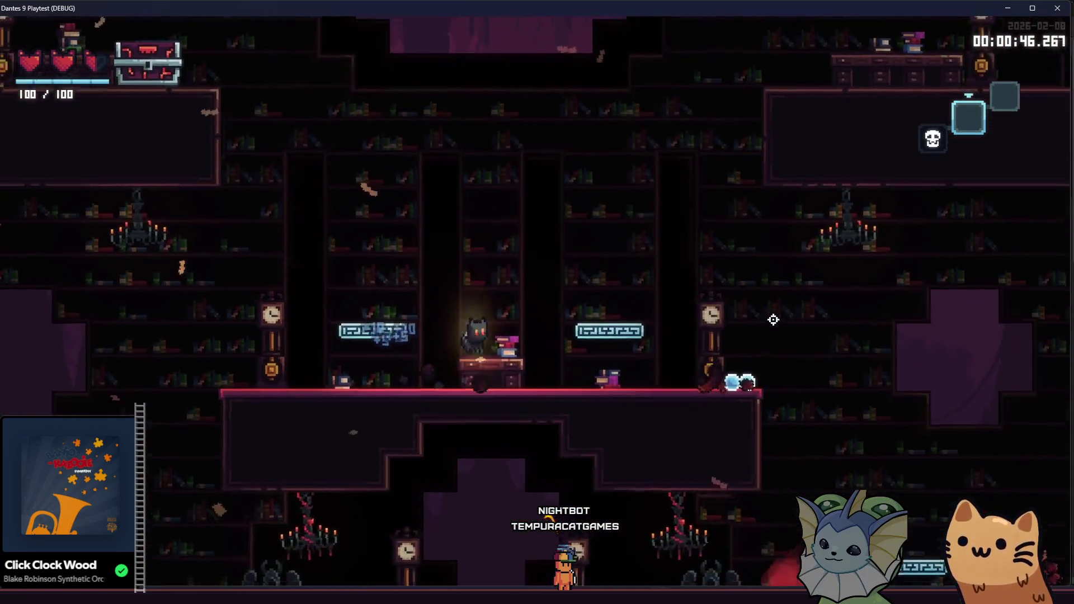
key(a)
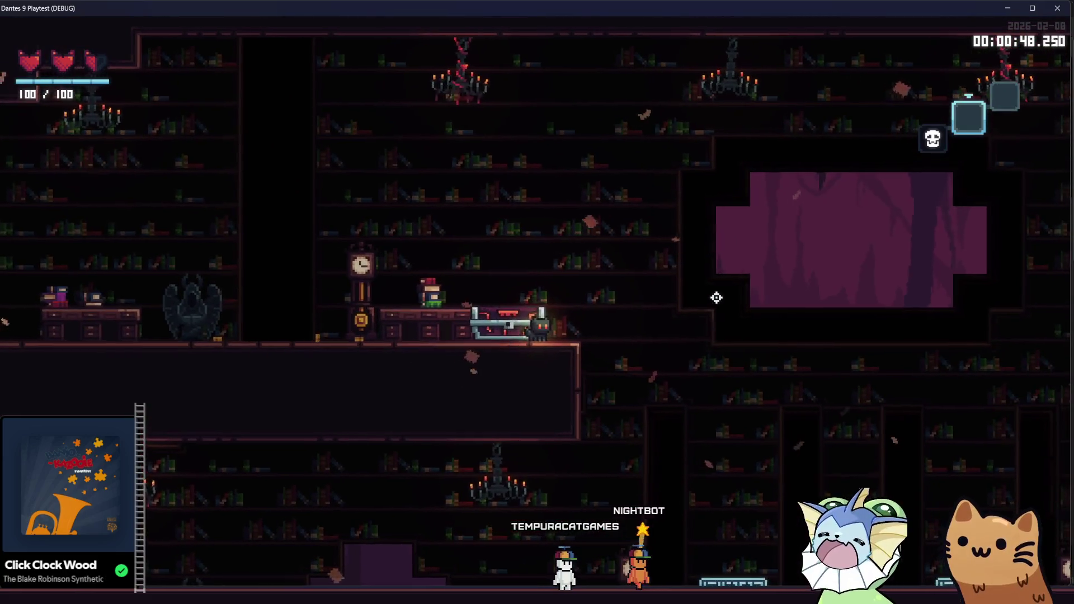
key(e)
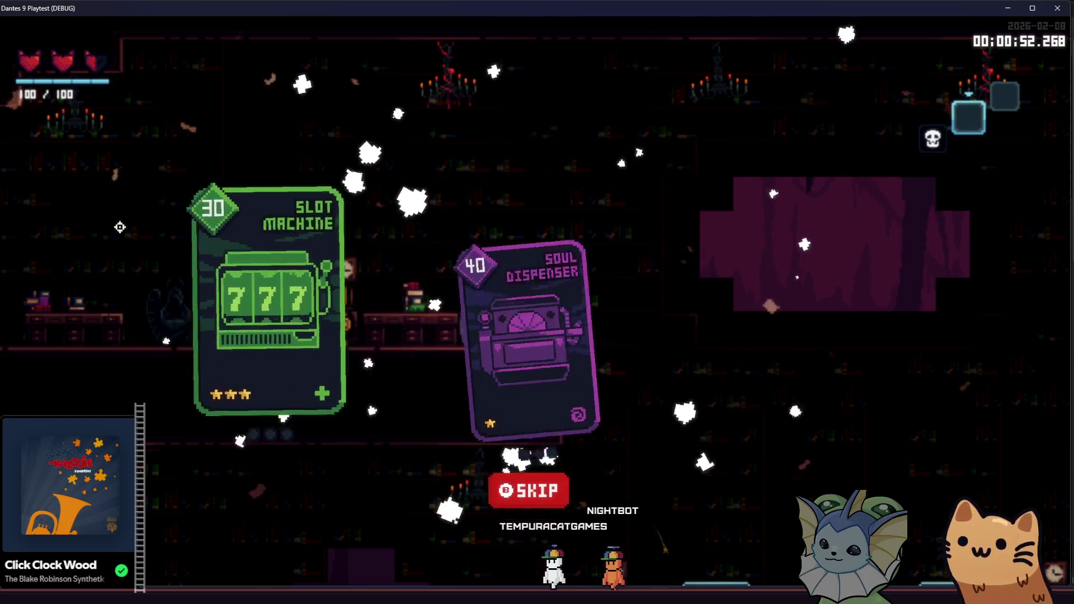
click(254, 273)
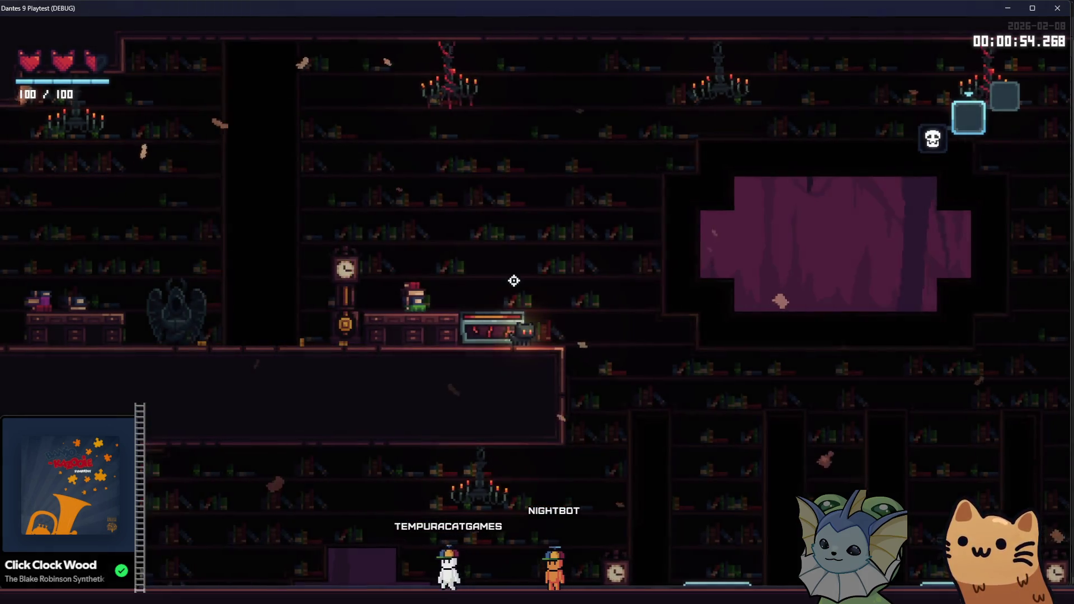
key(F1)
Turn off the Health Bar in the debug Display settings
click(118, 364)
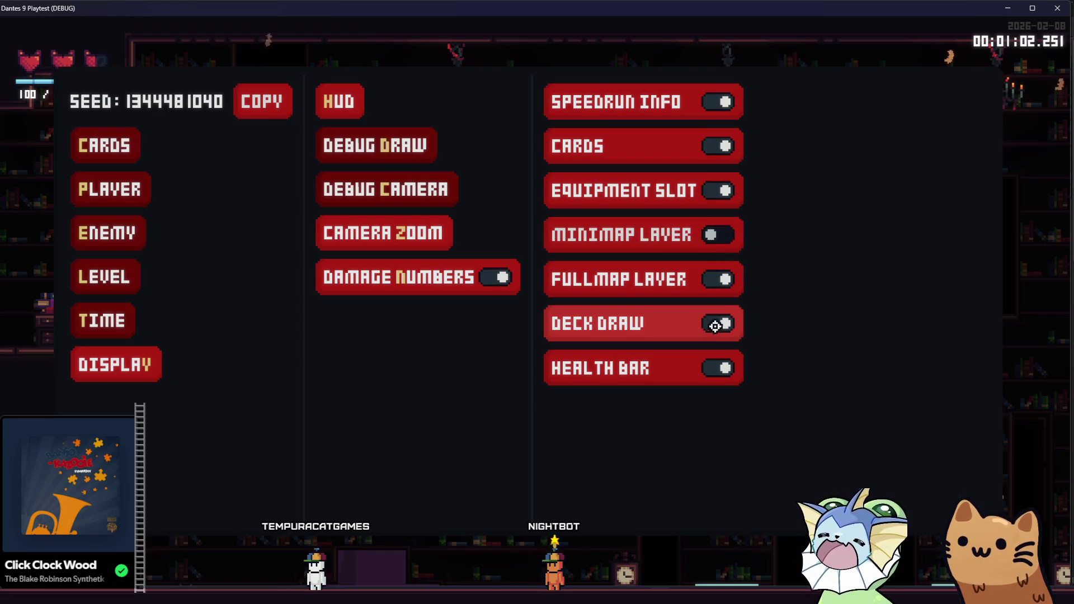
click(717, 367)
key(F1)
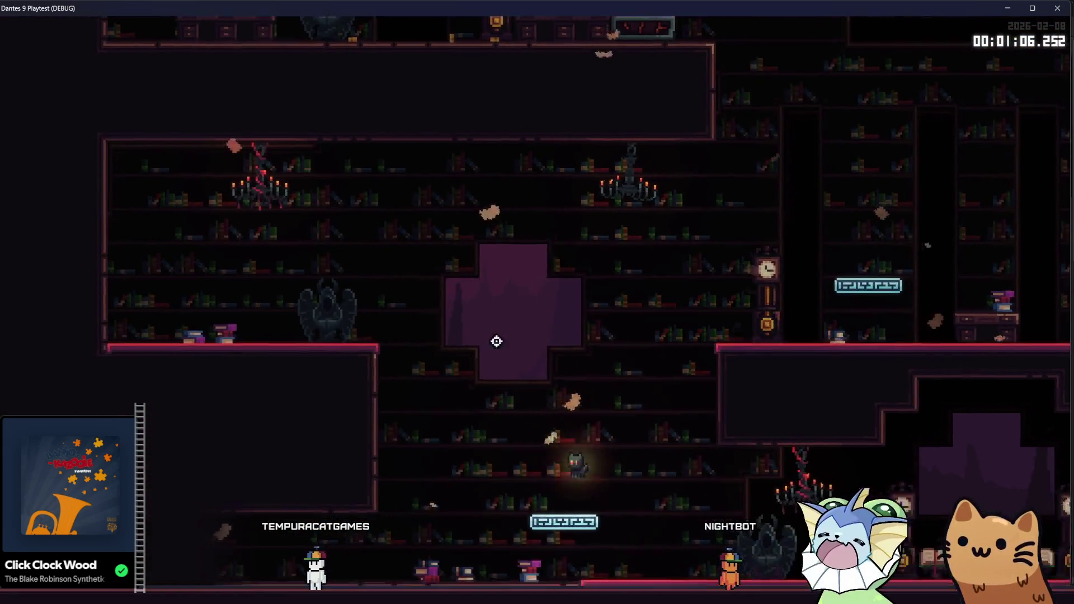
key(F1)
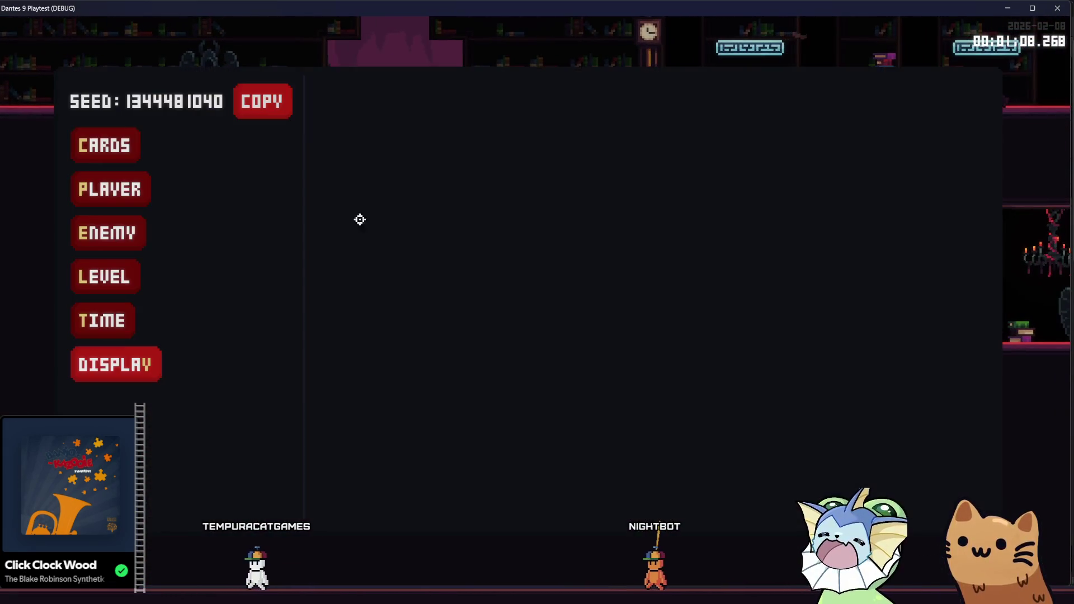
click(103, 224)
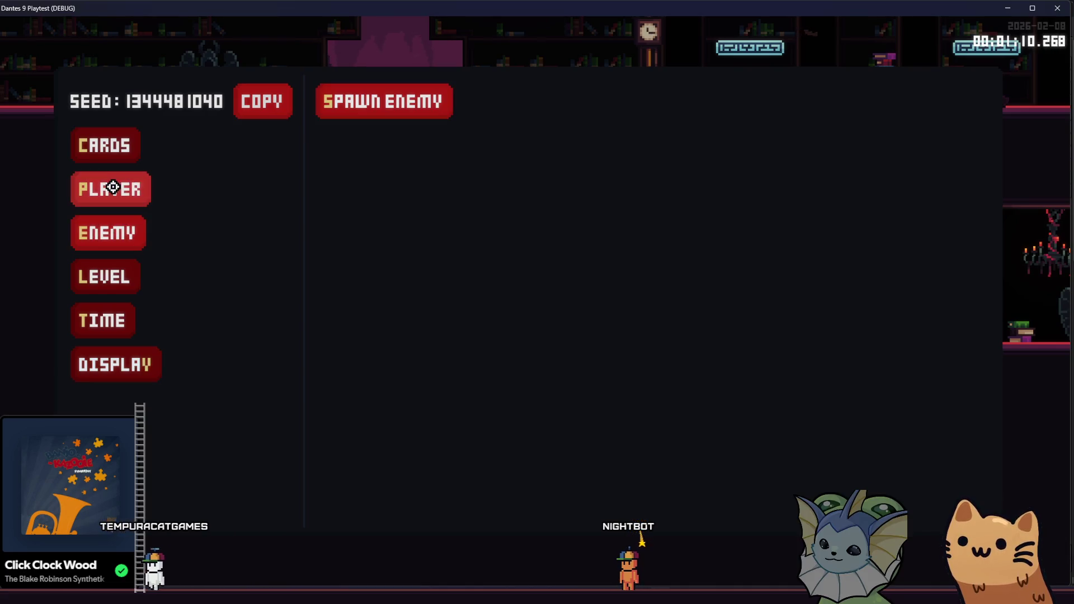
key(F1)
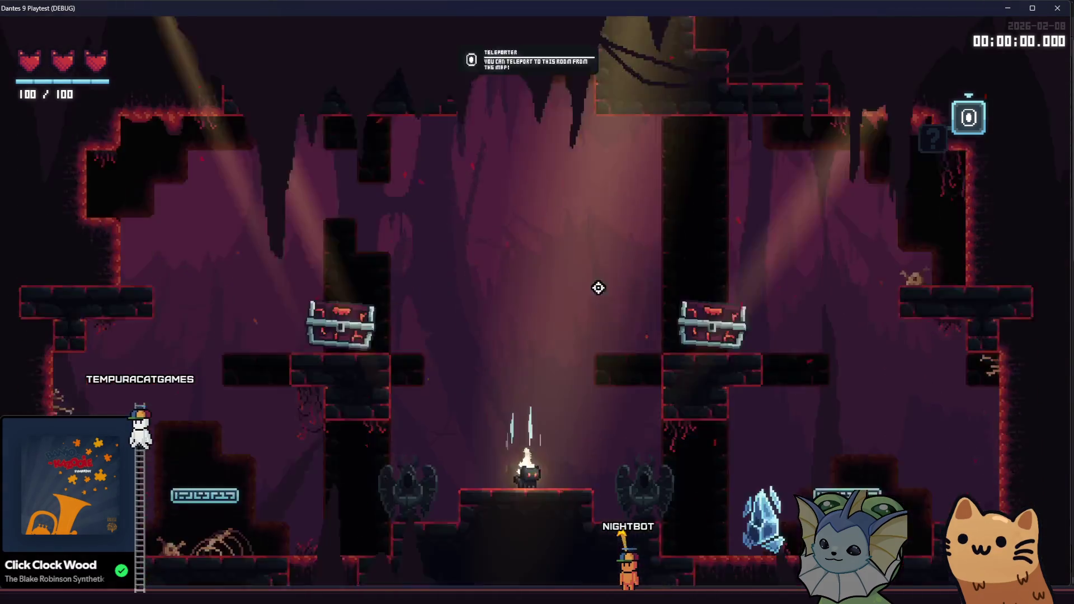
Turn off the Speedrun Info timer in the HUD settings and close the debug menu
key(F1)
click(131, 364)
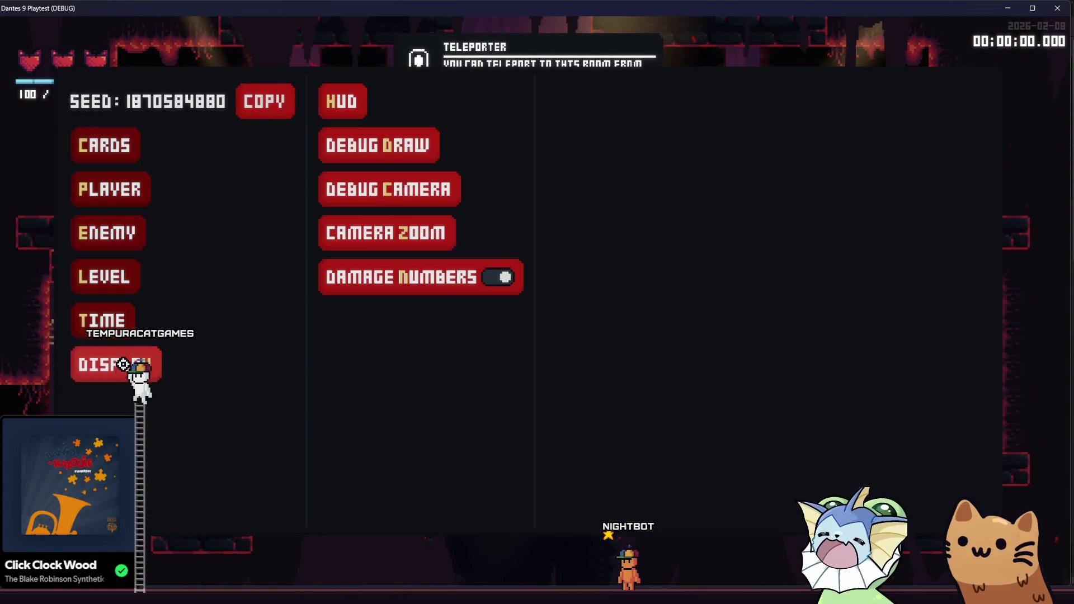
click(341, 111)
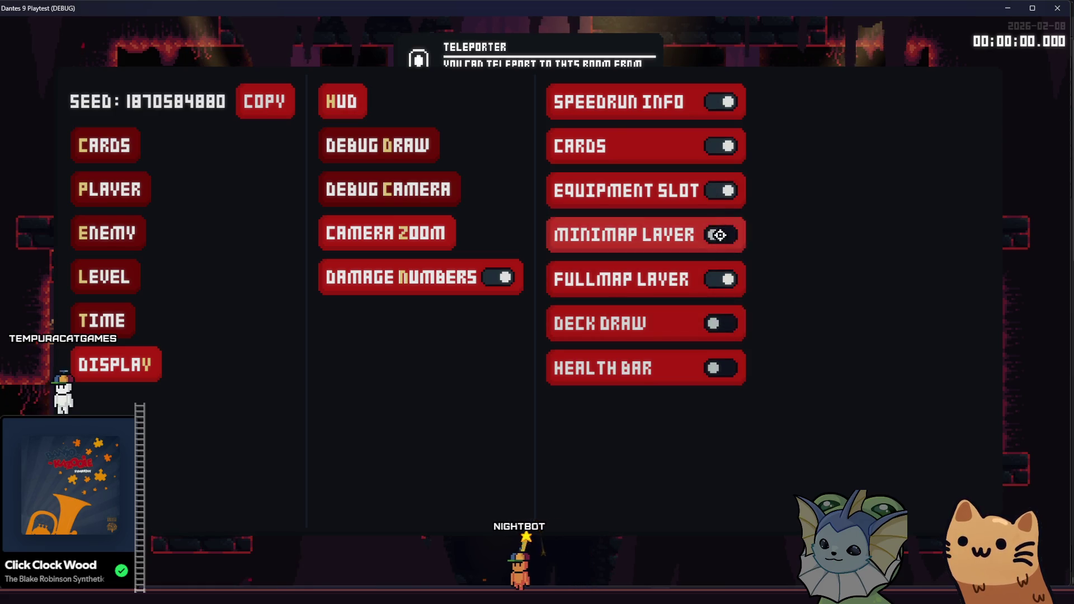
click(718, 109)
key(Escape)
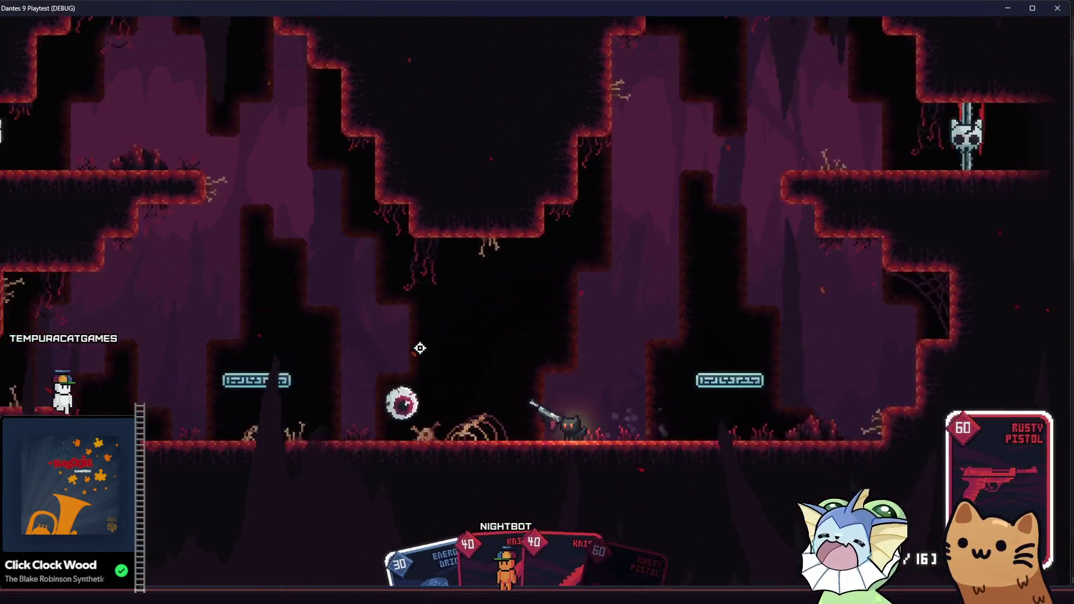
Shoot the cave, skull and eyeball enemies while running right through the cave
click(369, 355)
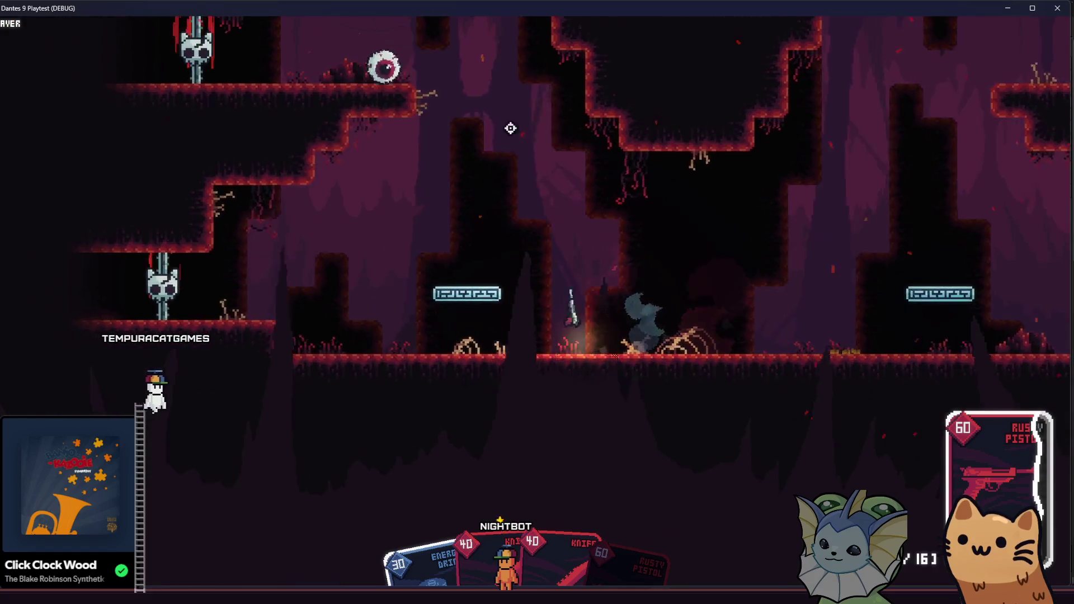
click(509, 125)
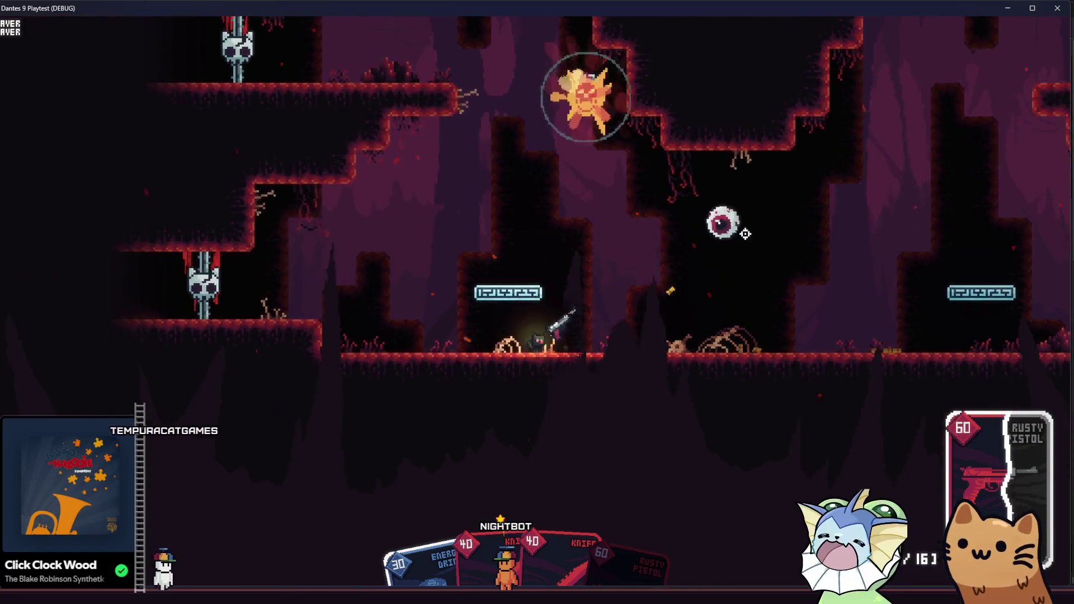
click(767, 230)
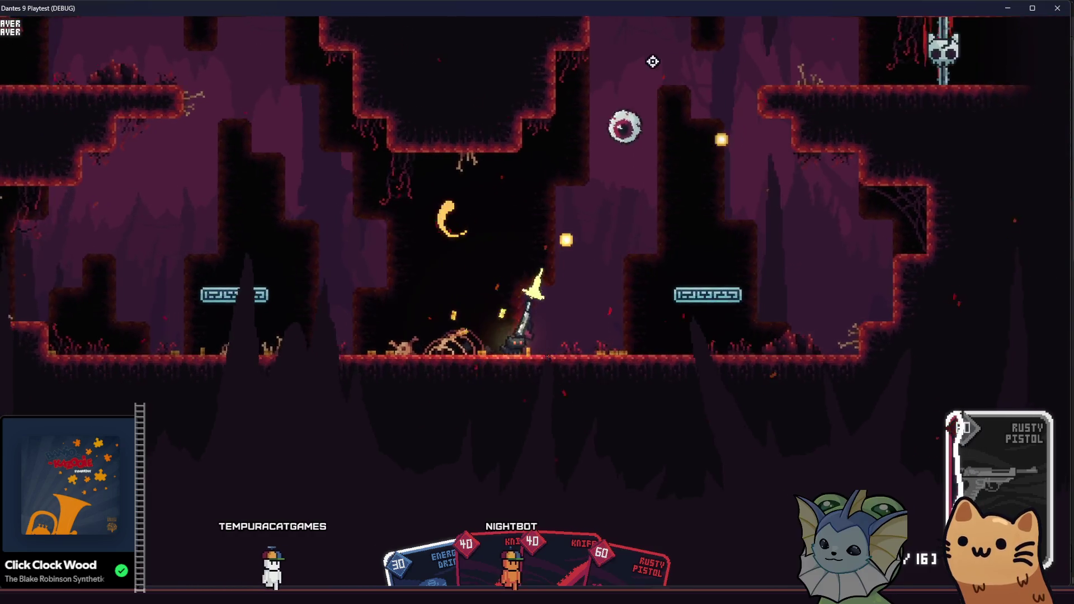
key(d)
click(653, 61)
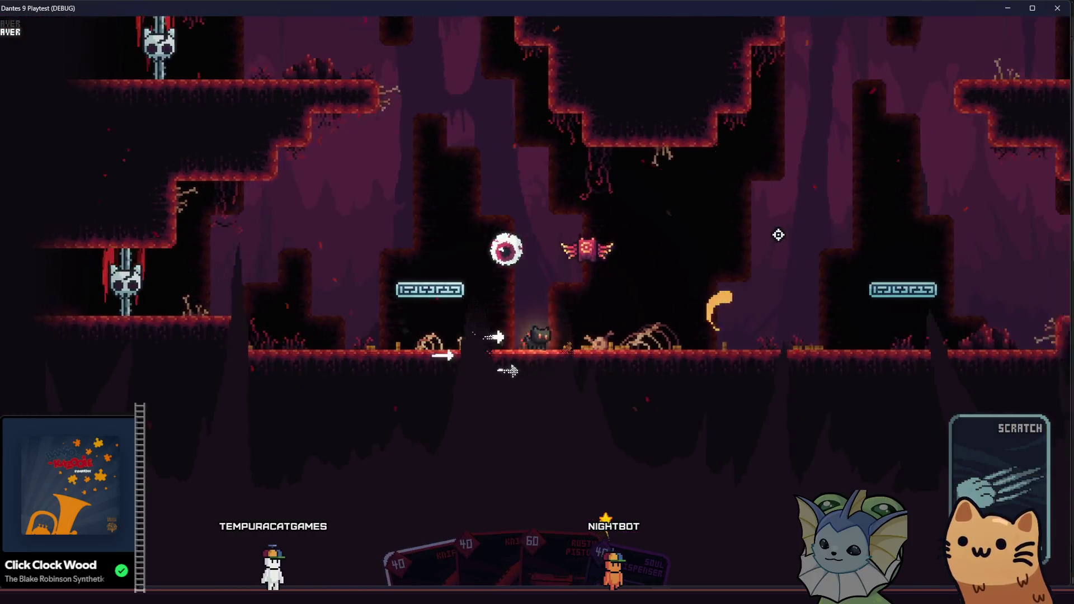
key(d)
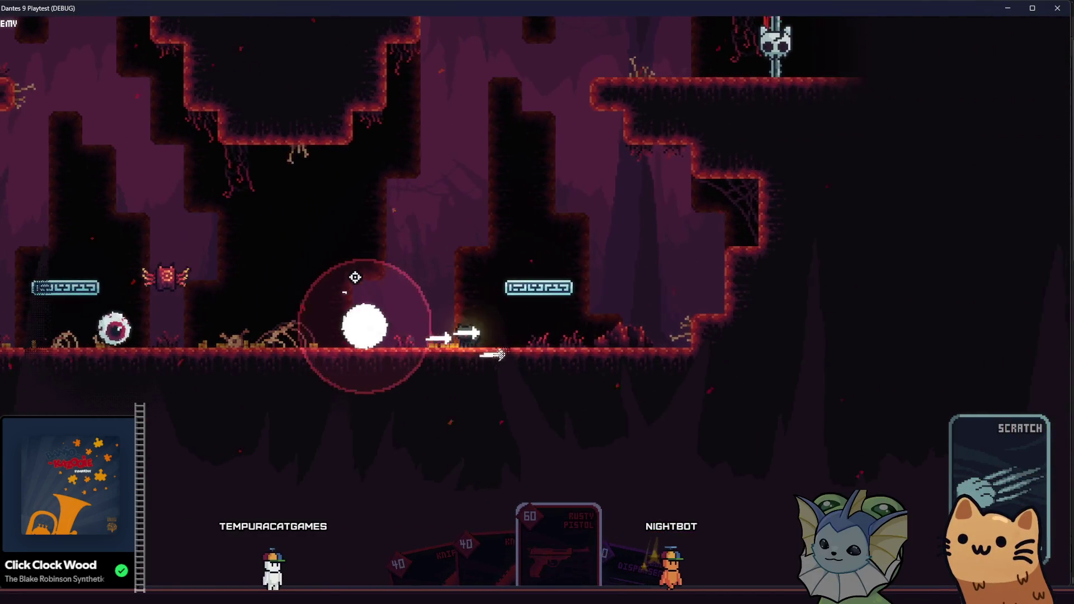
key(d)
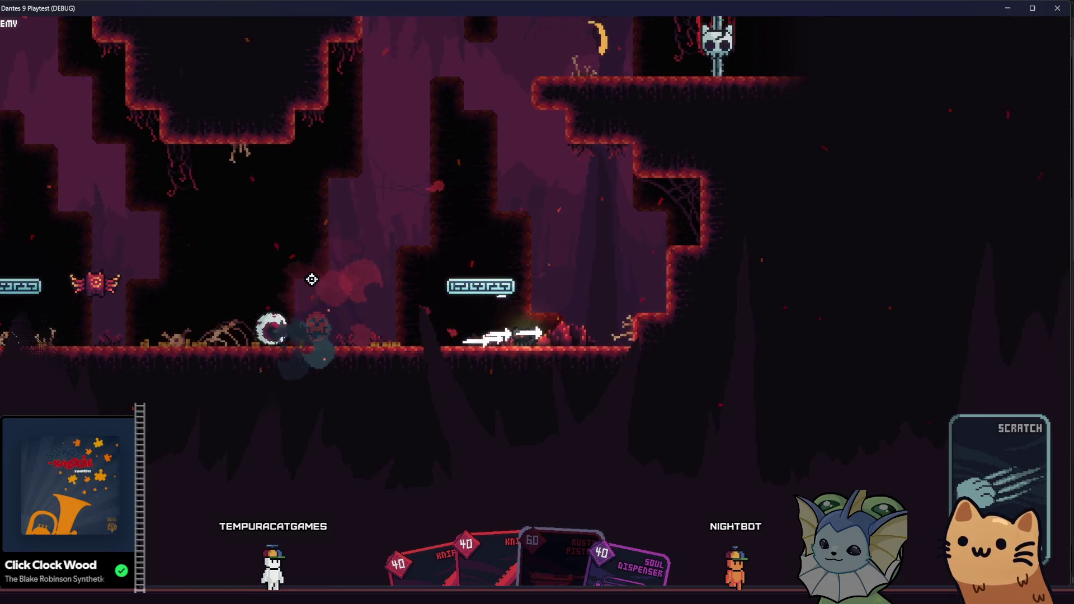
key(a)
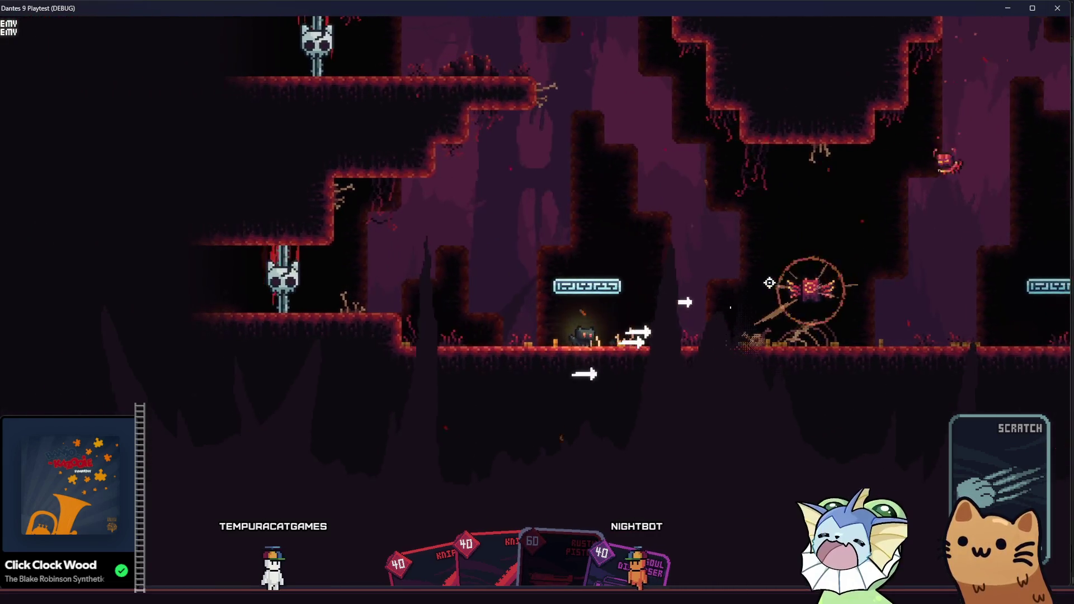
key(d)
click(761, 293)
Knife the remaining enemies, finish off the red enemy, and reach the dropped chest
key(space)
key(d)
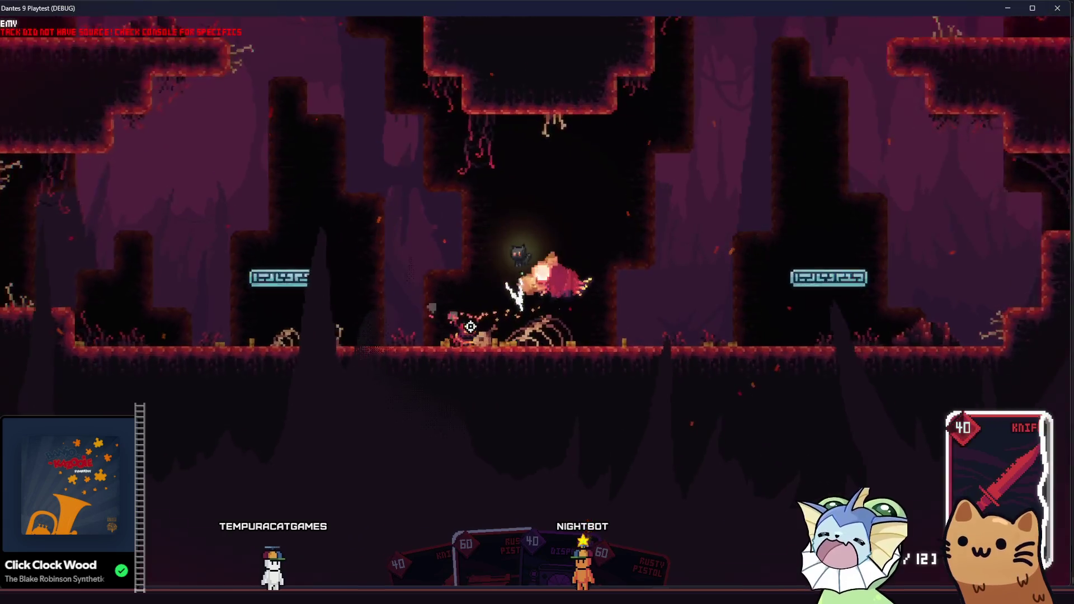
key(a)
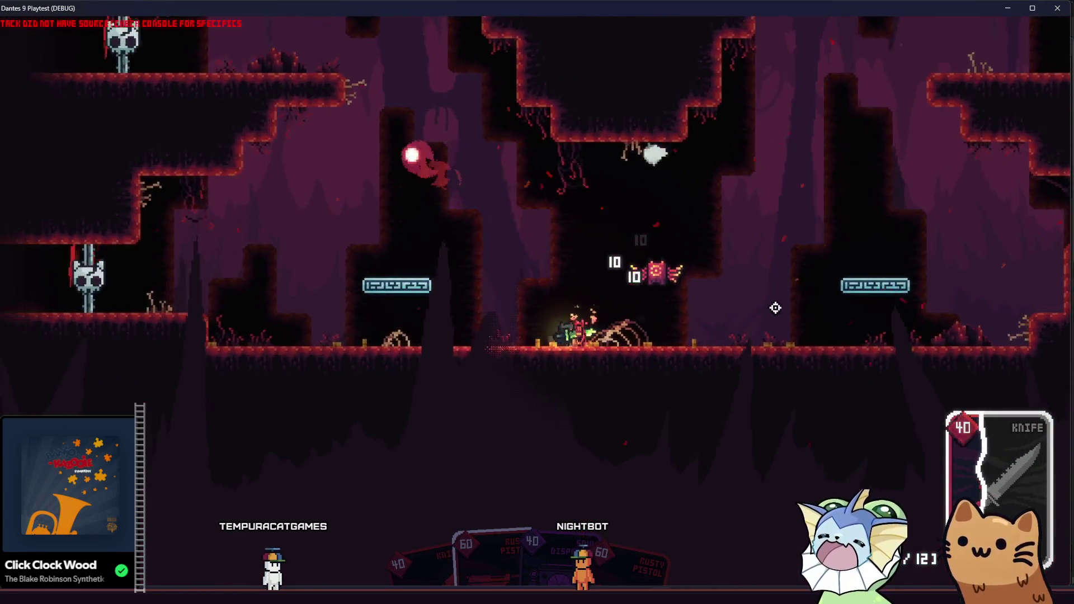
key(d)
key(space)
click(734, 238)
click(348, 282)
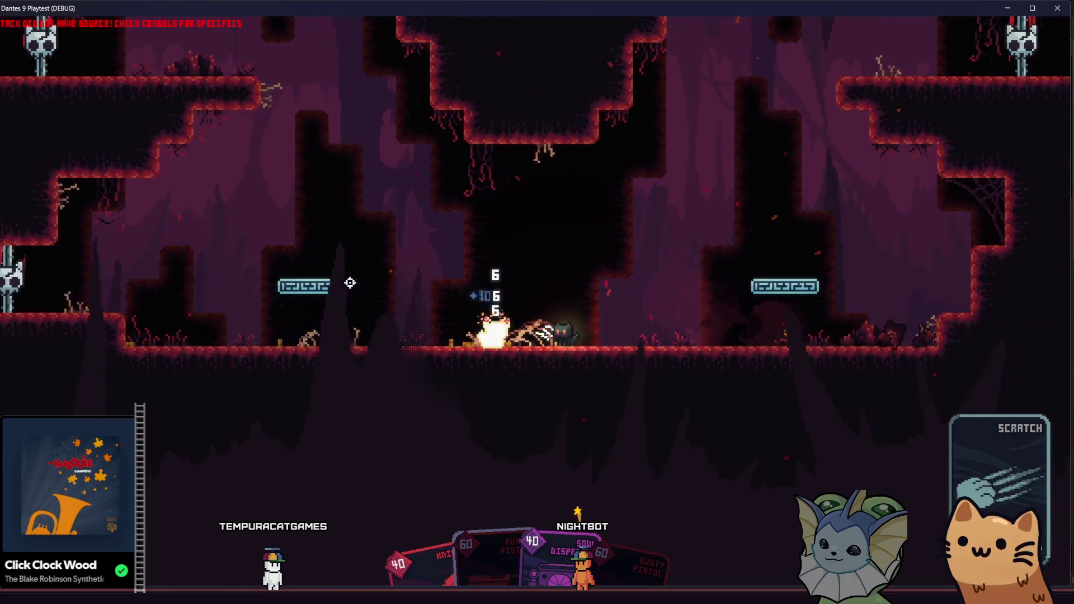
key(space)
key(a)
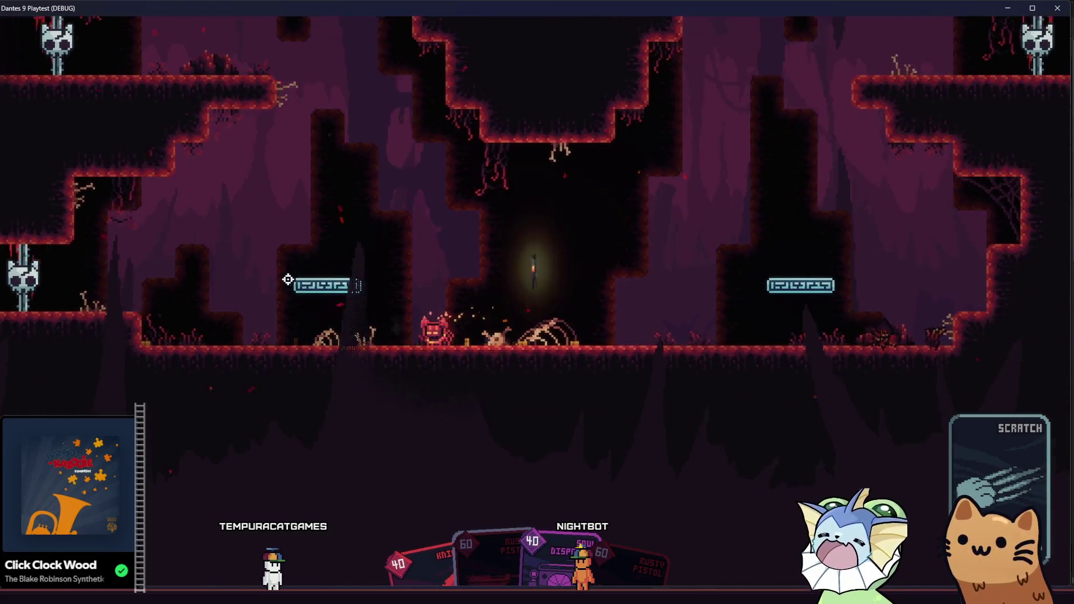
key(d)
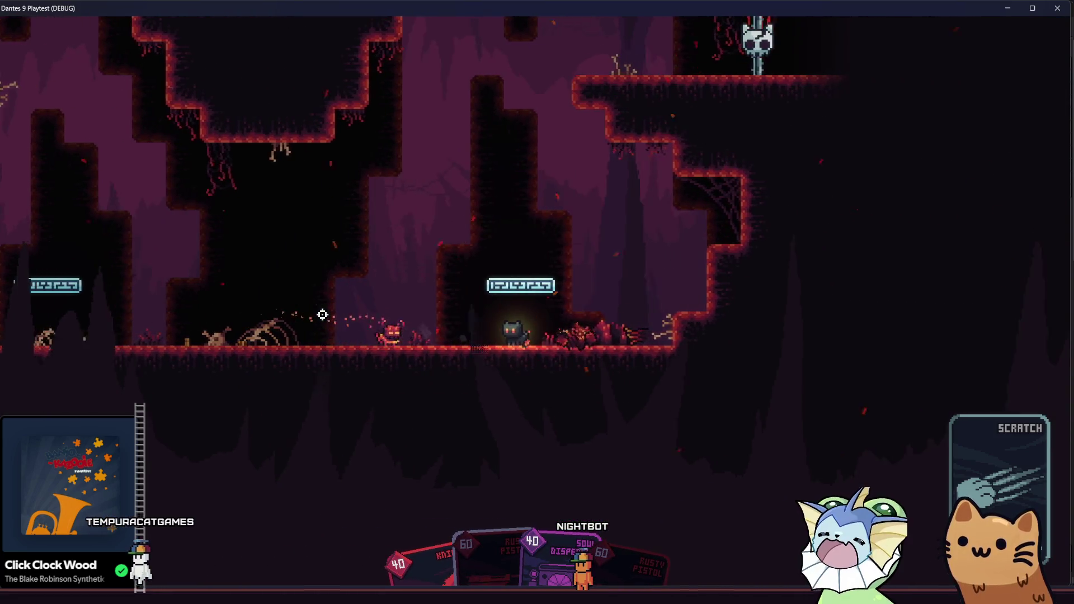
key(a)
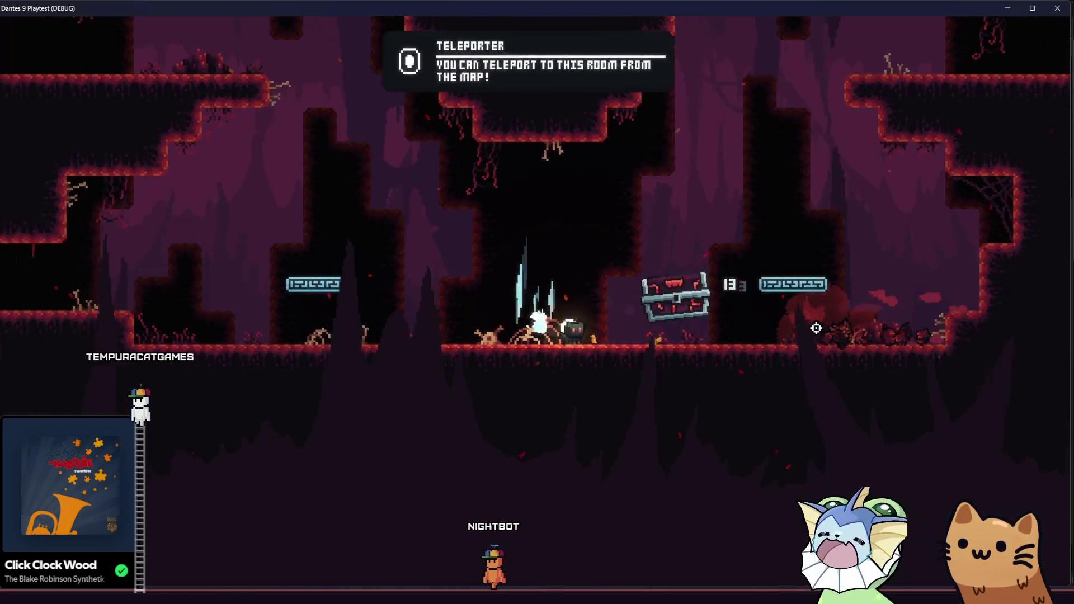
key(d)
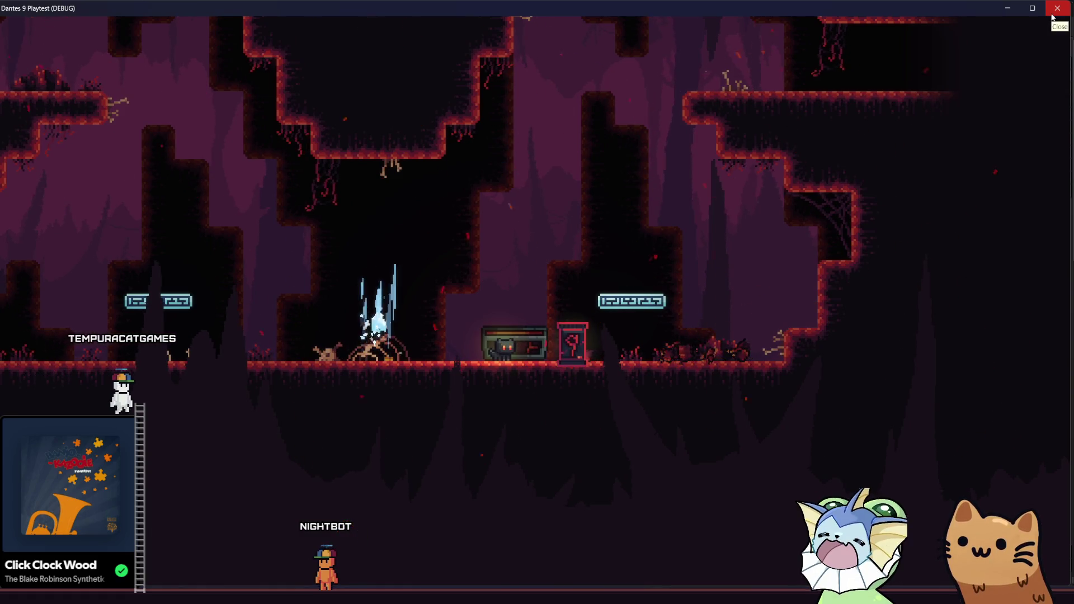
Close the playtest and select both SoulCrystal nodes in room1
click(1052, 16)
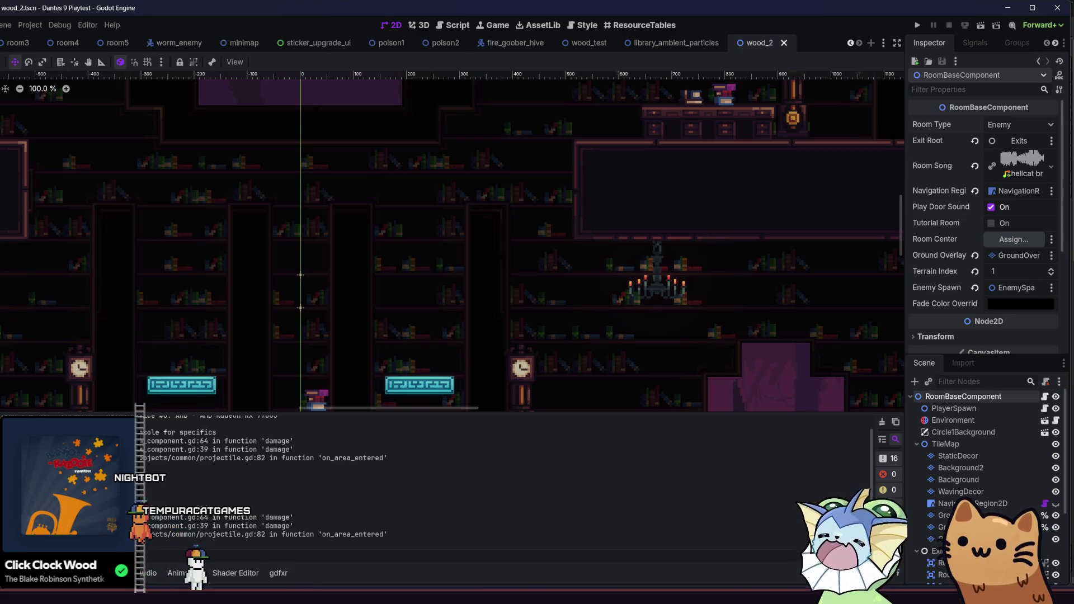
scroll(137, 51, up, 3)
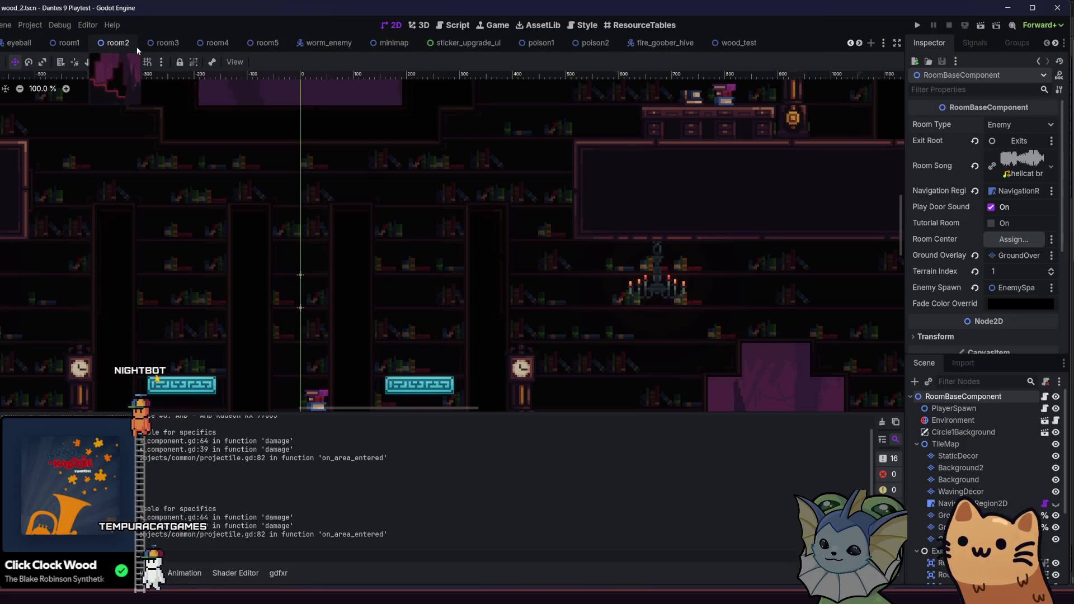
click(66, 43)
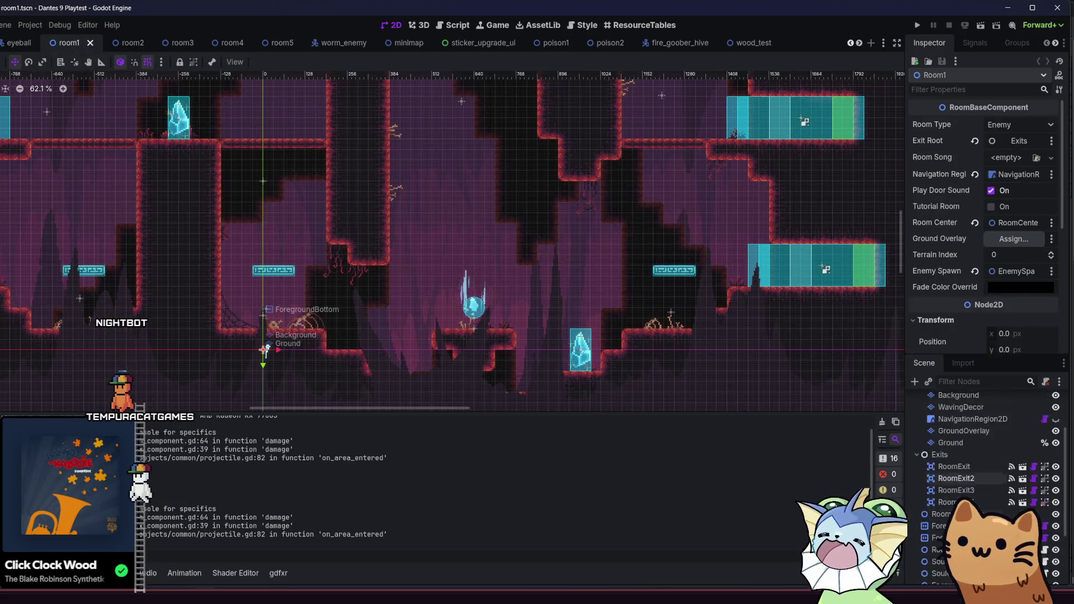
click(975, 484)
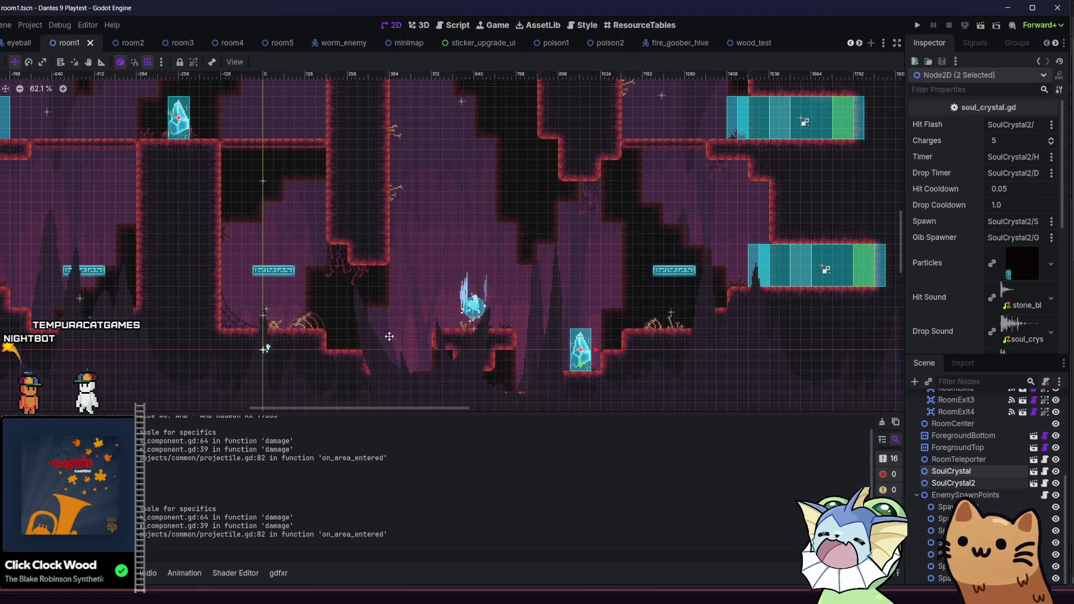
Nudge the soul crystals up twice and left once, then save room1
key(Up)
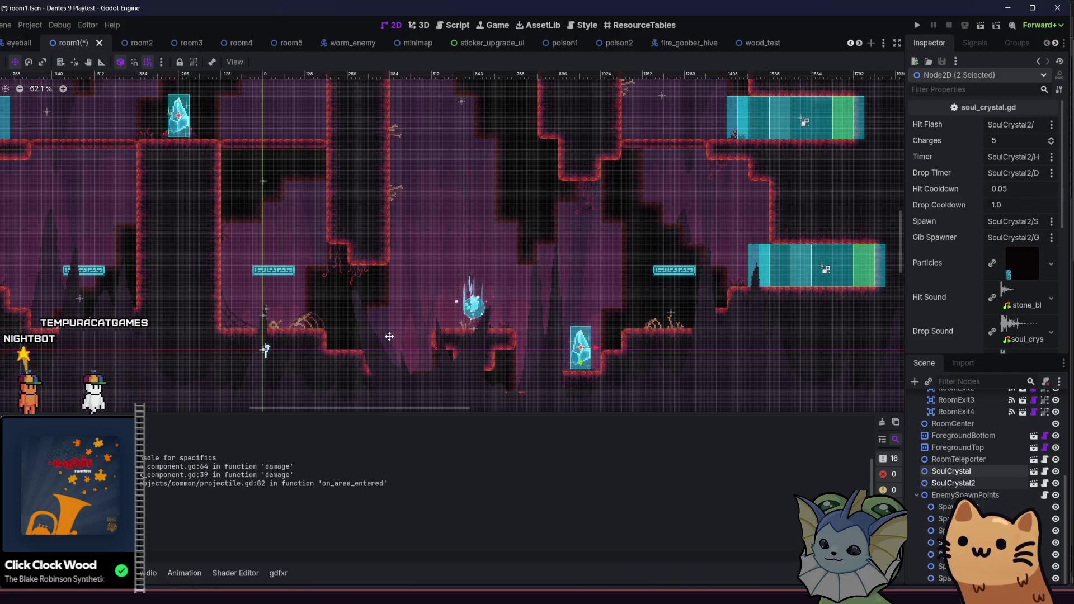
key(Up)
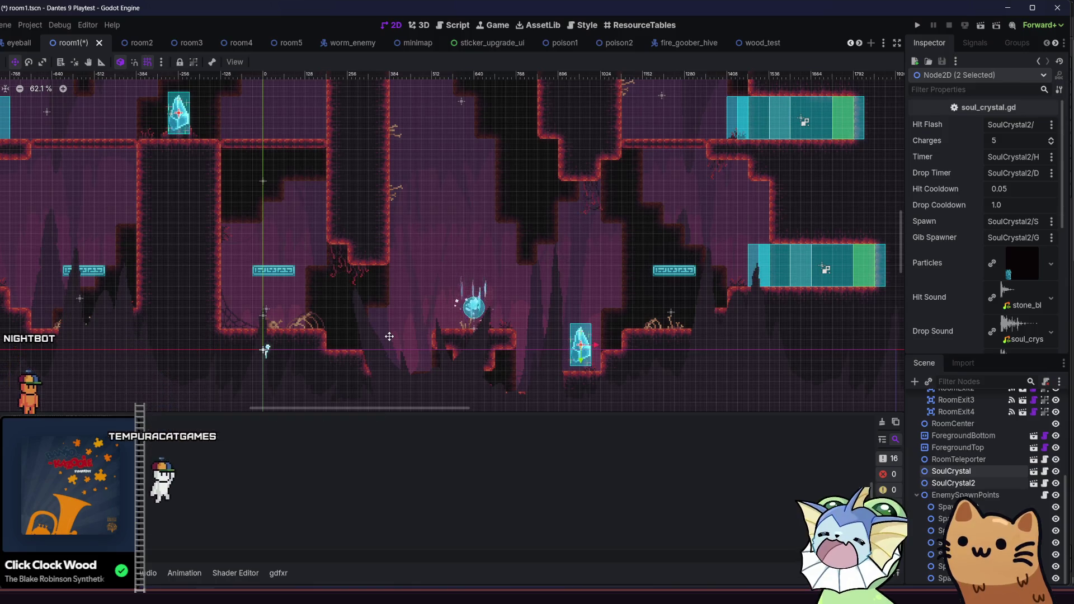
scroll(540, 365, up, 5)
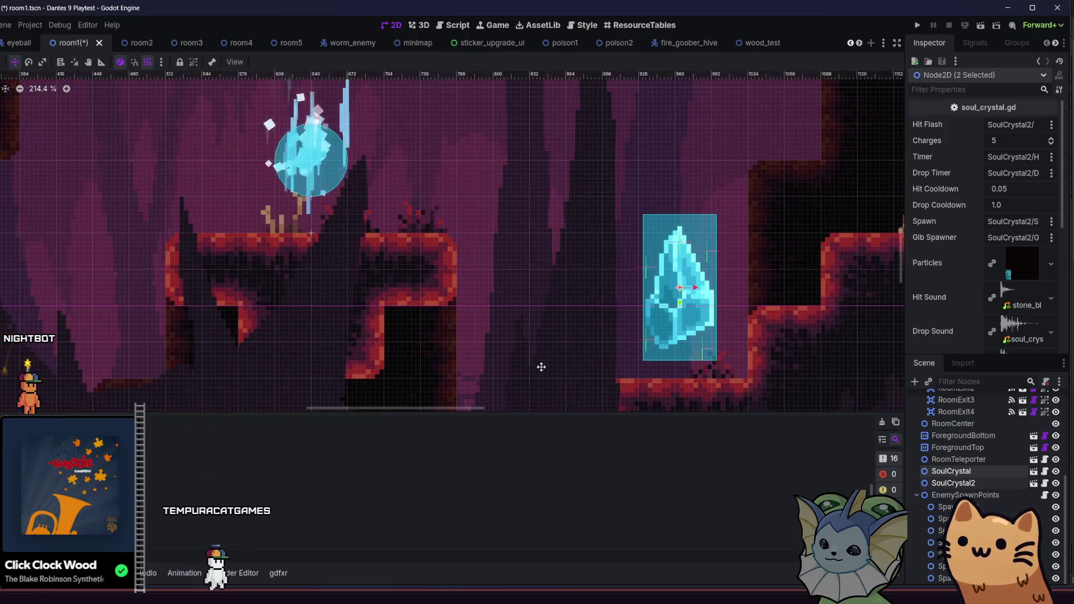
key(Left)
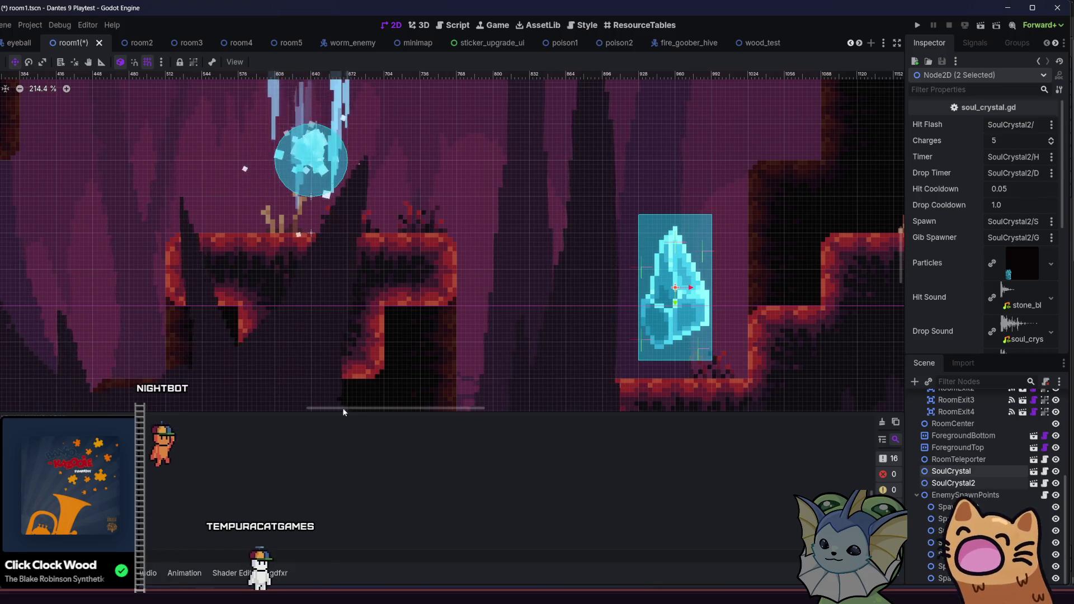
scroll(333, 362, down, 1)
scroll(430, 274, down, 2)
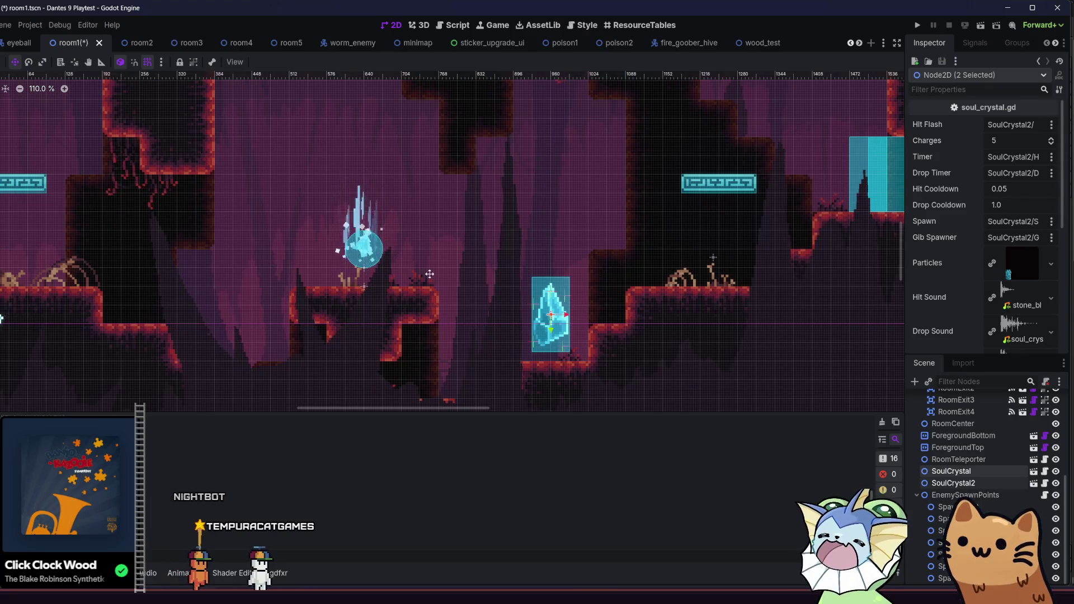
scroll(490, 288, down, 4)
scroll(390, 185, up, 3)
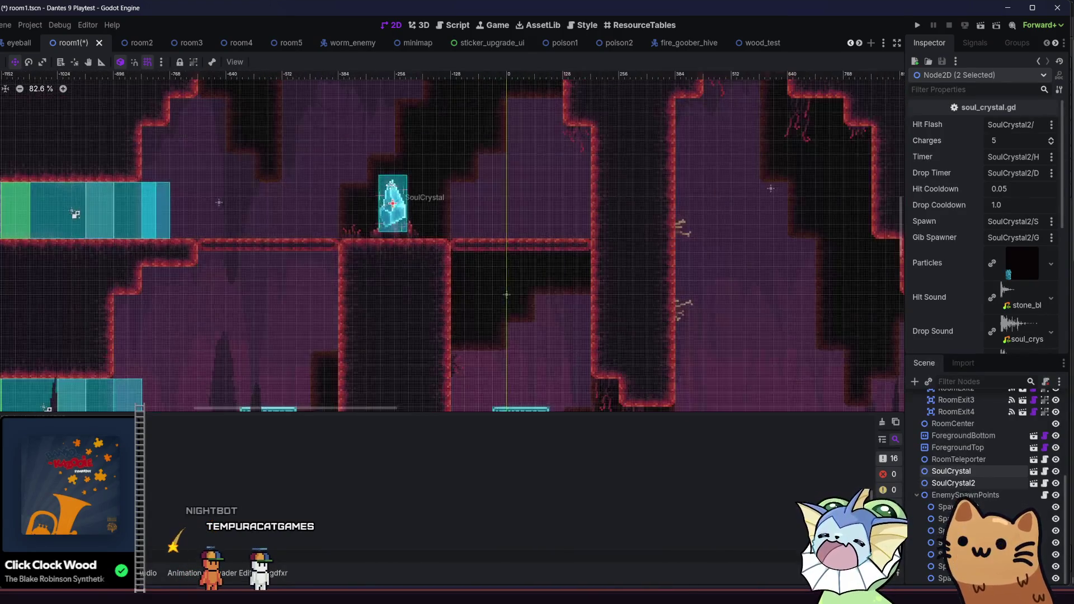
scroll(390, 184, up, 4)
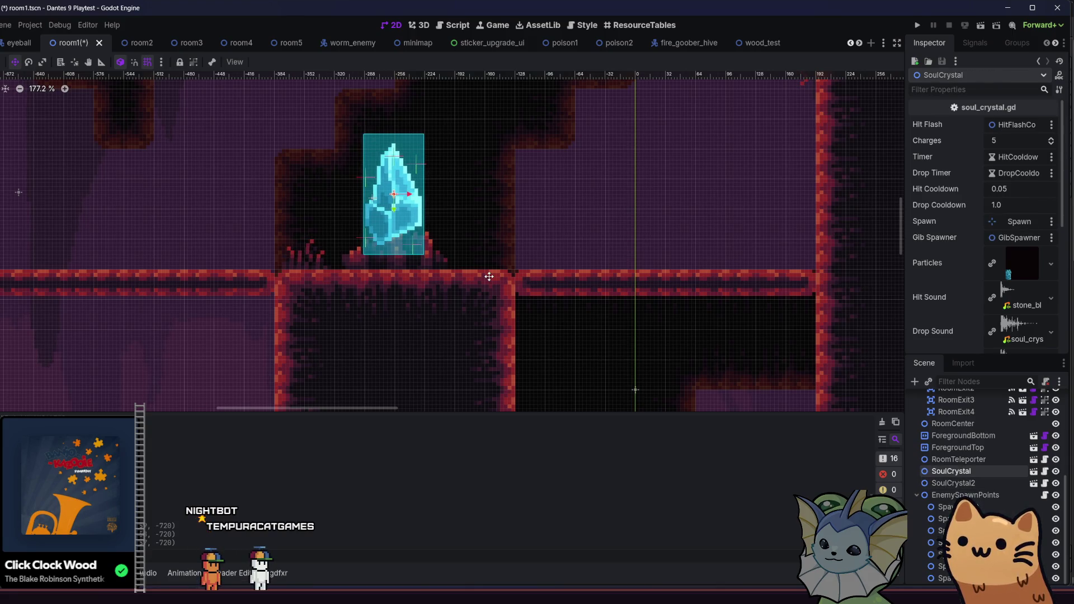
click(130, 186)
key(ctrl+s)
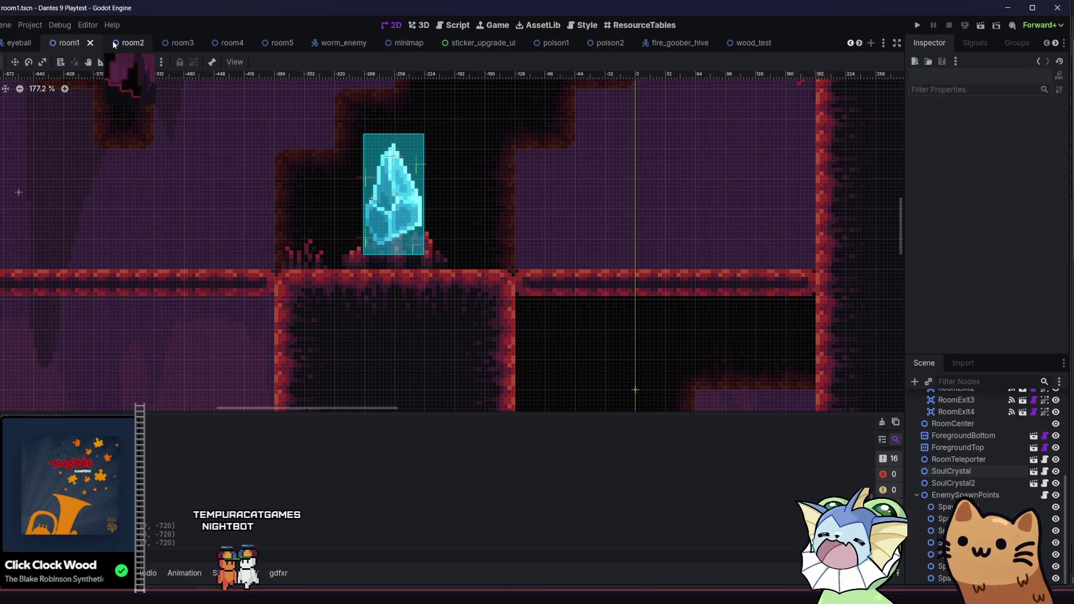
In room2, select the three SoulCrystal nodes in the Scene tree
click(129, 43)
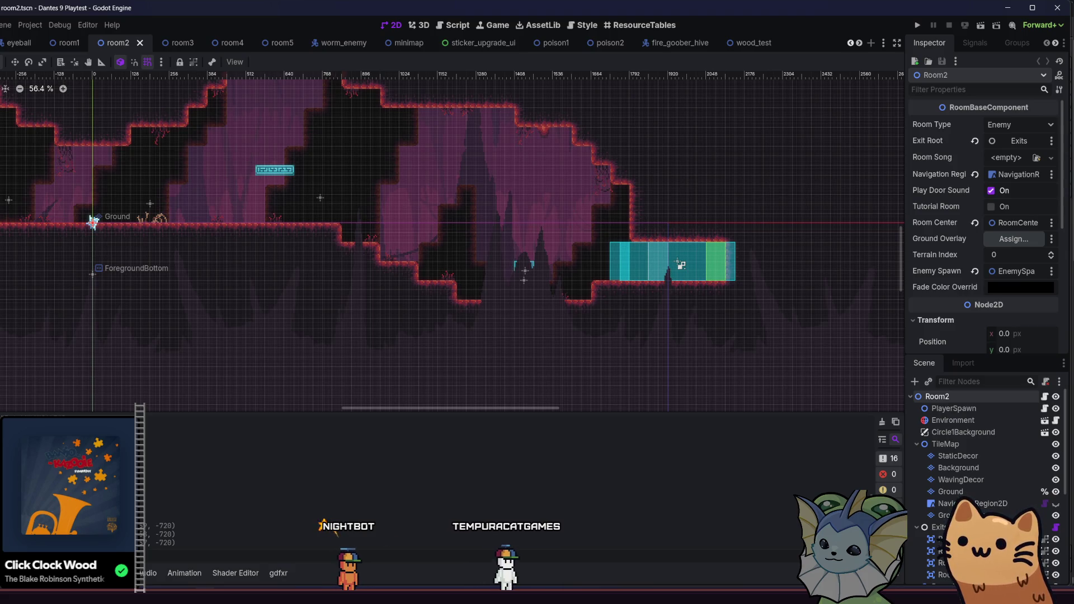
drag(275, 323, 446, 341)
scroll(991, 500, down, 2)
click(976, 485)
shift+click(975, 461)
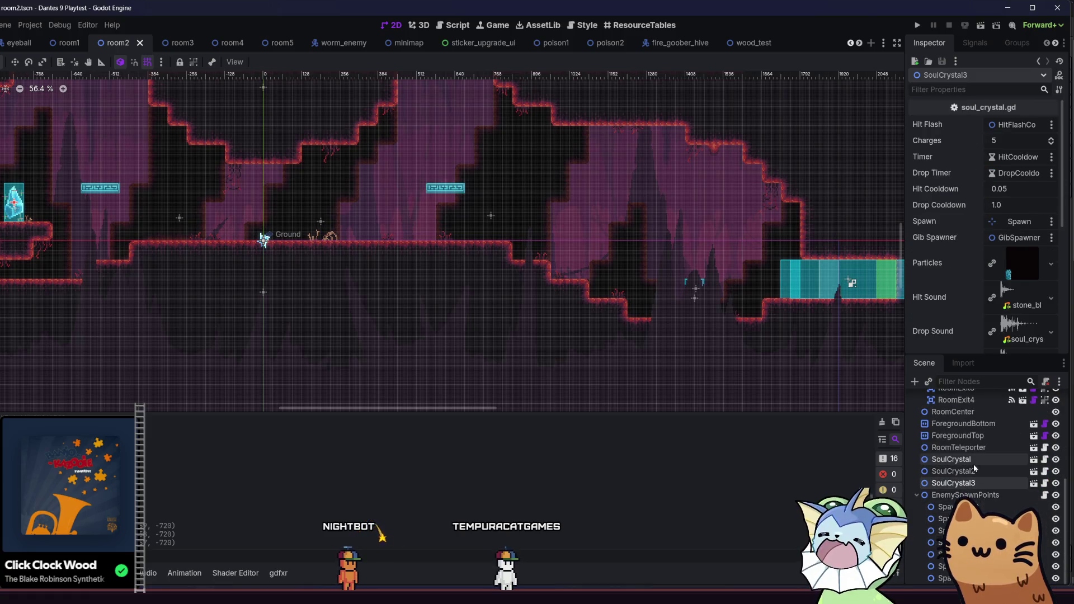
drag(357, 273, 415, 302)
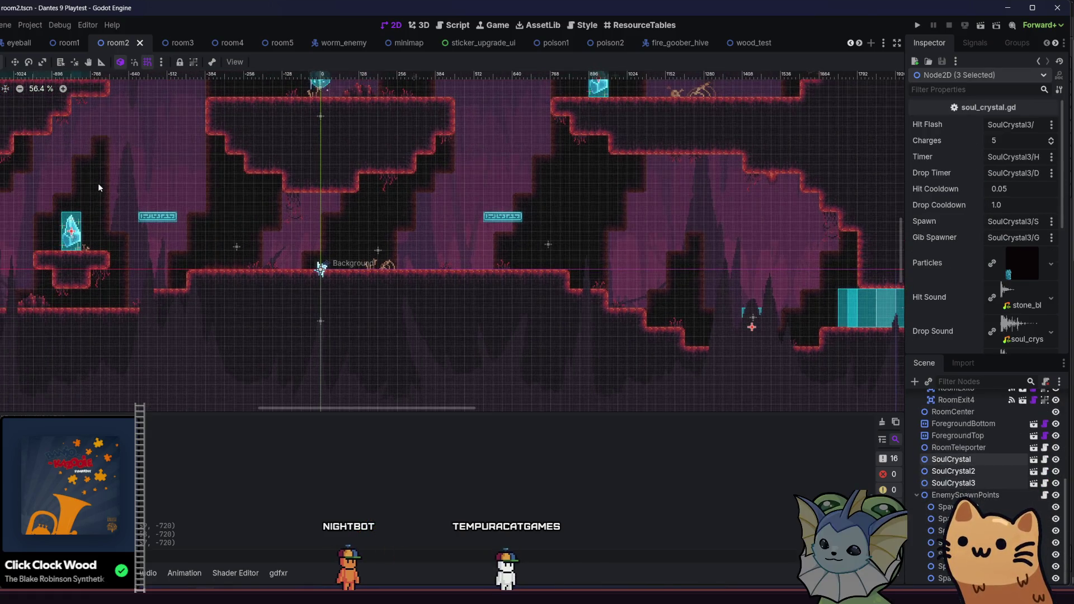
drag(99, 188, 200, 205)
Nudge the selected soul crystals up two pixels onto the ledge
scroll(133, 256, up, 3)
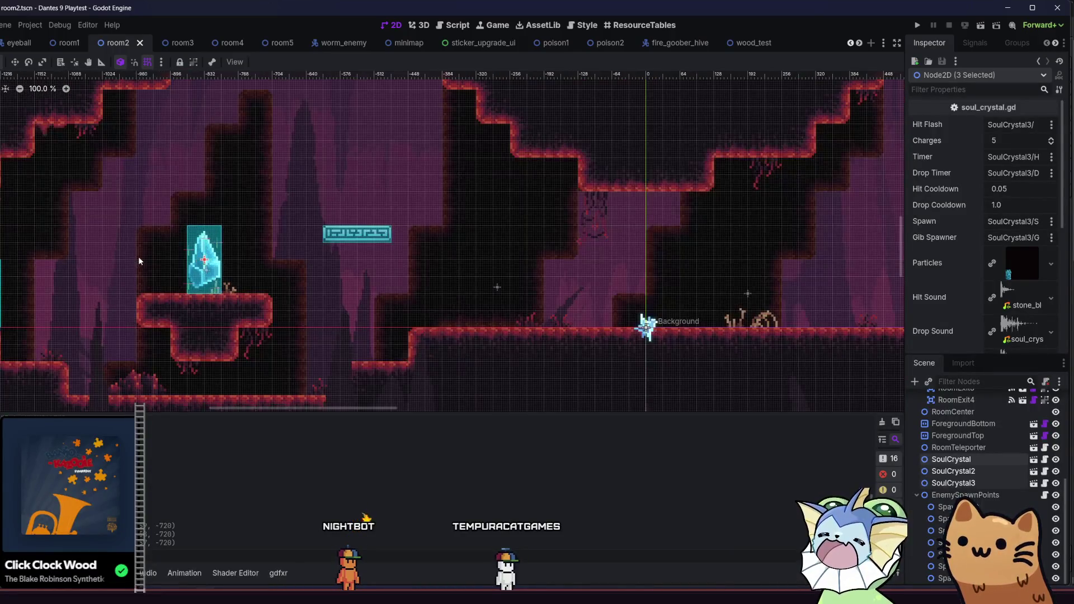
key(Up)
key(Up)
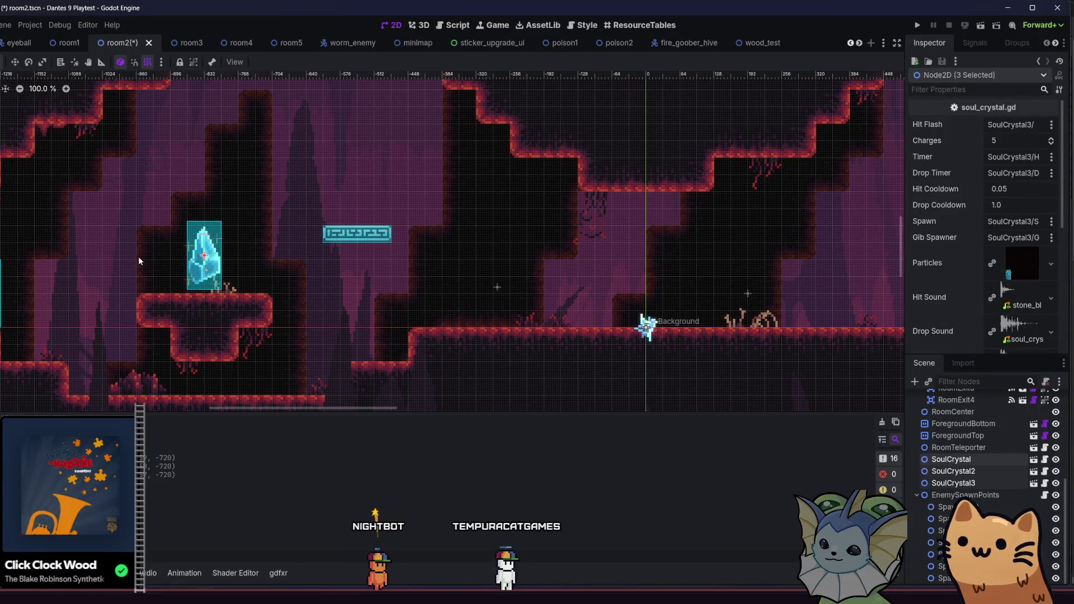
scroll(139, 256, up, 4)
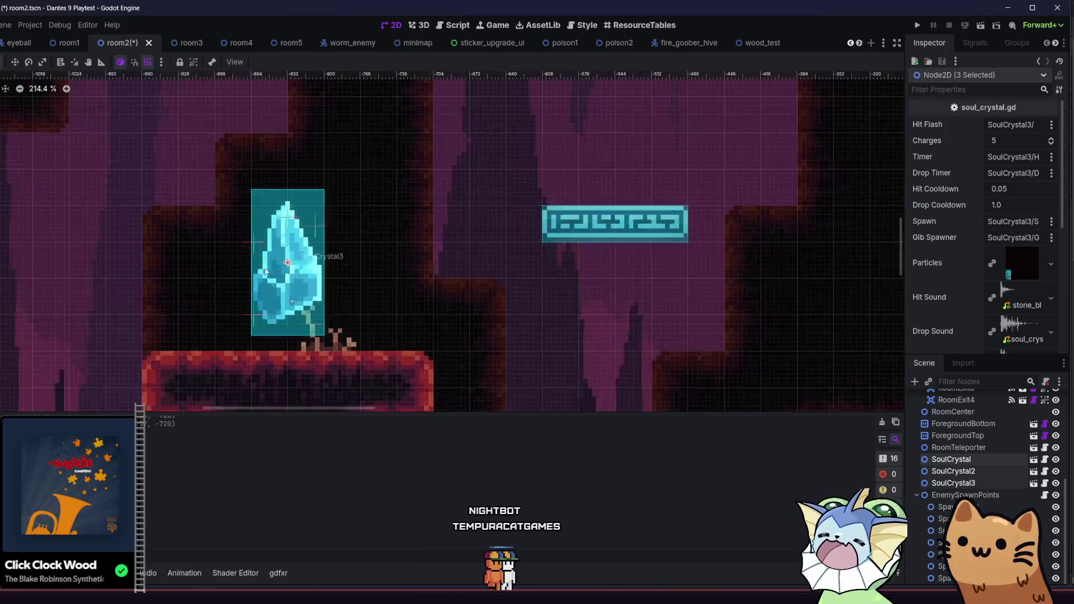
scroll(266, 272, up, 3)
key(Up)
key(Up)
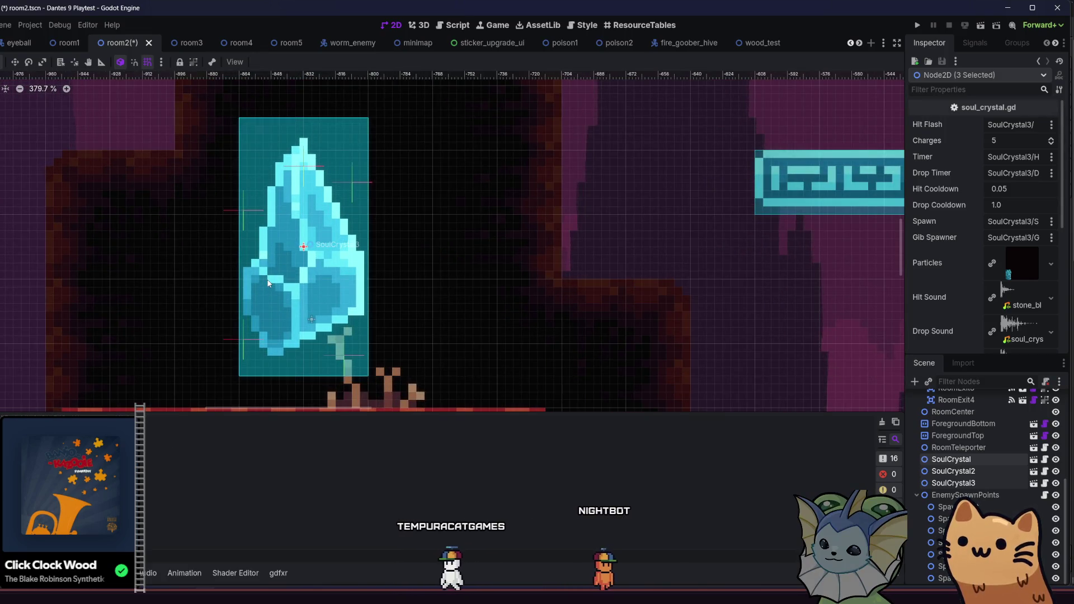
scroll(290, 278, down, 12)
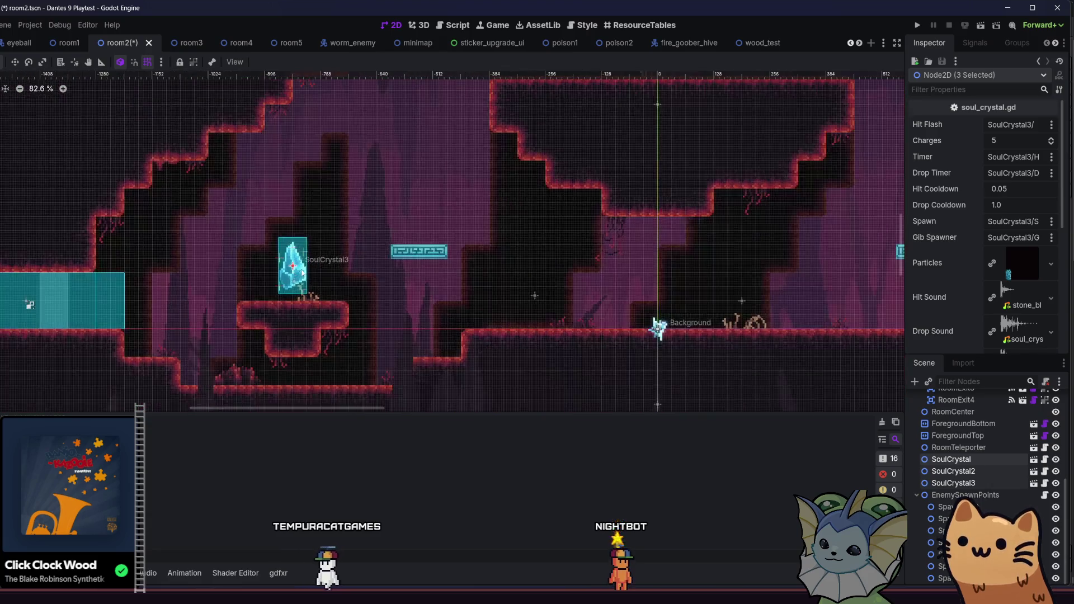
scroll(360, 241, down, 1)
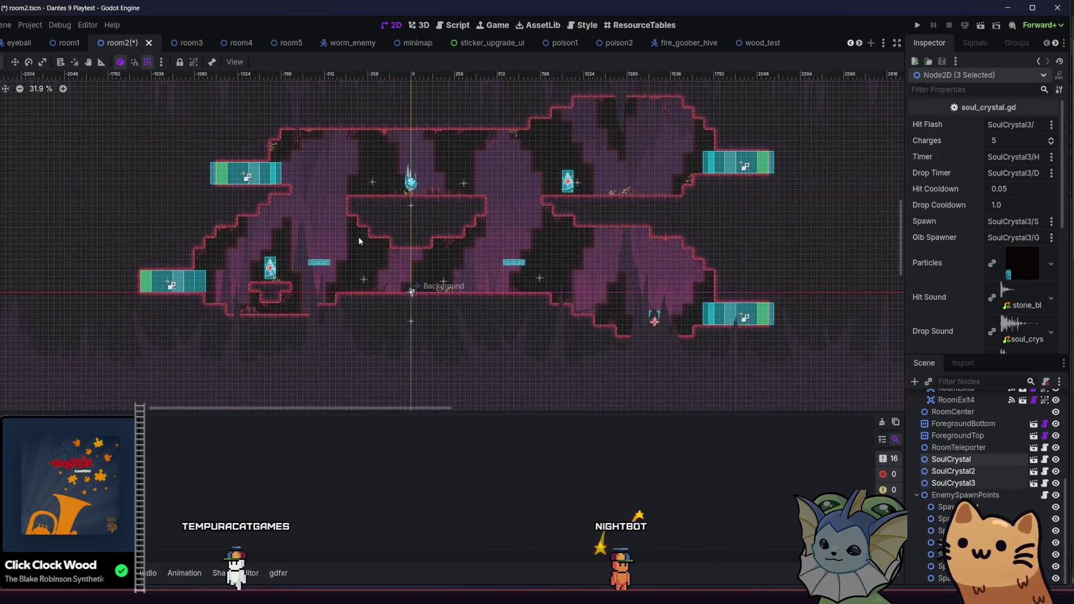
Deselect the crystals and save the room2 scene
click(305, 219)
key(ctrl+s)
click(174, 45)
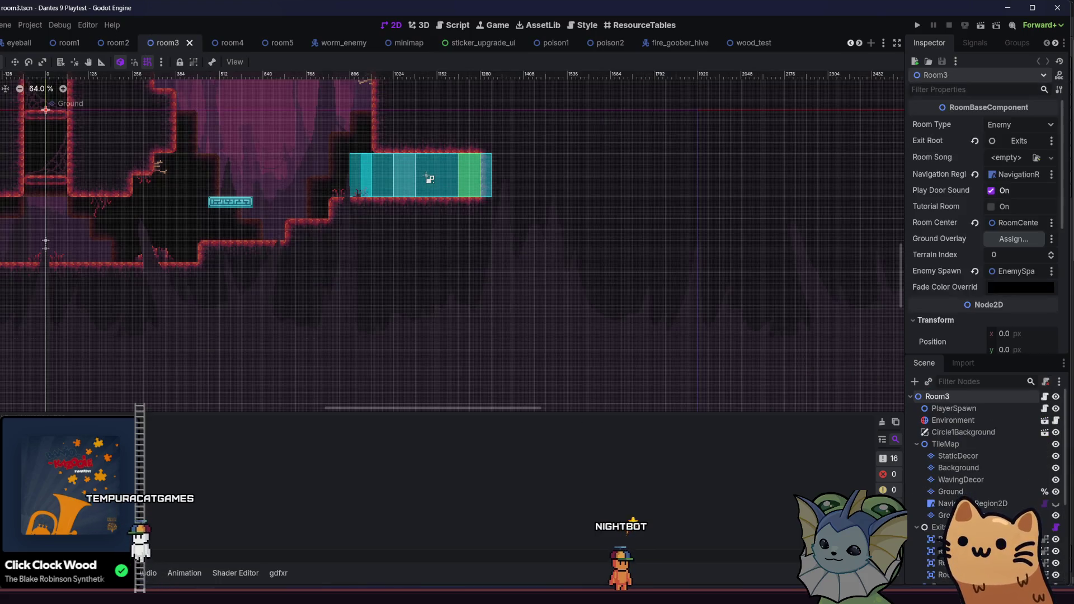
Check room2 for reference, then paste a soul crystal into room3
scroll(944, 522, down, 2)
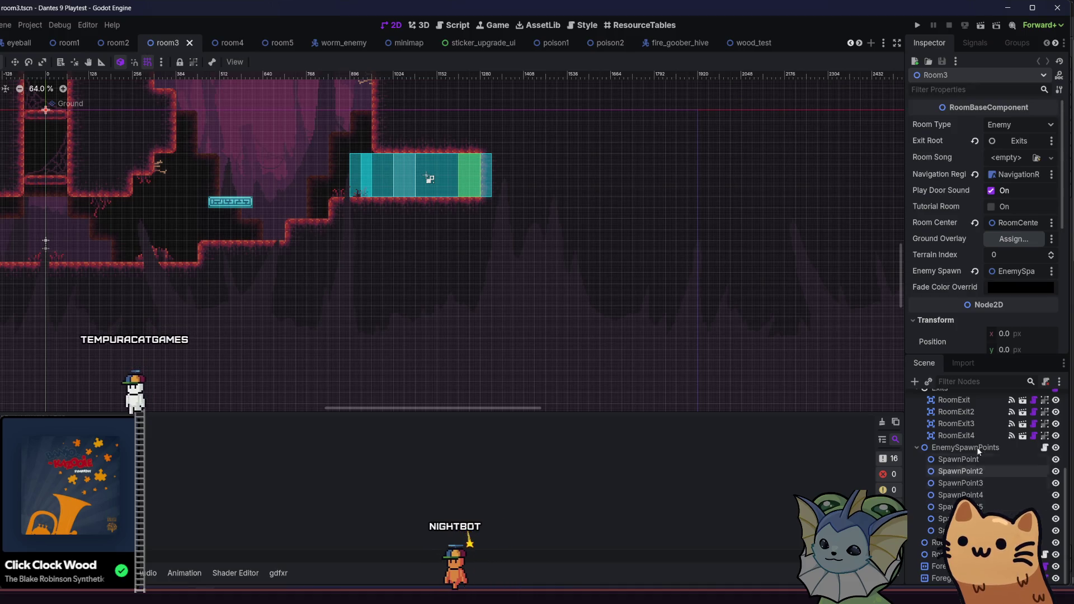
scroll(619, 374, down, 3)
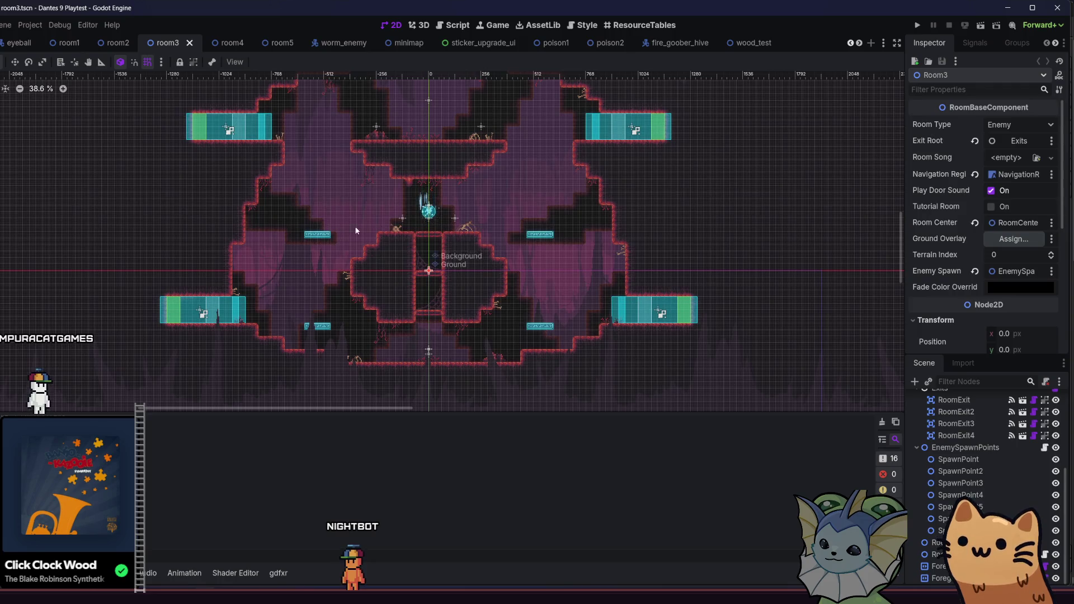
click(111, 45)
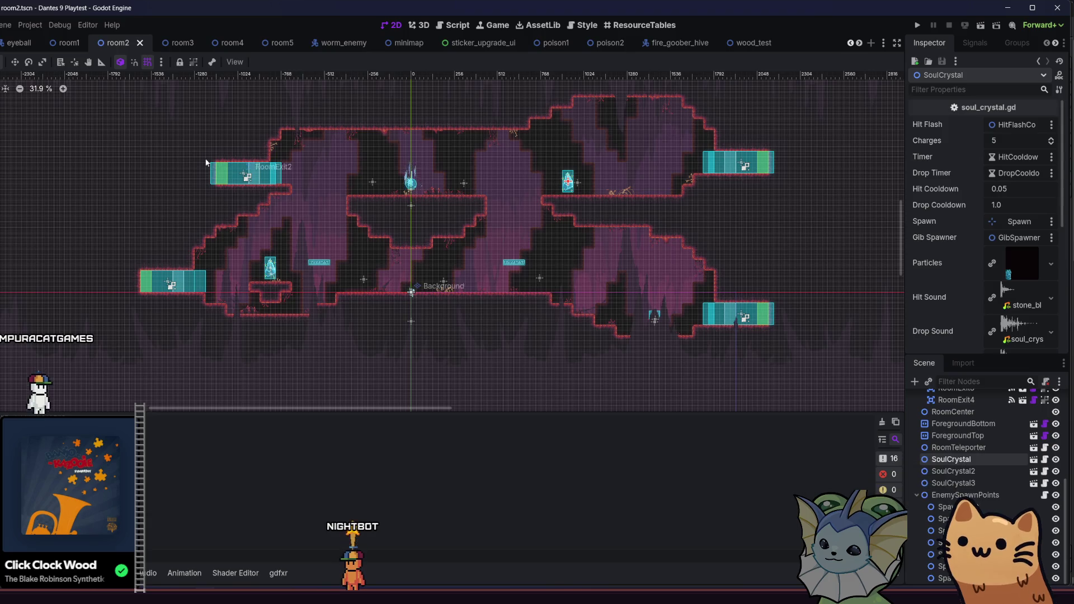
click(178, 44)
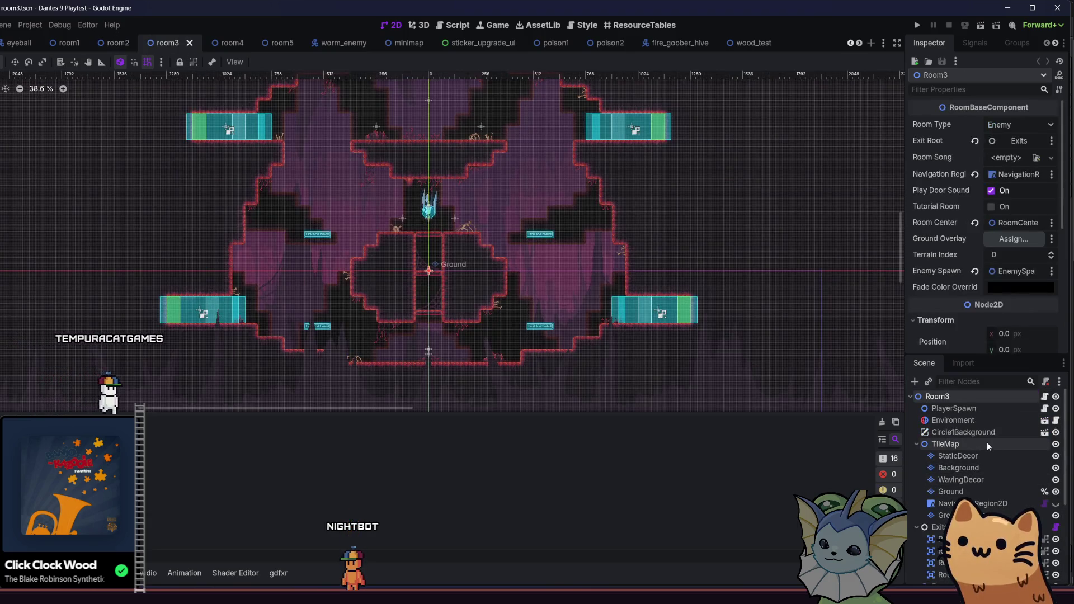
key(ctrl+v)
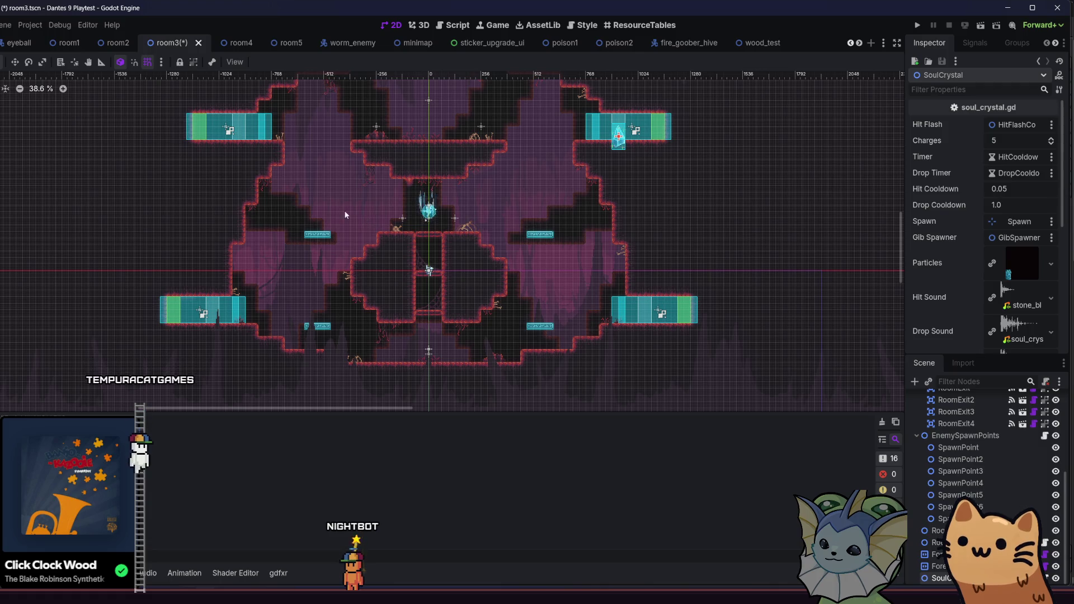
Drag the pasted soul crystal toward the centre of room3
mouse_move(619, 134)
mouse_down()
mouse_move(642, 197)
mouse_move(506, 196)
mouse_up()
scroll(476, 283, up, 2)
scroll(476, 283, up, 1)
mouse_move(476, 284)
mouse_down()
mouse_move(353, 286)
mouse_move(346, 394)
mouse_move(326, 259)
mouse_move(354, 353)
mouse_move(354, 277)
mouse_up()
scroll(327, 259, up, 5)
scroll(387, 181, up, 2)
scroll(388, 182, up, 3)
drag(419, 173, 437, 203)
Fine-tune the crystal onto the bottom-centre floor beneath the central chamber
scroll(449, 246, up, 4)
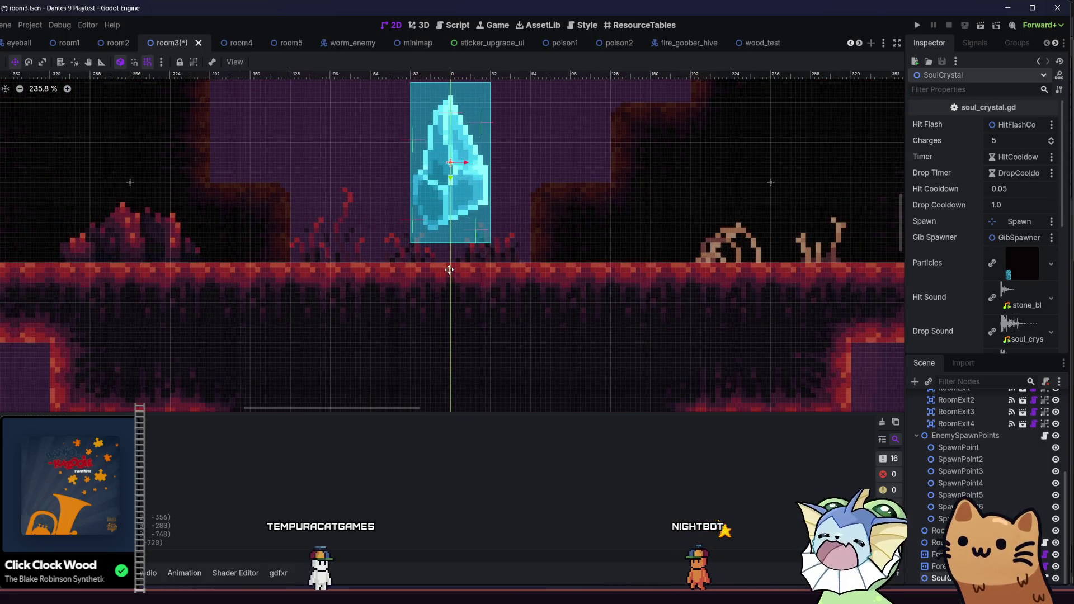
scroll(450, 270, down, 18)
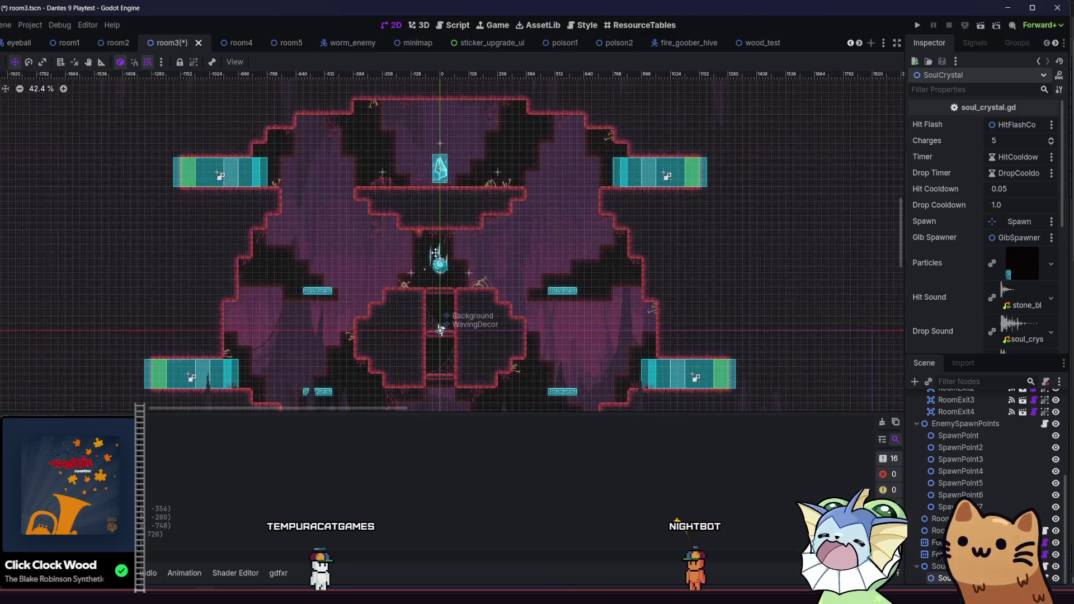
scroll(528, 309, down, 5)
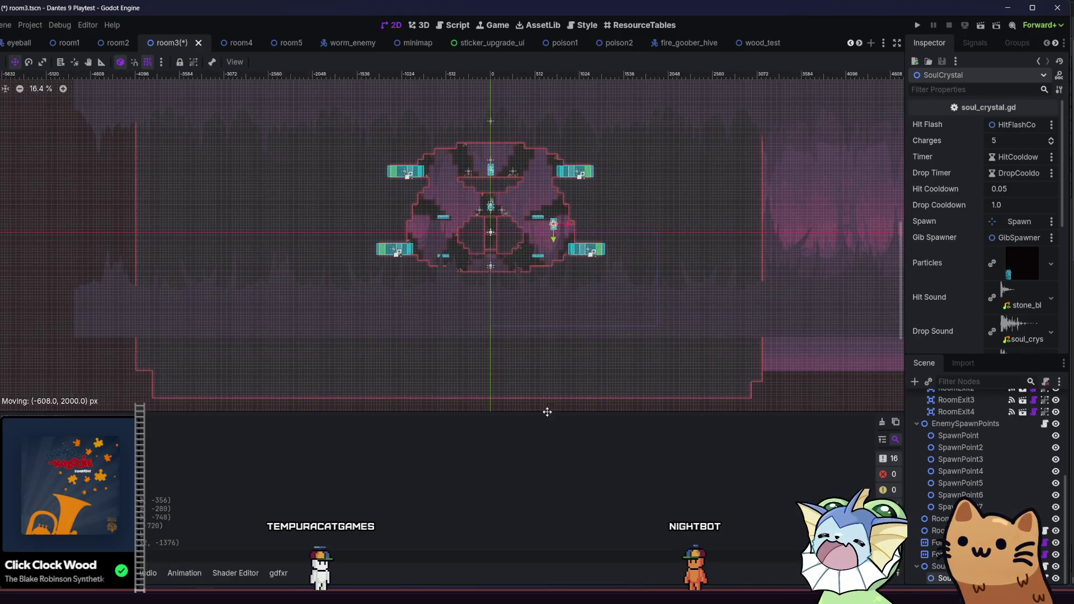
scroll(468, 330, up, 6)
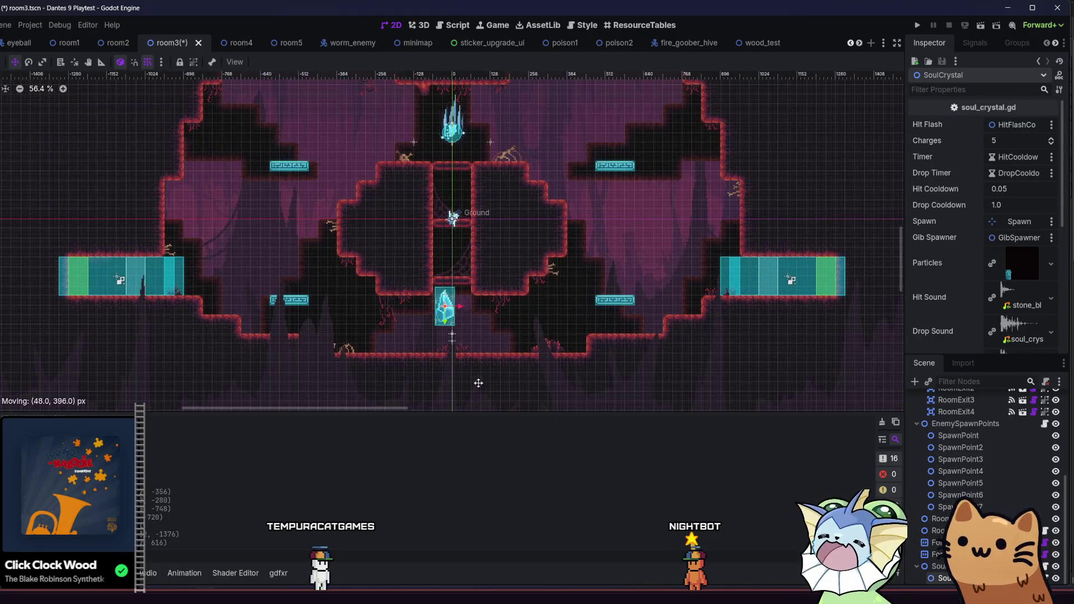
scroll(479, 384, up, 2)
scroll(403, 305, down, 1)
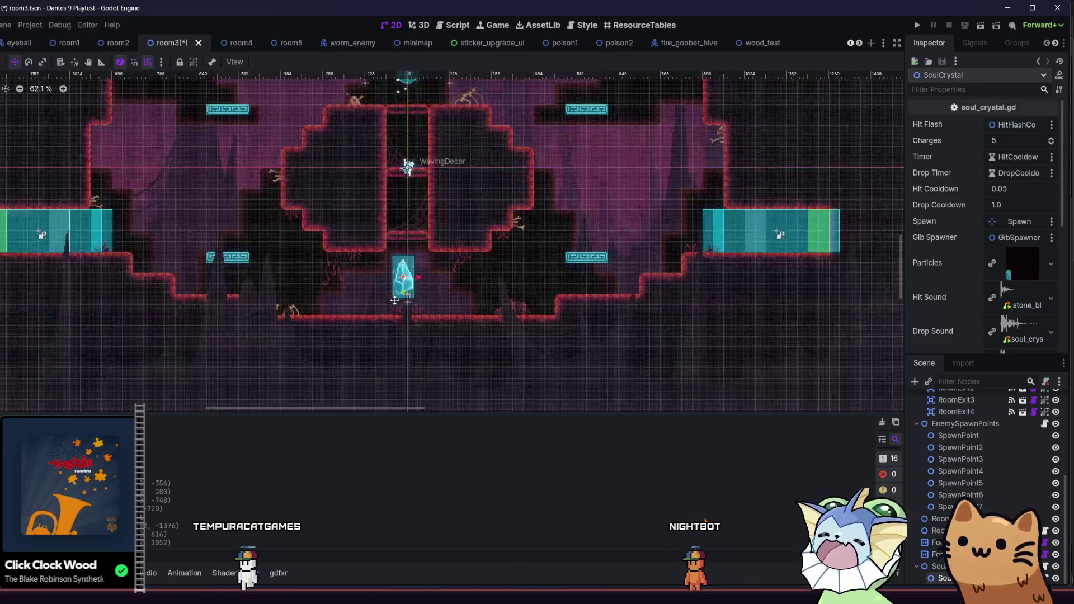
scroll(395, 301, up, 2)
drag(395, 300, 384, 308)
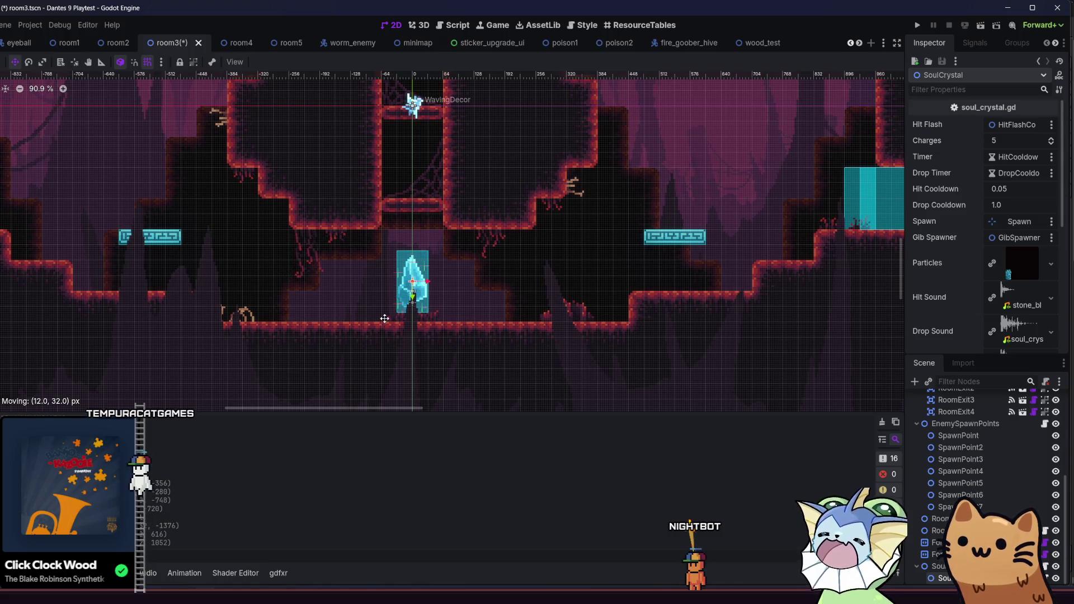
Save the room3 scene
key(ctrl+s)
scroll(395, 312, up, 4)
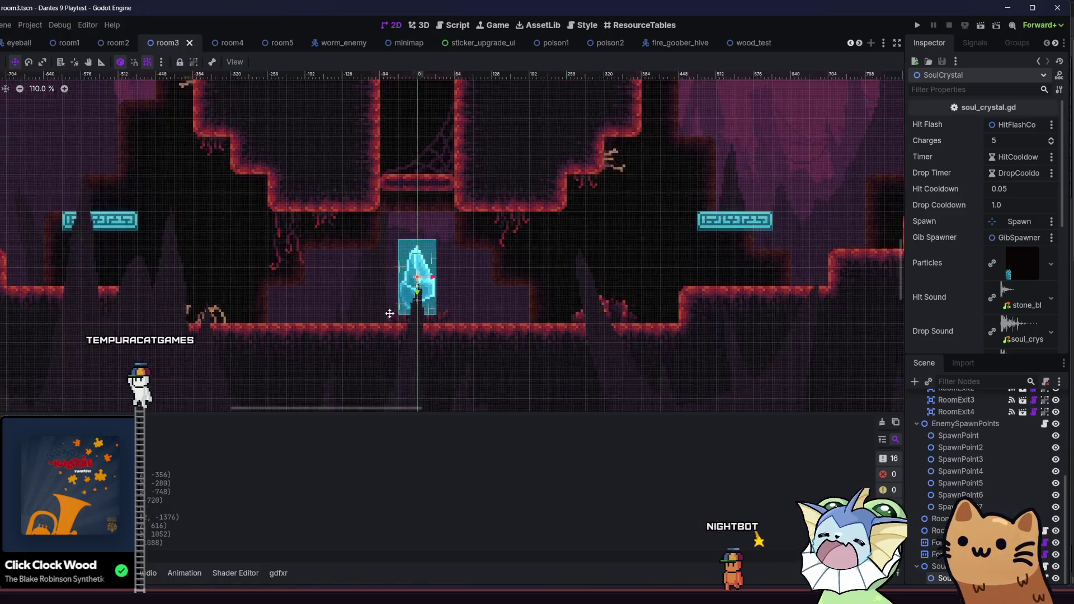
scroll(397, 308, down, 8)
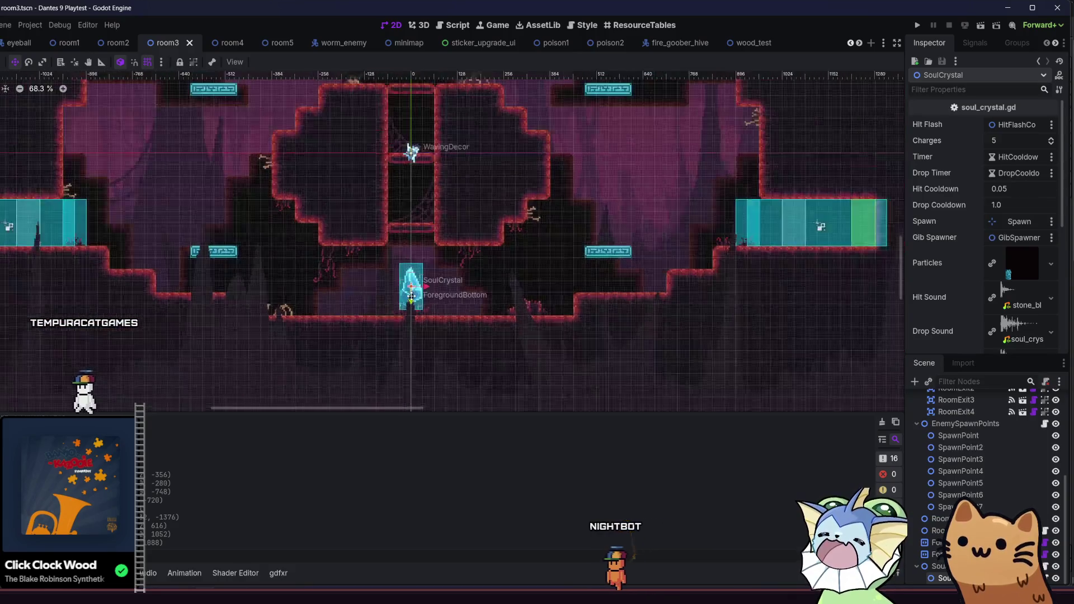
scroll(496, 343, down, 2)
key(ctrl+s)
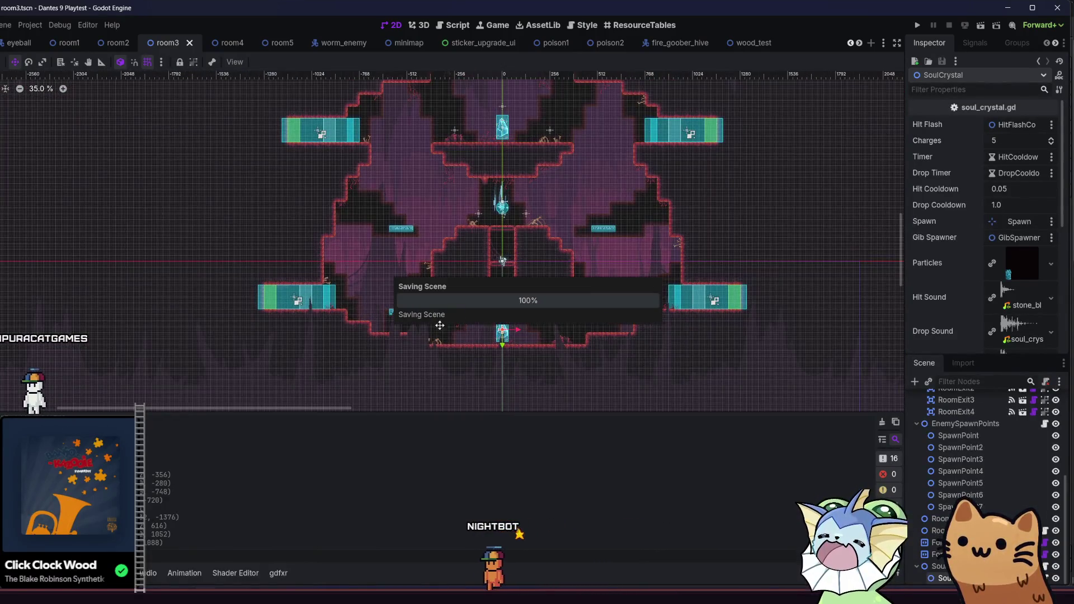
click(228, 44)
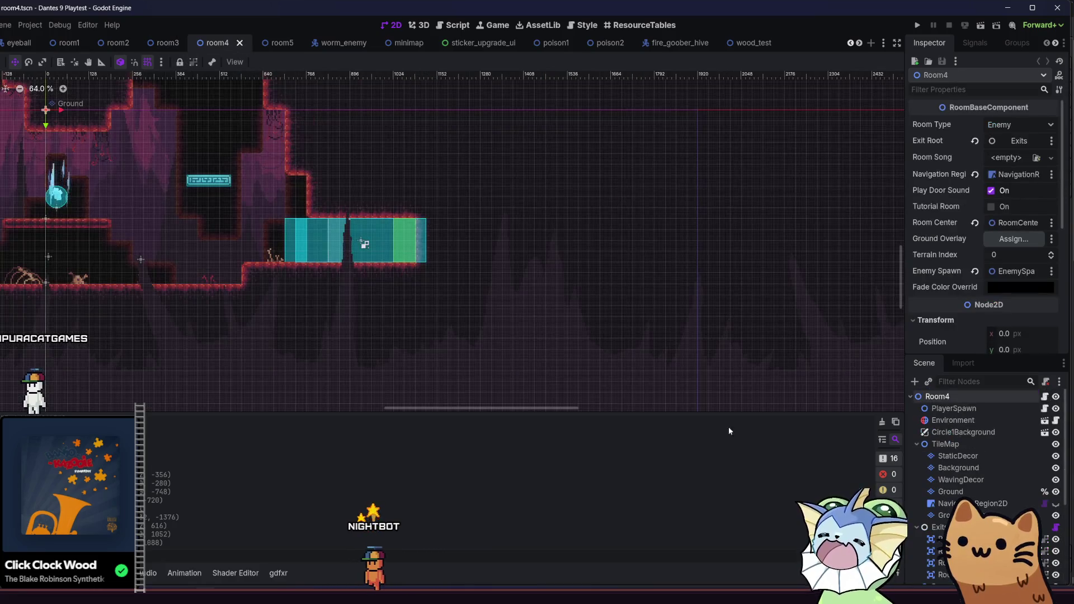
Bring the whole room4 layout into view and paste a new soul crystal
drag(263, 204, 583, 252)
drag(451, 266, 521, 302)
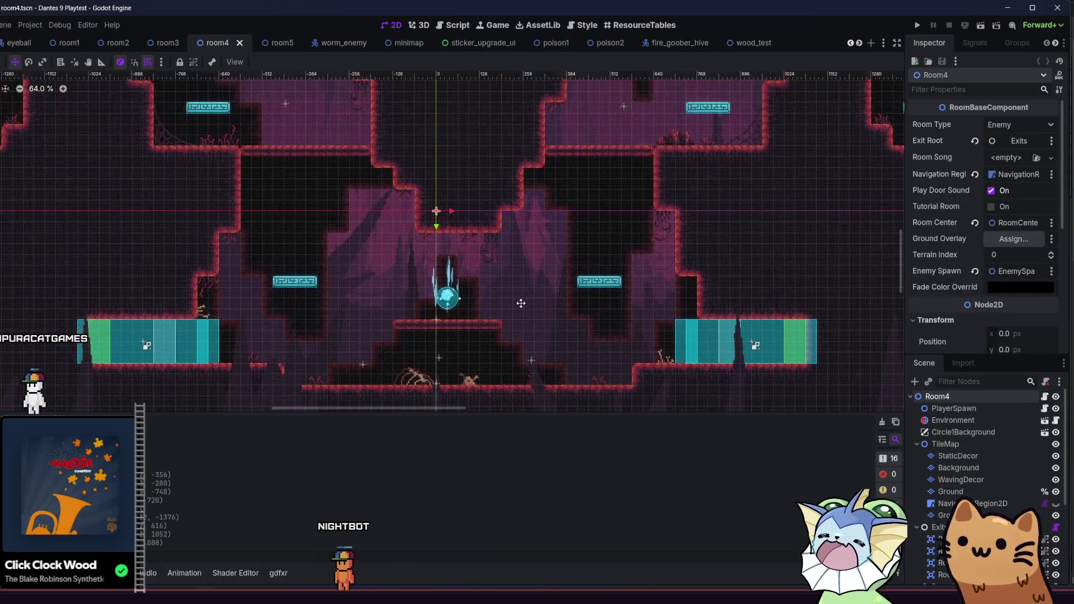
scroll(421, 289, down, 2)
scroll(421, 290, up, 3)
key(ctrl+v)
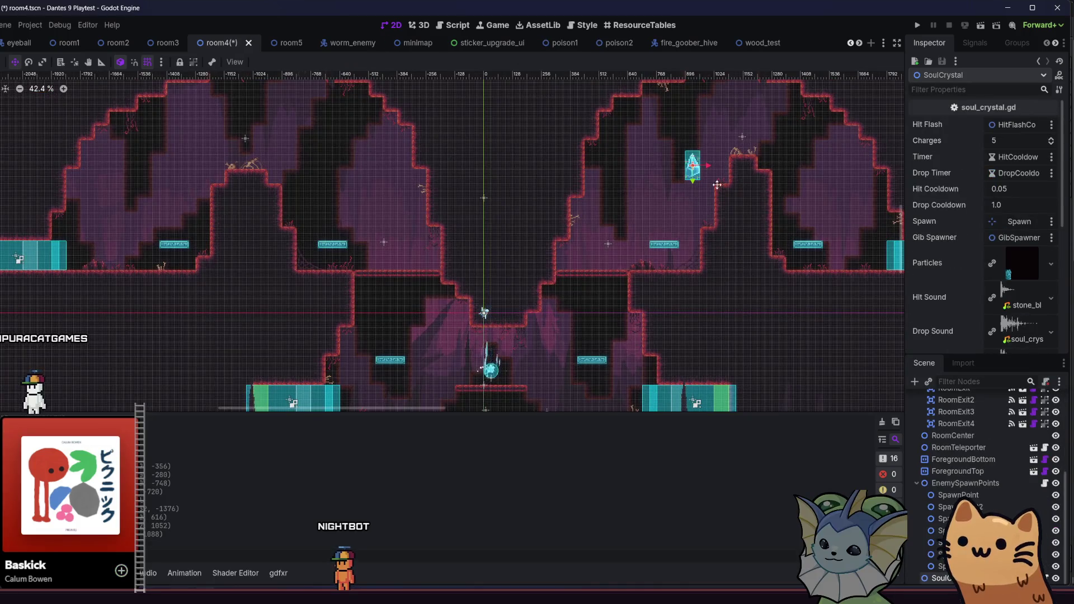
Drag the soul crystals onto room4's left and right domed peaks
scroll(717, 185, up, 5)
mouse_move(403, 275)
mouse_down()
mouse_move(500, 233)
mouse_move(307, 422)
mouse_up()
scroll(307, 422, down, 1)
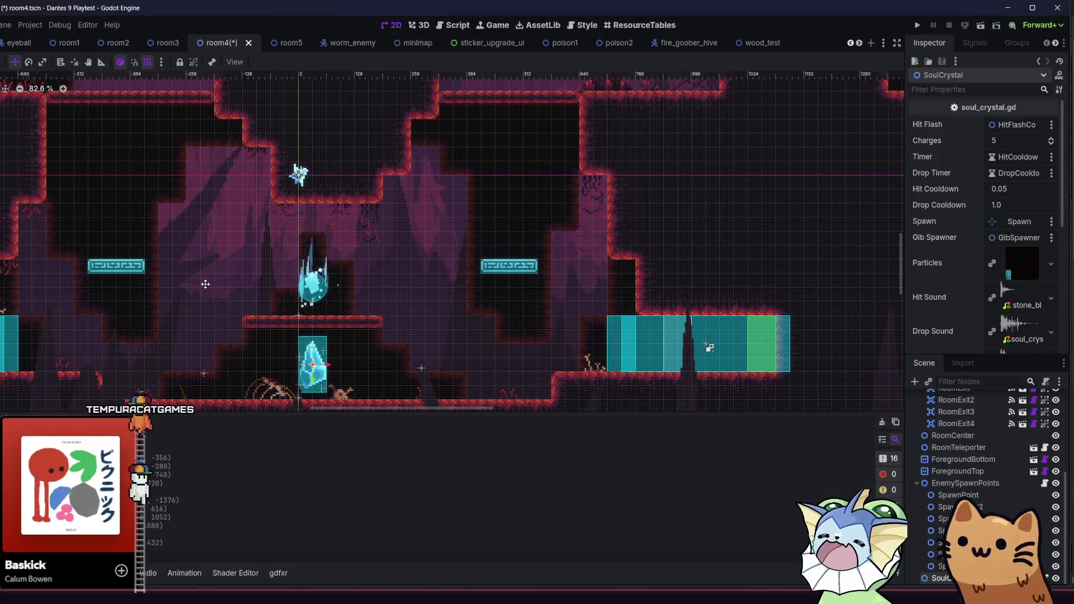
scroll(334, 327, down, 4)
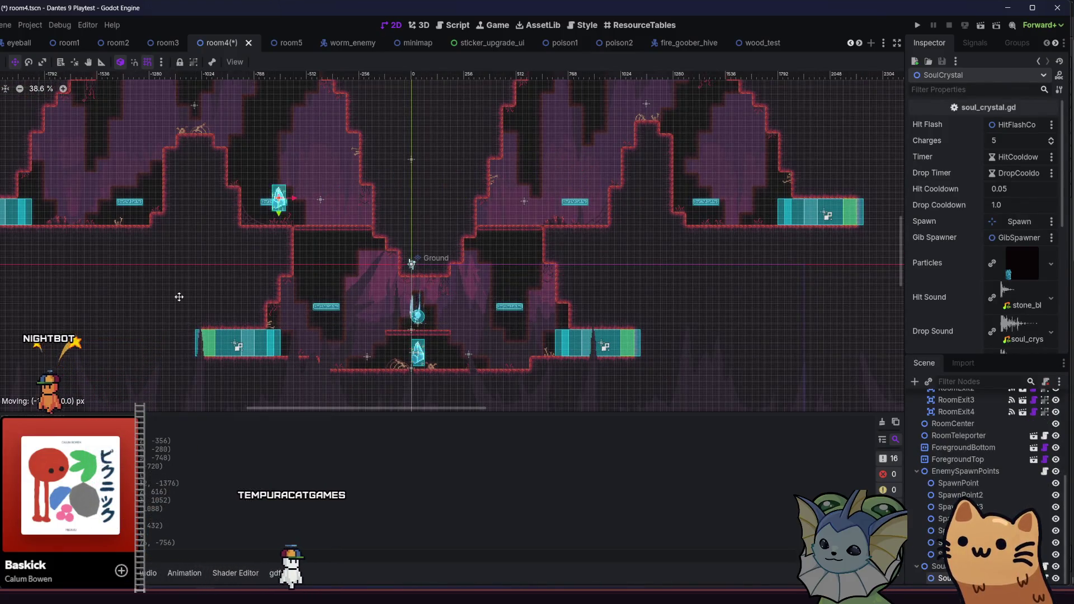
scroll(140, 205, up, 4)
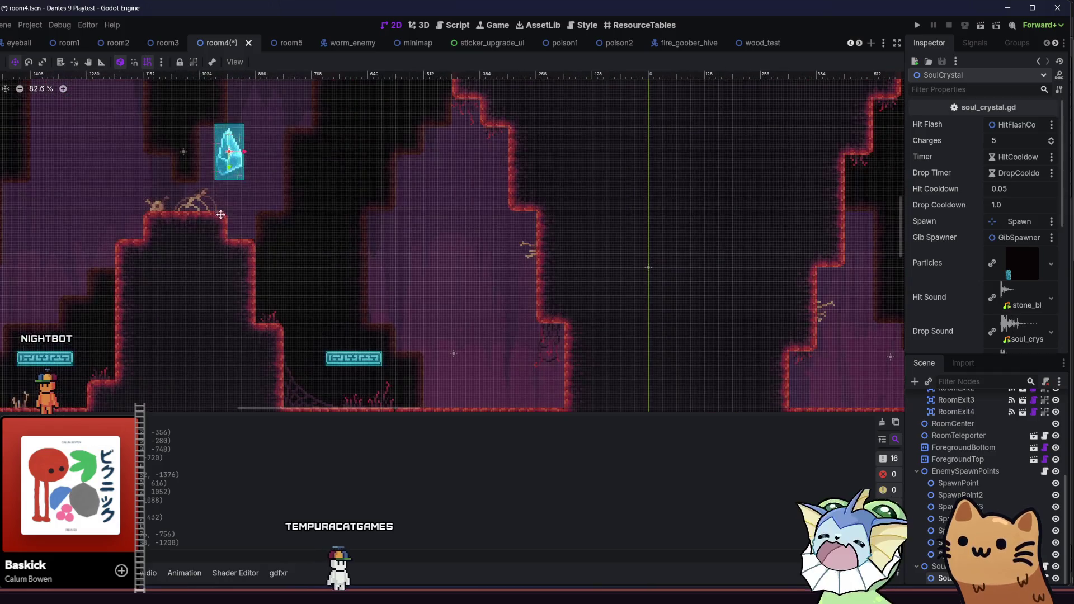
scroll(178, 235, up, 1)
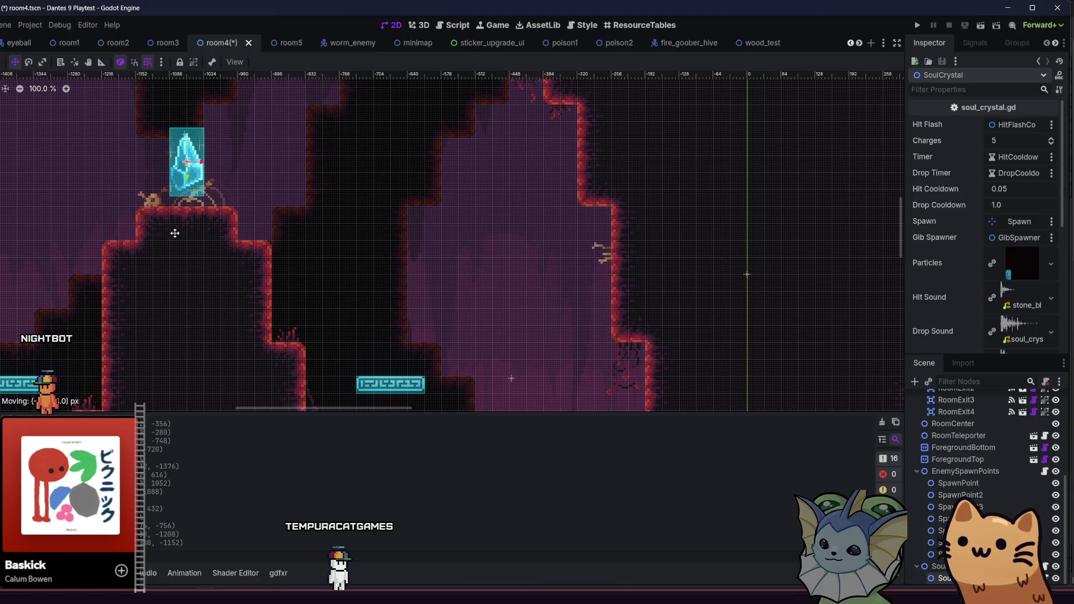
scroll(175, 233, down, 5)
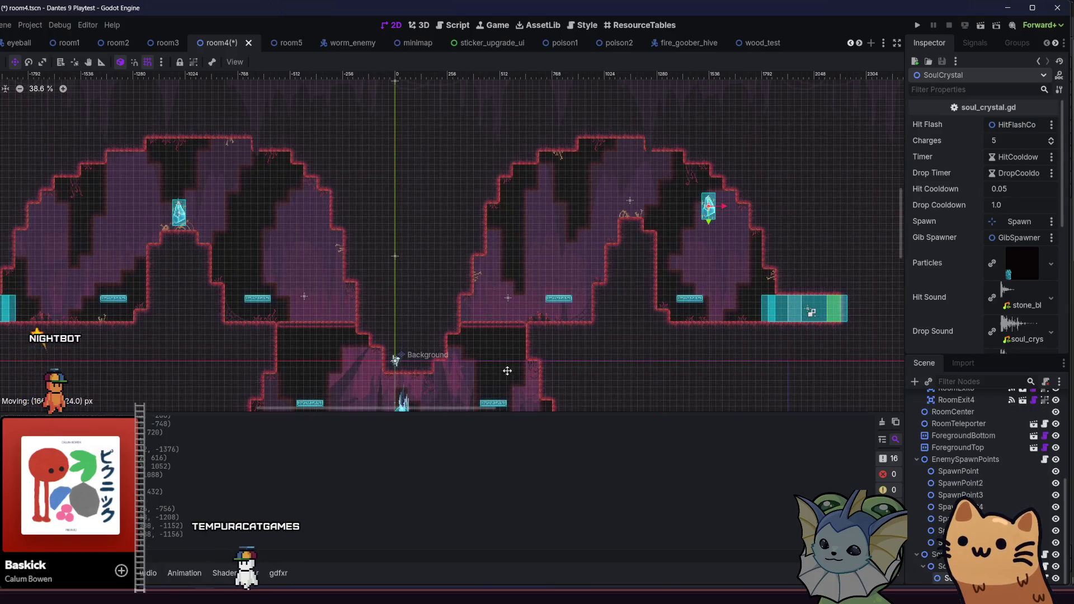
scroll(735, 239, up, 3)
drag(710, 245, 537, 235)
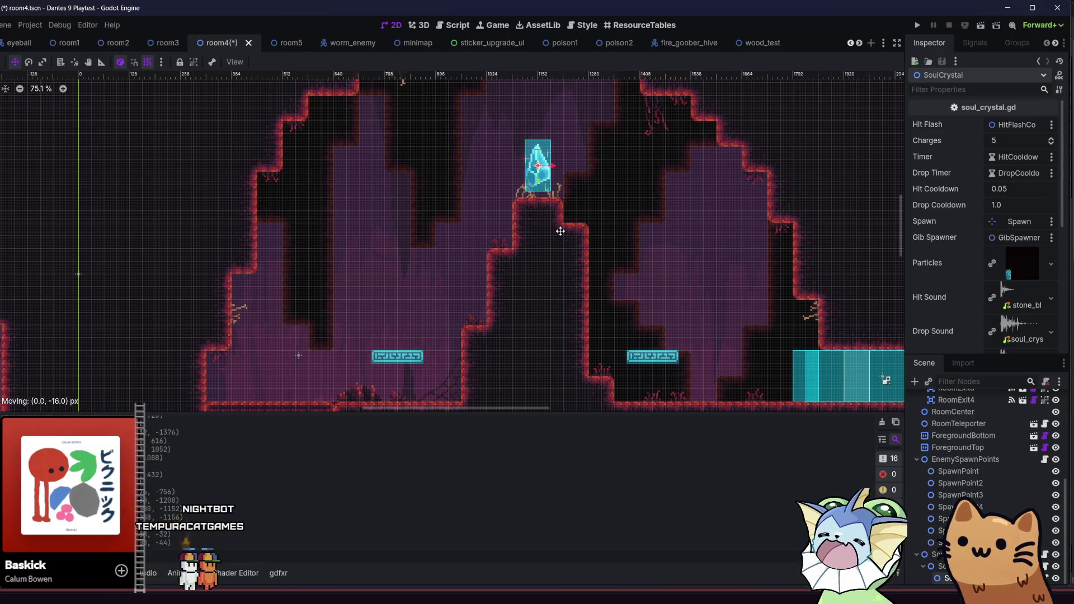
Save room4 and run the project to playtest
scroll(561, 231, down, 3)
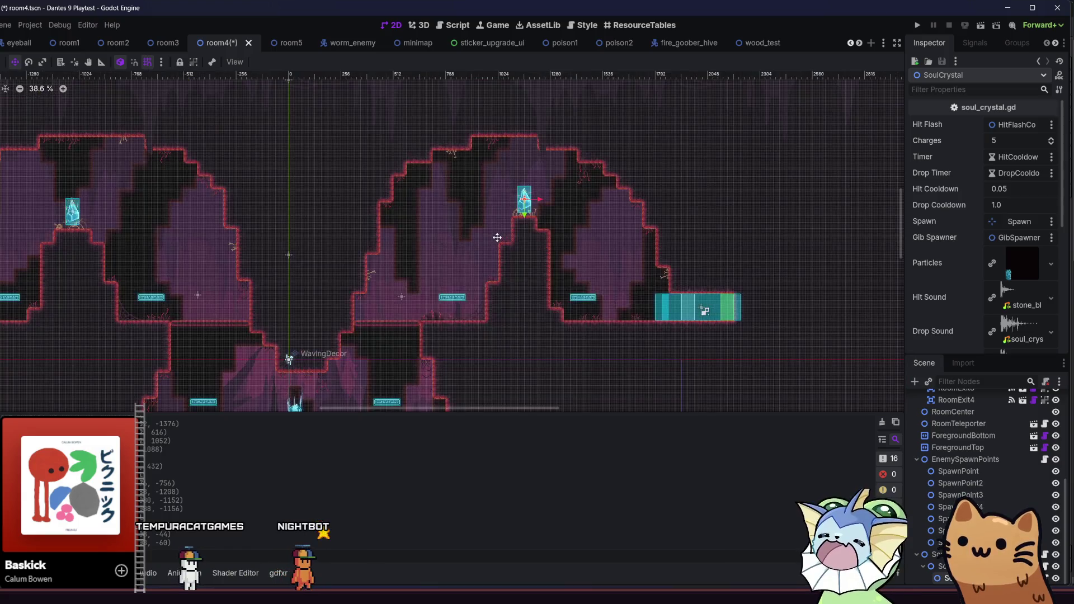
key(ctrl+s)
scroll(438, 240, down, 1)
scroll(466, 223, left, 3)
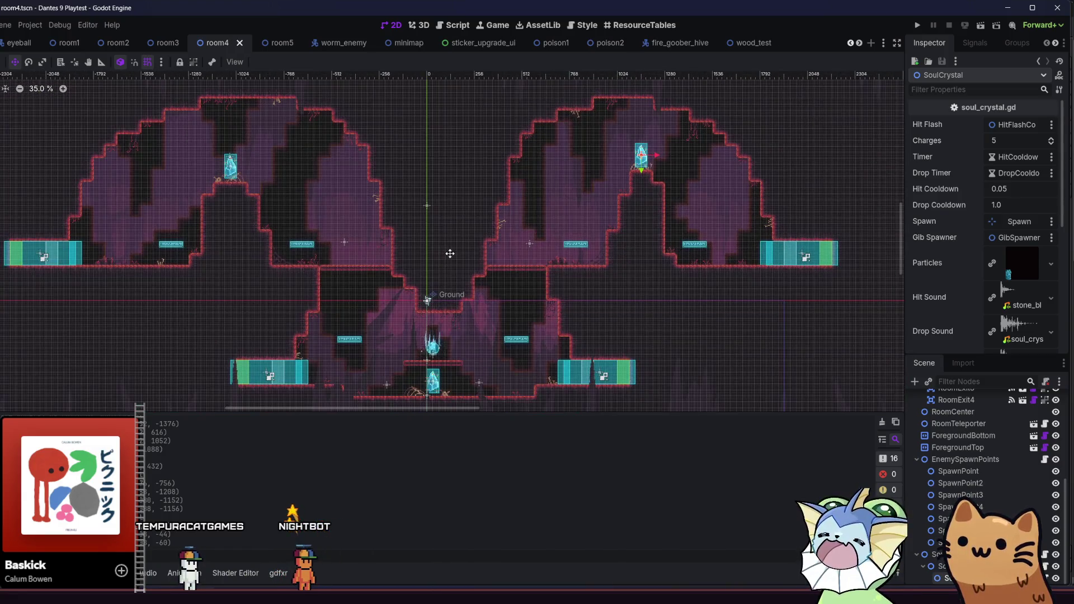
click(918, 25)
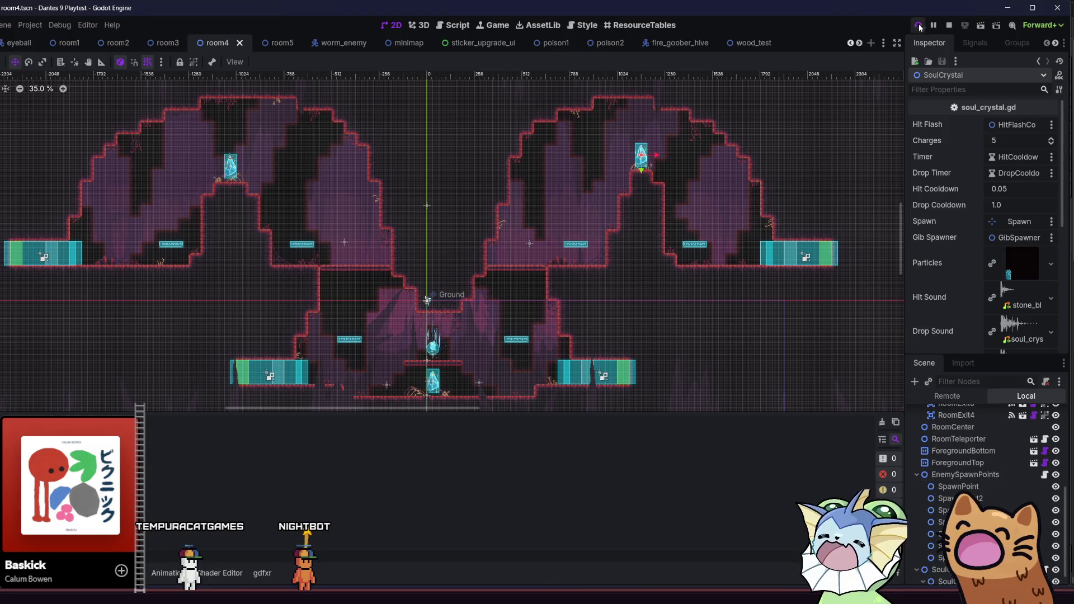
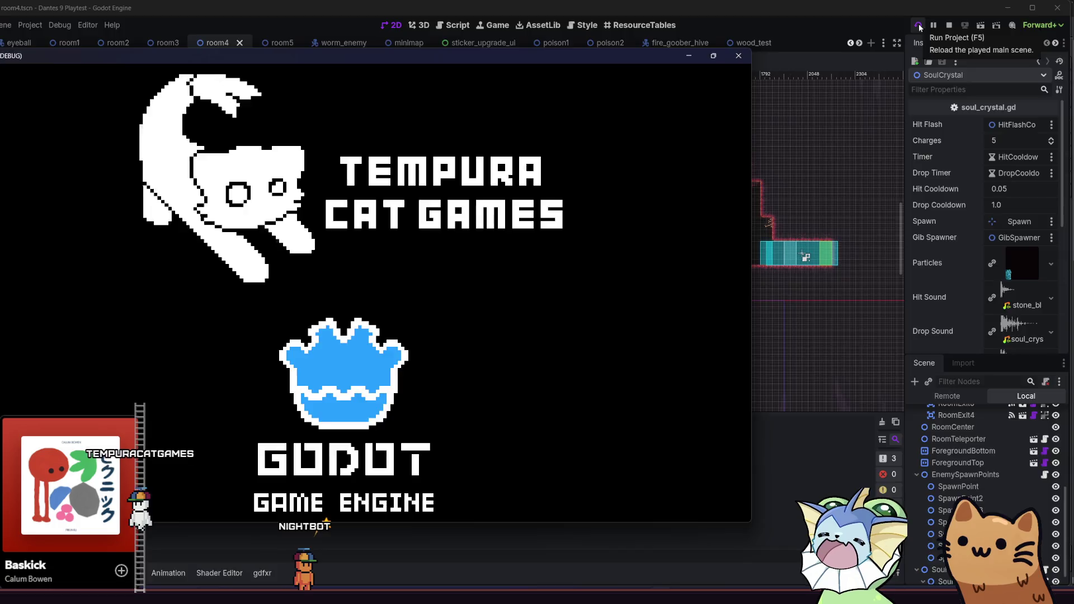
Maximize the Dantes 9 Playtest window and start a new game from the main menu
click(713, 56)
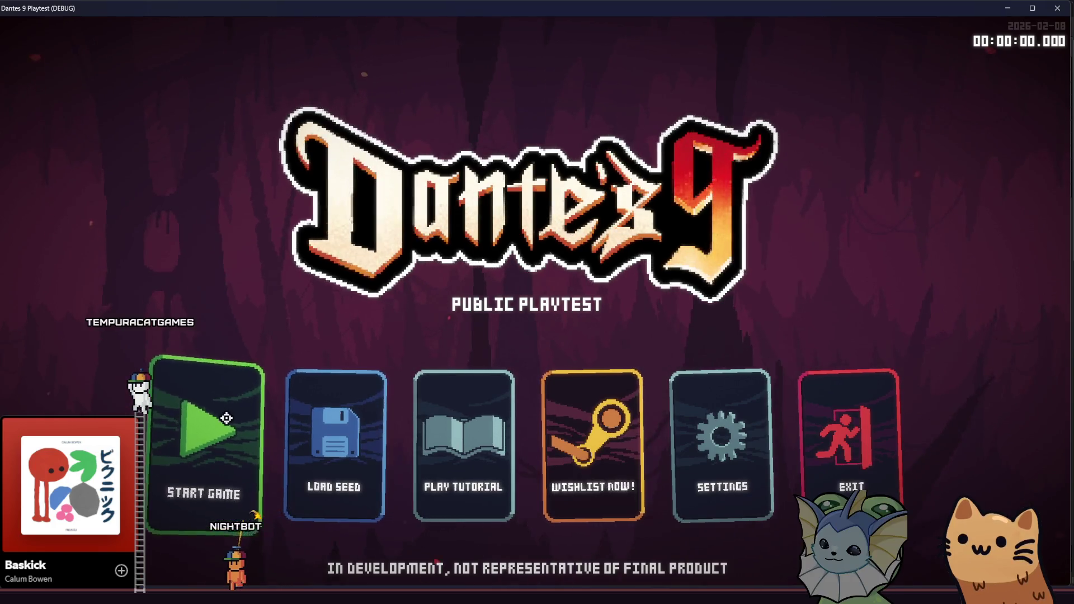
click(223, 420)
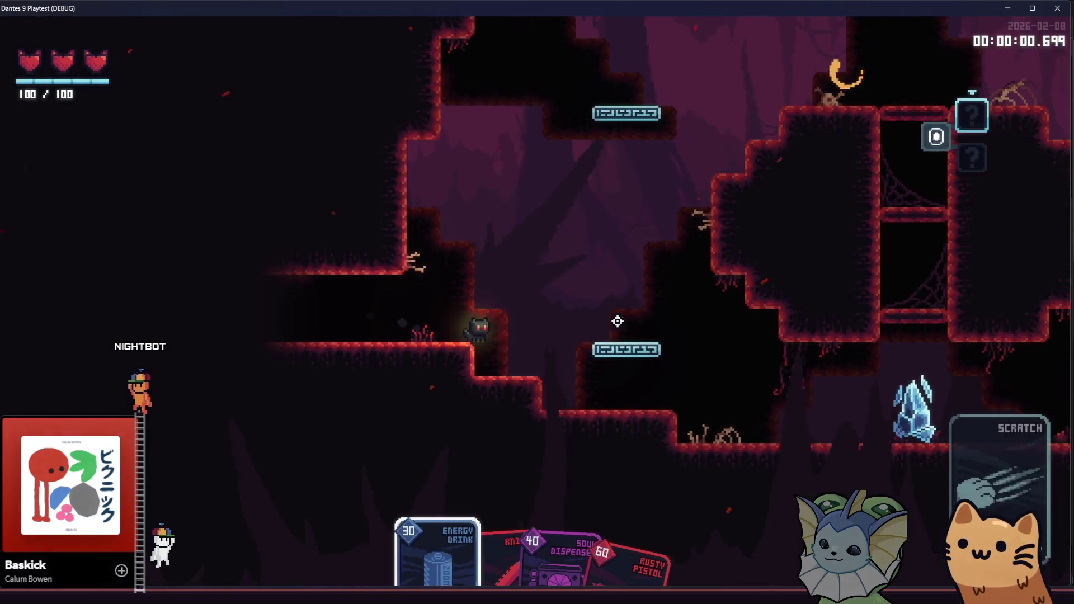
Cross the ledges and shoot the enemies near the crystal with the Rusty Pistol
key(d)
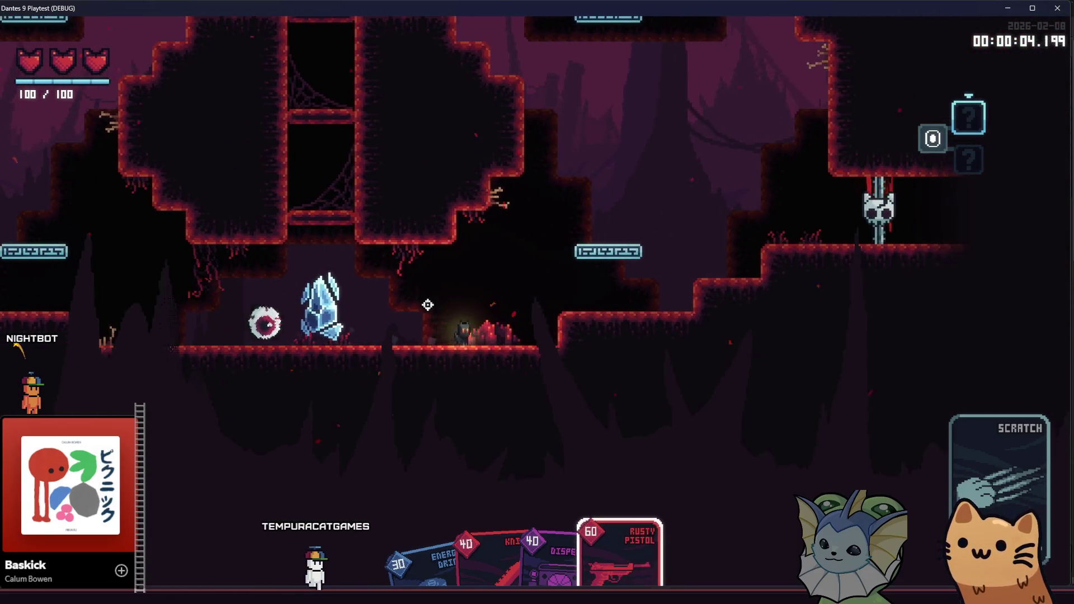
click(304, 321)
key(space)
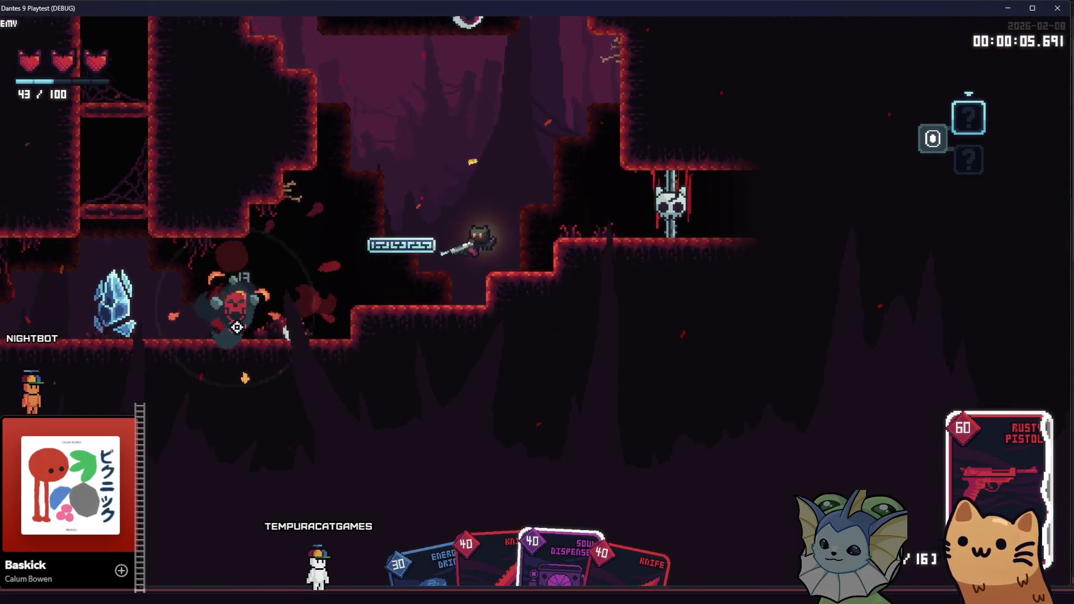
key(a)
click(702, 85)
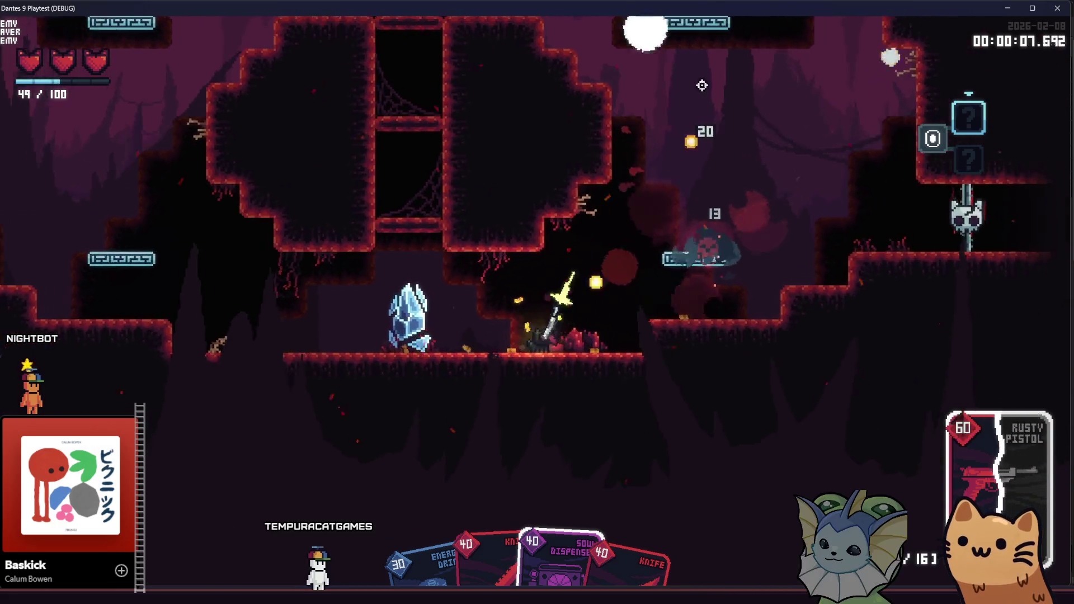
key(a)
Switch to the Knife, destroy the eyeball enemy, and strike the soul crystal
key(d)
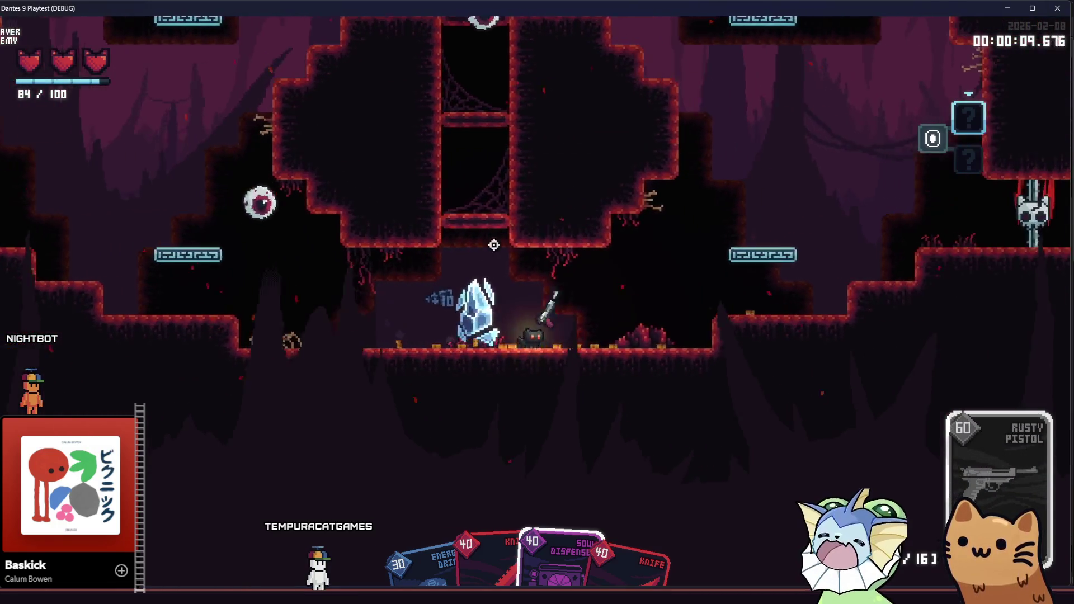
key(d)
click(358, 266)
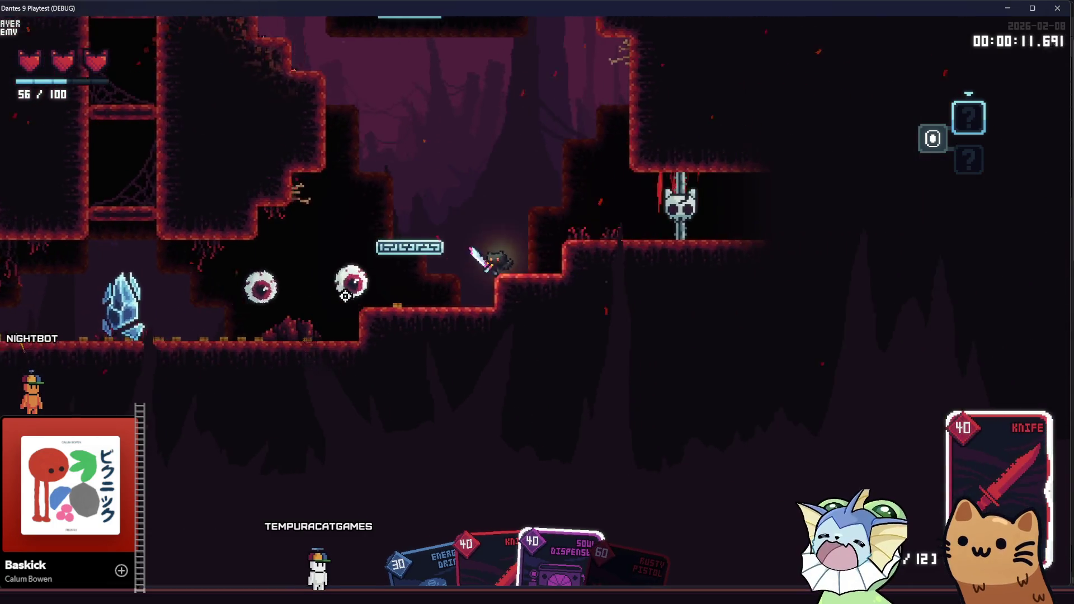
key(a)
click(696, 170)
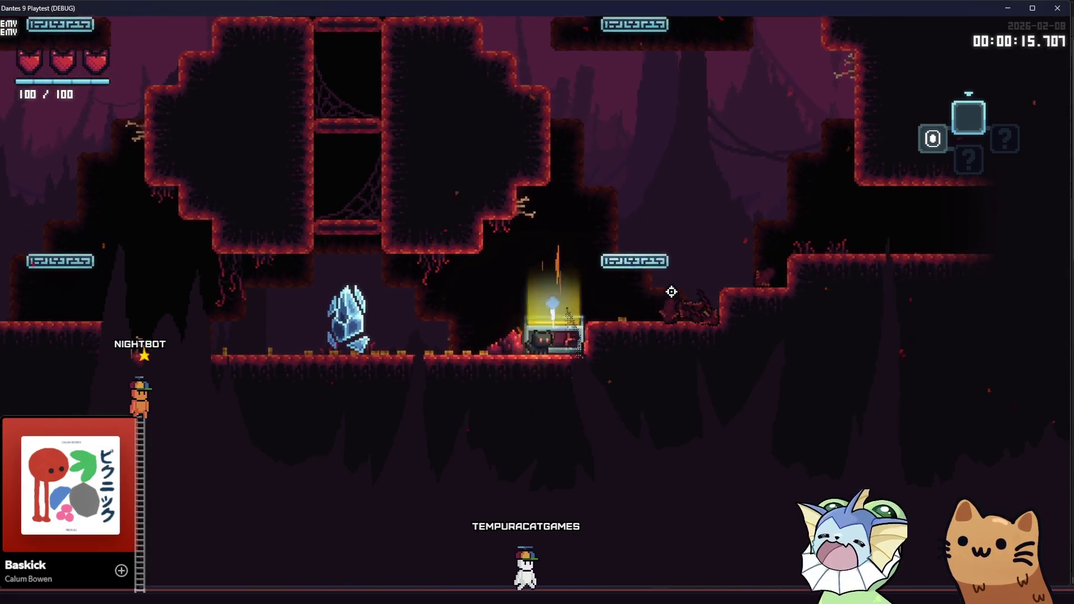
key(d)
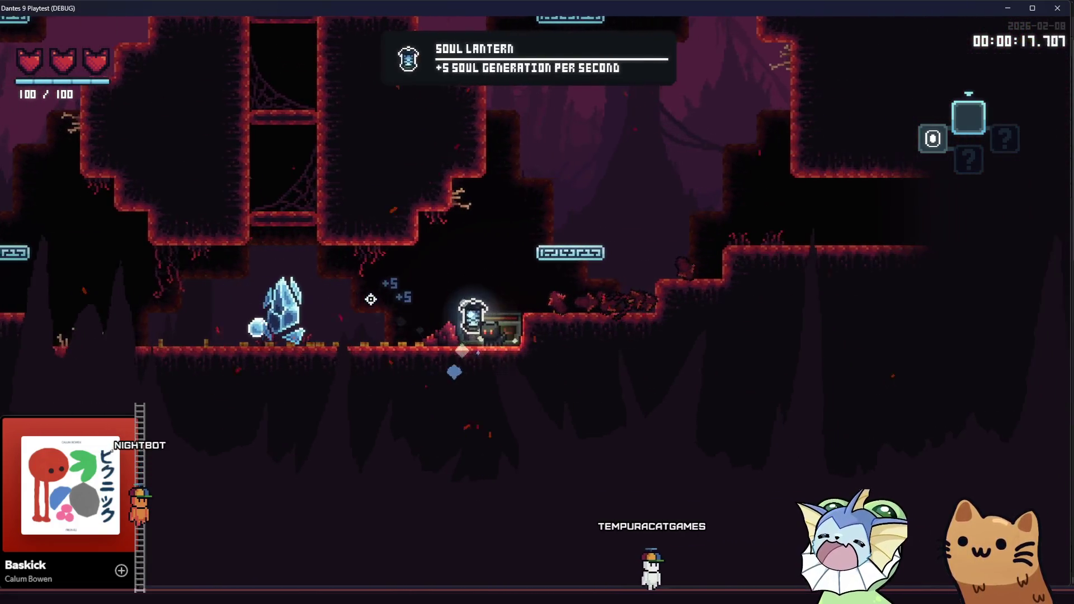
click(371, 299)
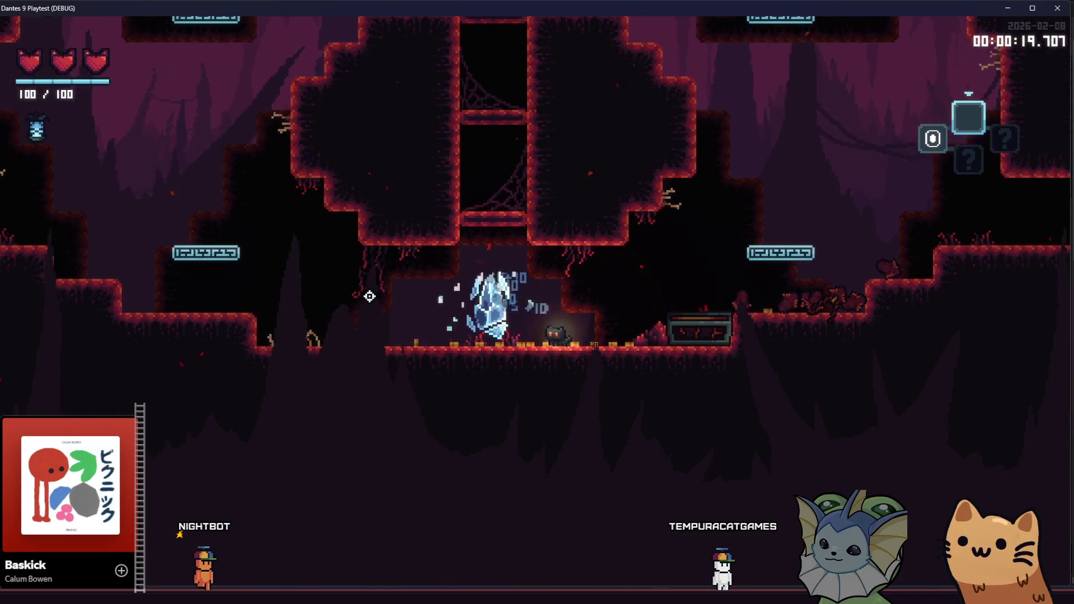
Run right firing the Rusty Pistol, drop into the pit, and shoot the enemy there
key(space)
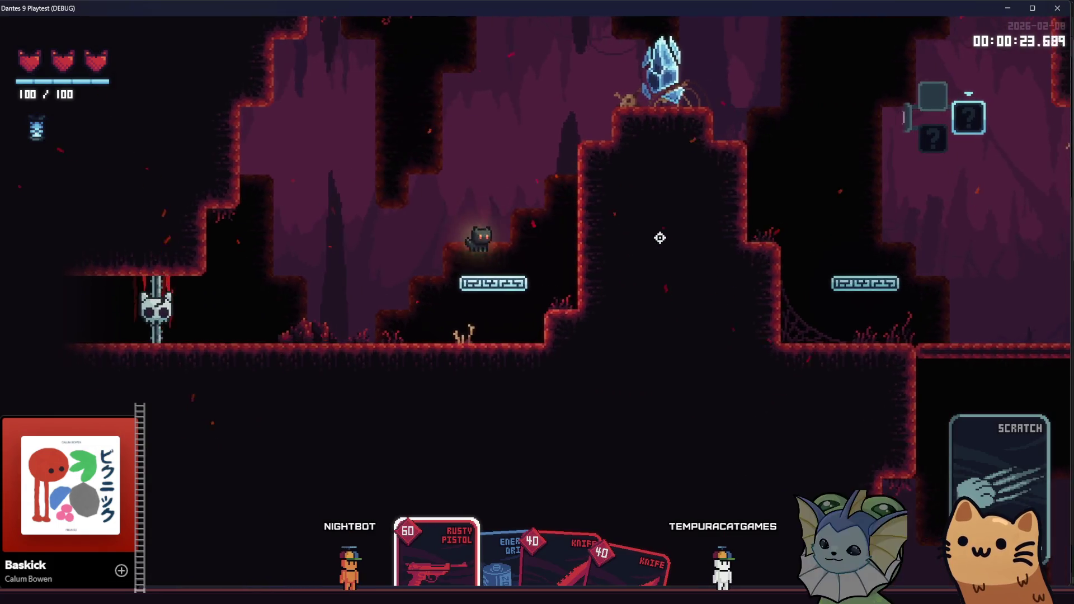
key(d)
click(663, 235)
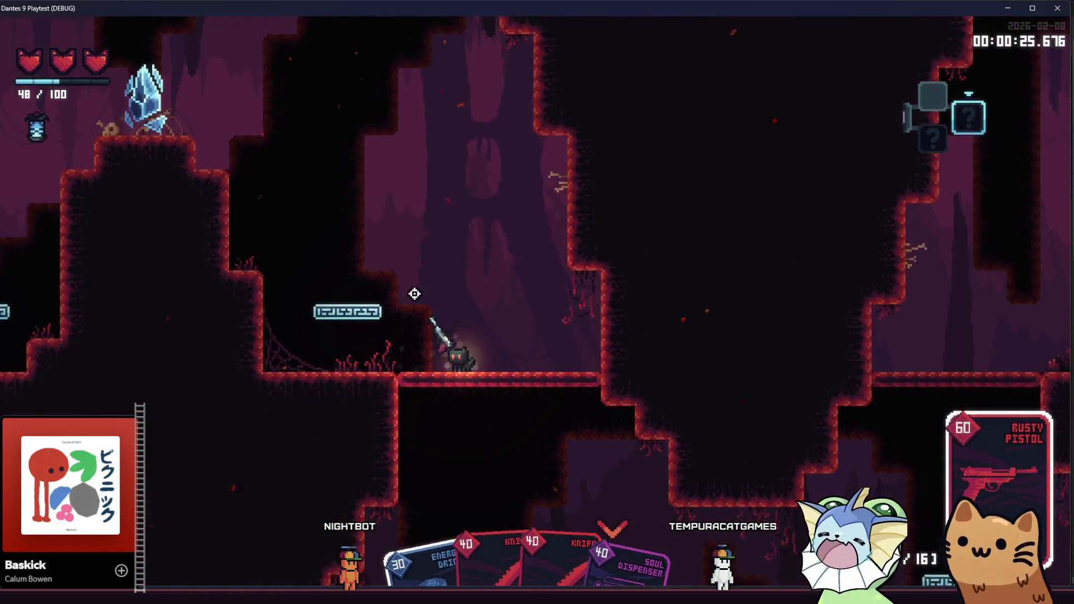
key(s)
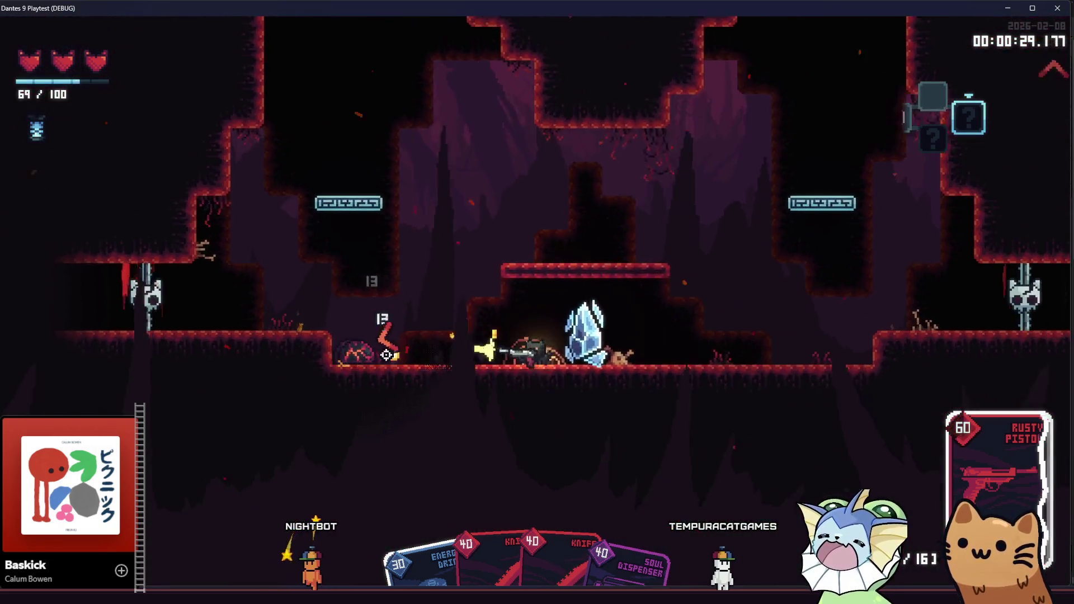
click(372, 336)
key(space)
click(365, 325)
click(365, 324)
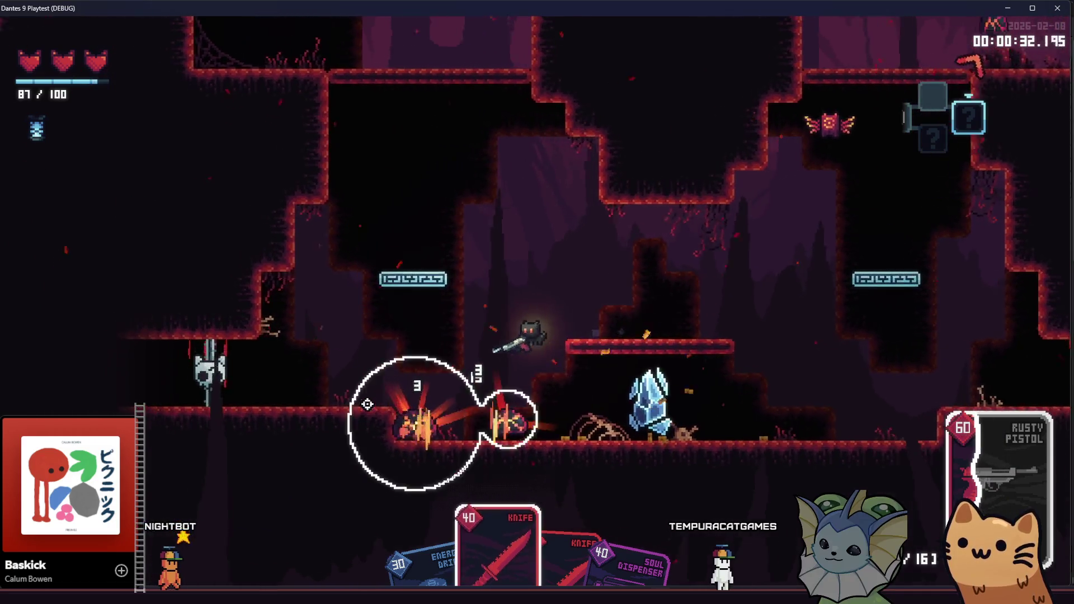
Use Energy Drink cards and shoot the flying enemy while climbing to the upper platform
key(s)
right_click(369, 383)
key(d)
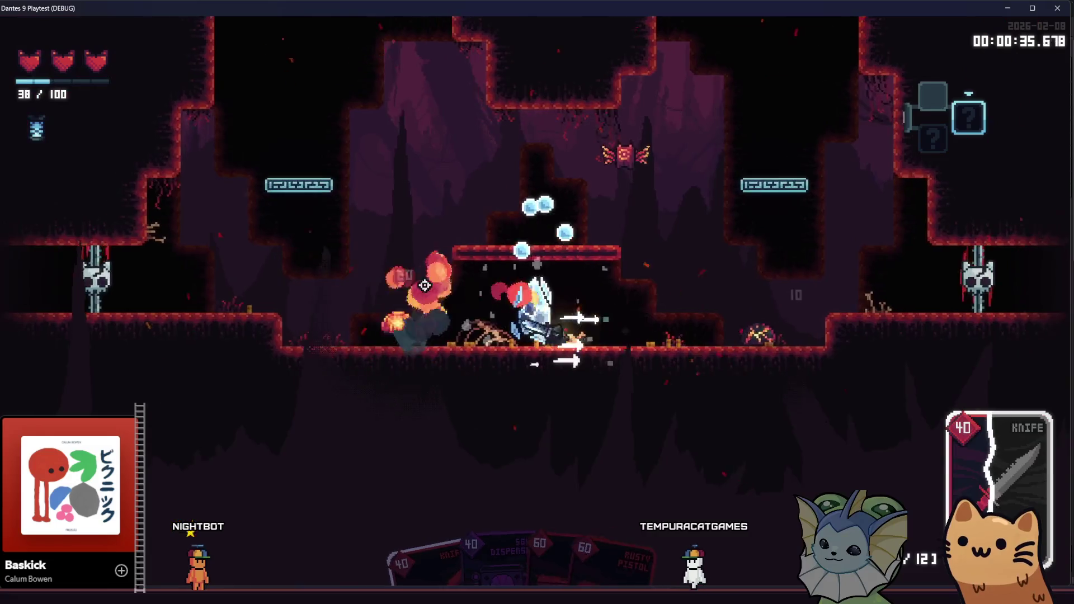
click(612, 240)
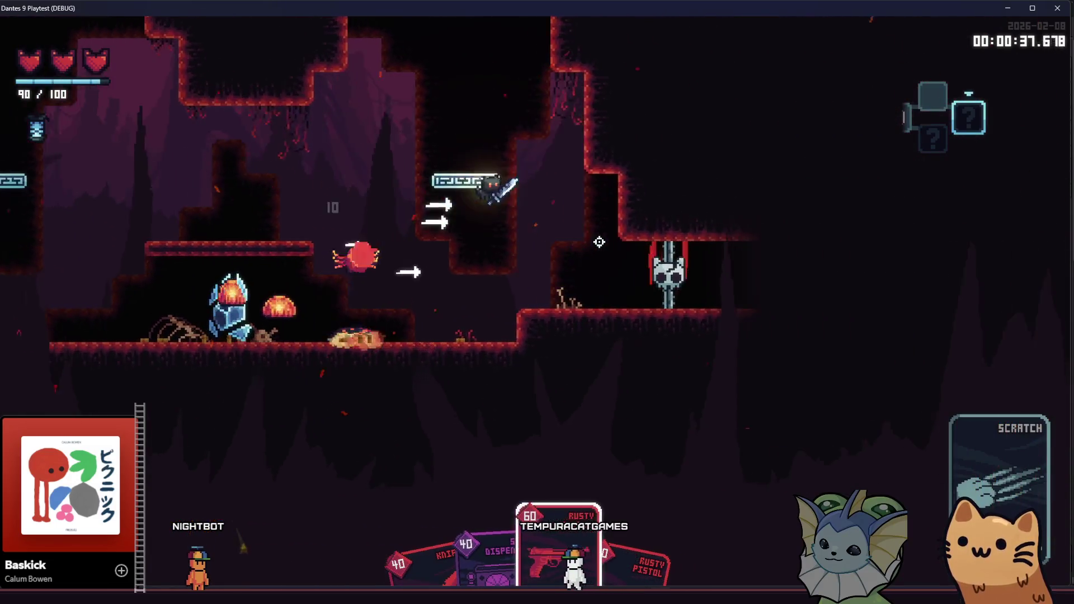
click(597, 242)
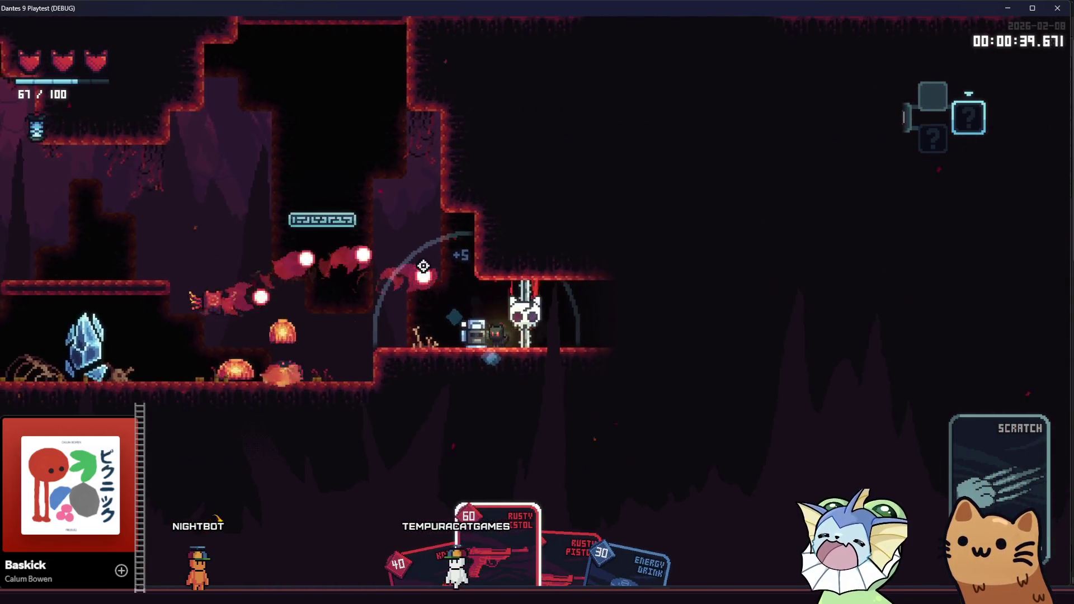
right_click(451, 274)
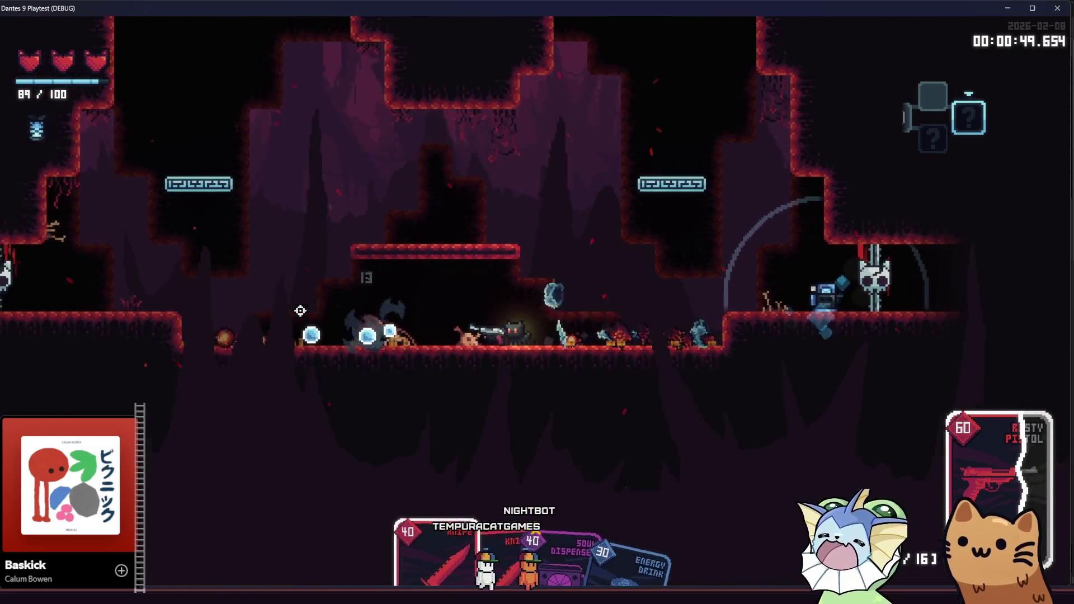
key(e)
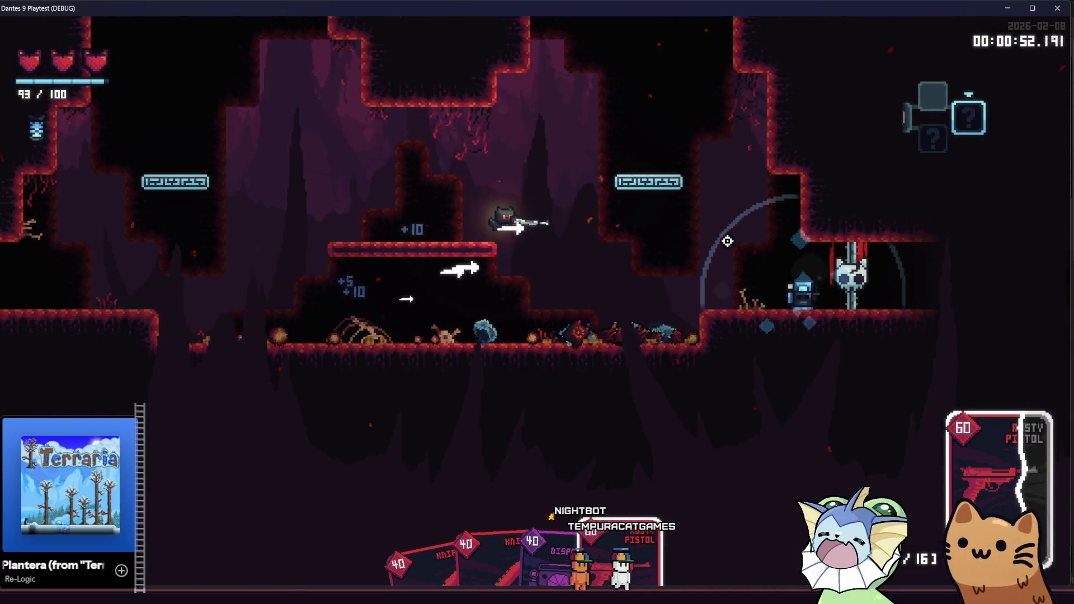
mouse_move(727, 241)
mouse_down()
mouse_move(677, 170)
mouse_move(699, 115)
mouse_move(804, 128)
mouse_move(609, 237)
mouse_move(381, 252)
mouse_move(439, 149)
mouse_move(448, 58)
mouse_move(434, 71)
mouse_move(418, 29)
mouse_move(435, 47)
mouse_move(504, 67)
mouse_move(515, 35)
mouse_move(532, 287)
mouse_up()
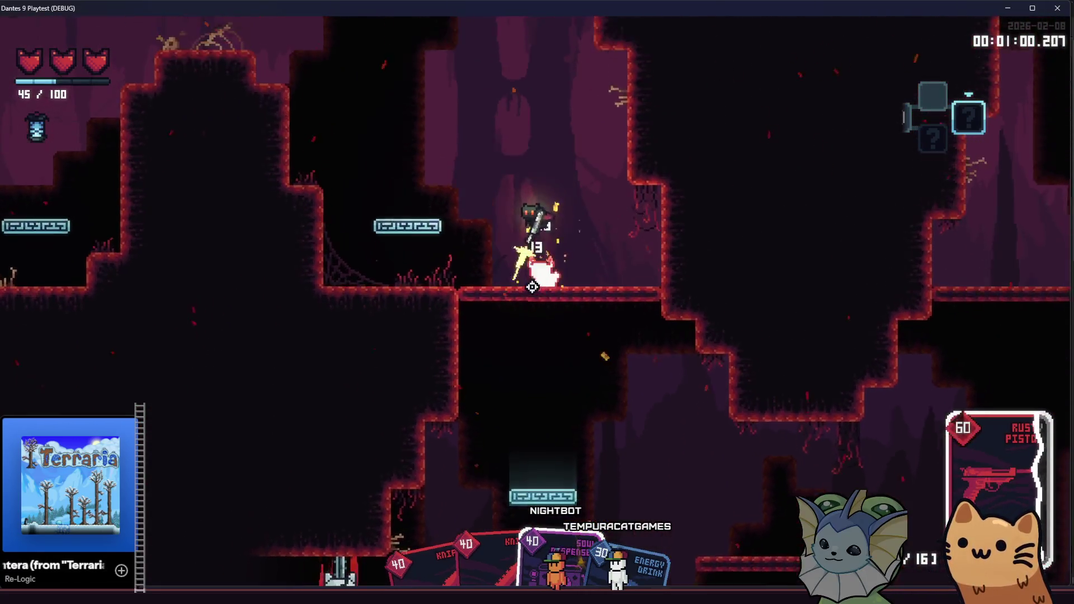
Open the chest, take the Mark card as the reward, and drop into the next room
key(d)
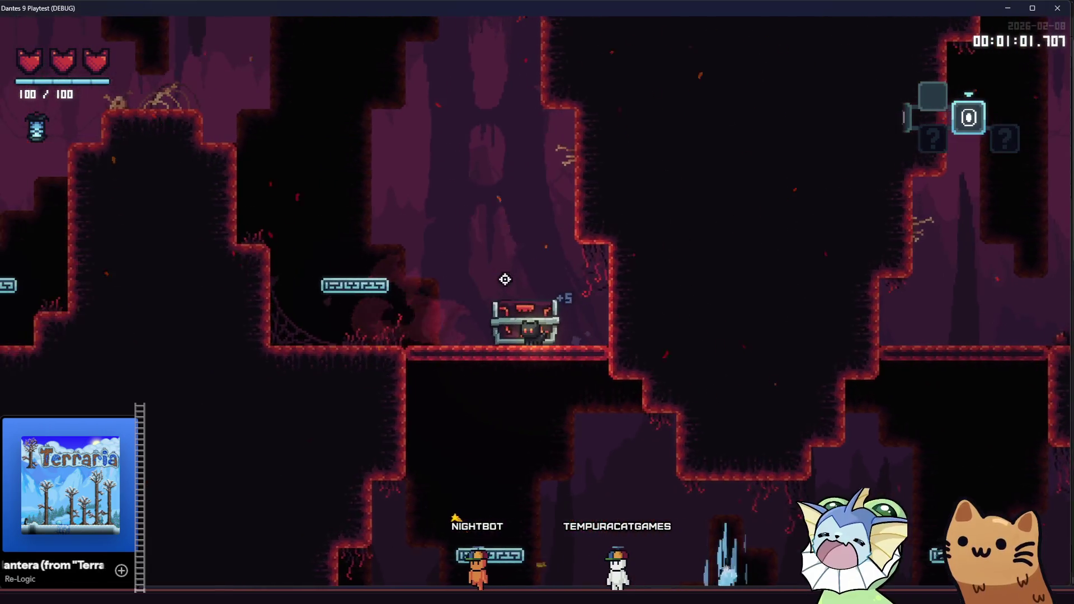
key(e)
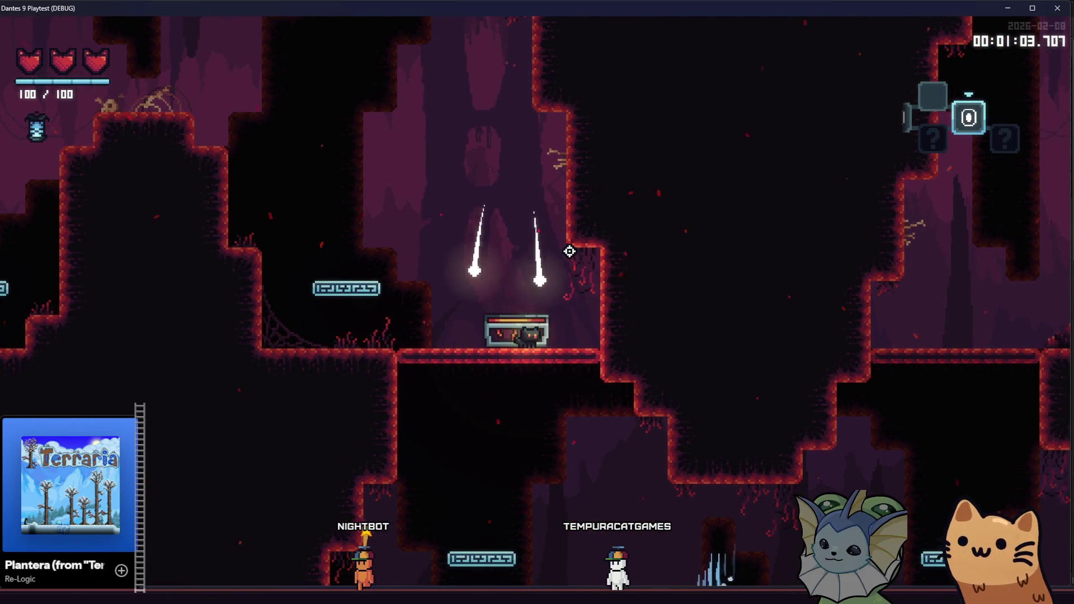
key(s)
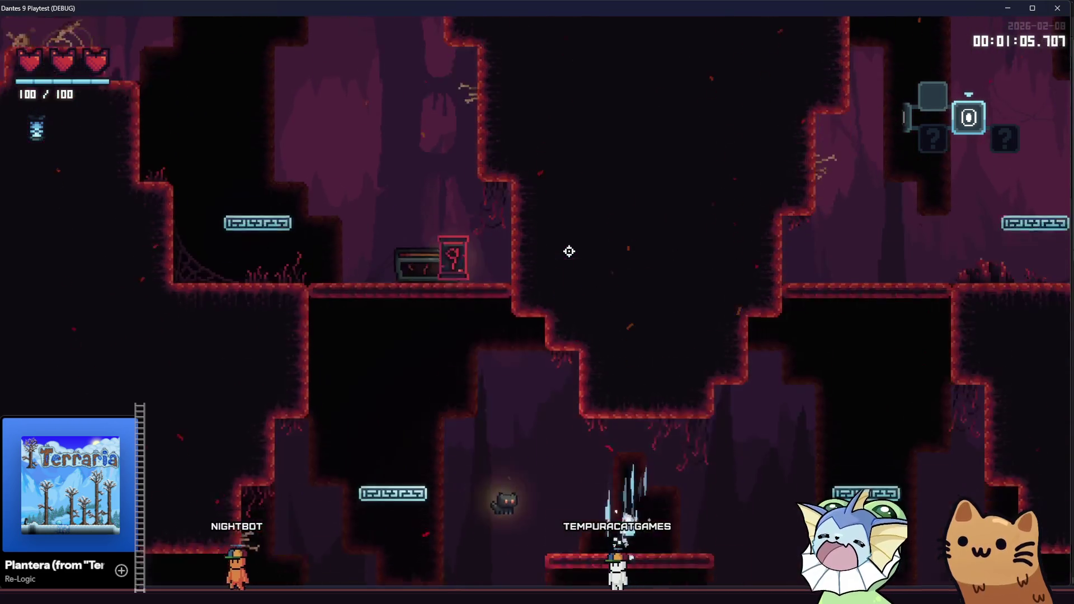
key(space)
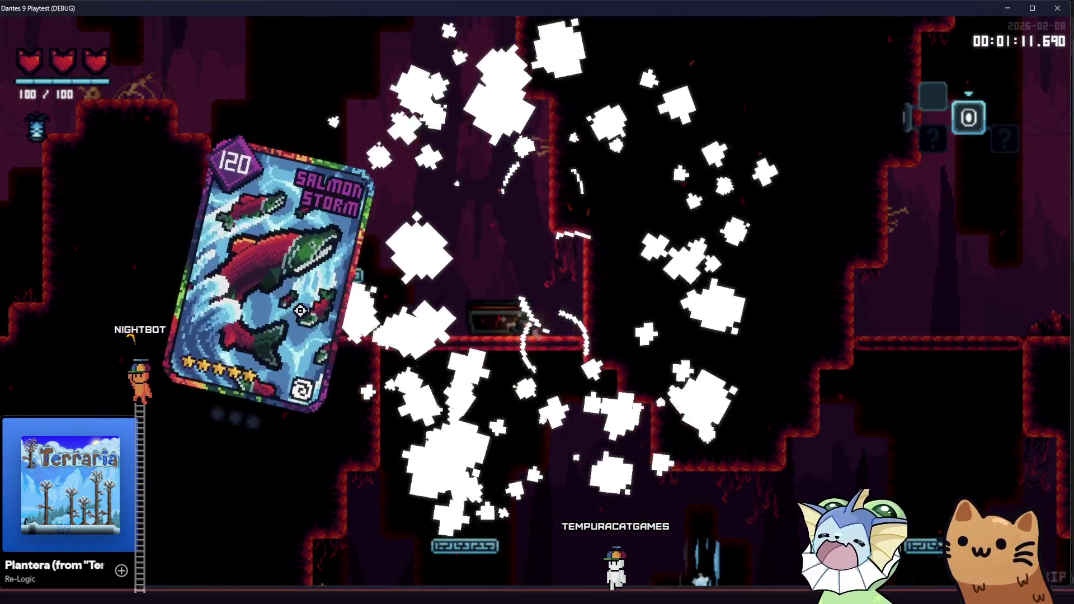
key(a)
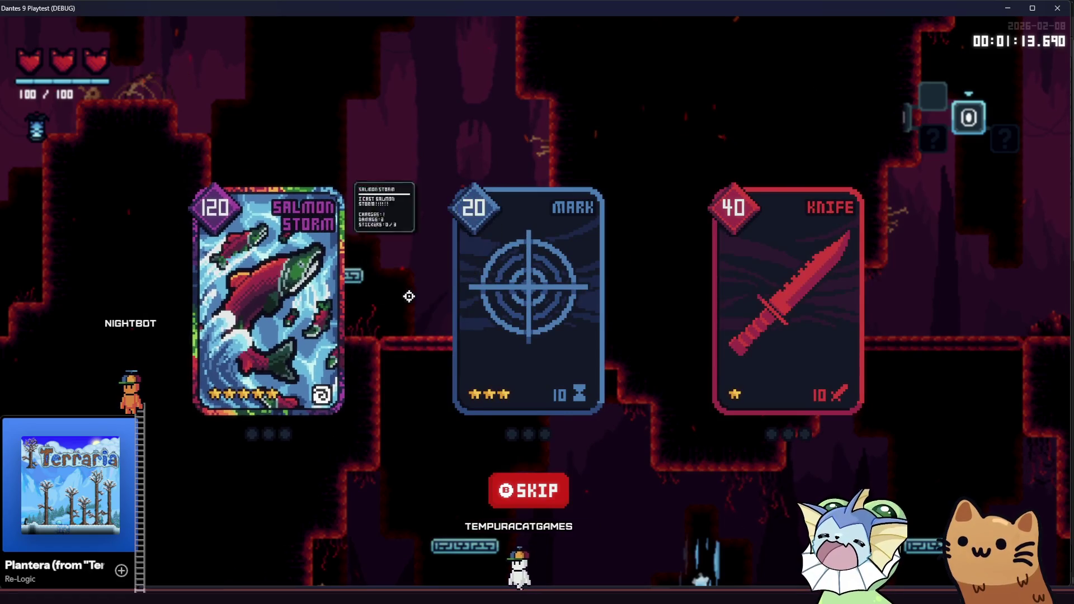
click(486, 295)
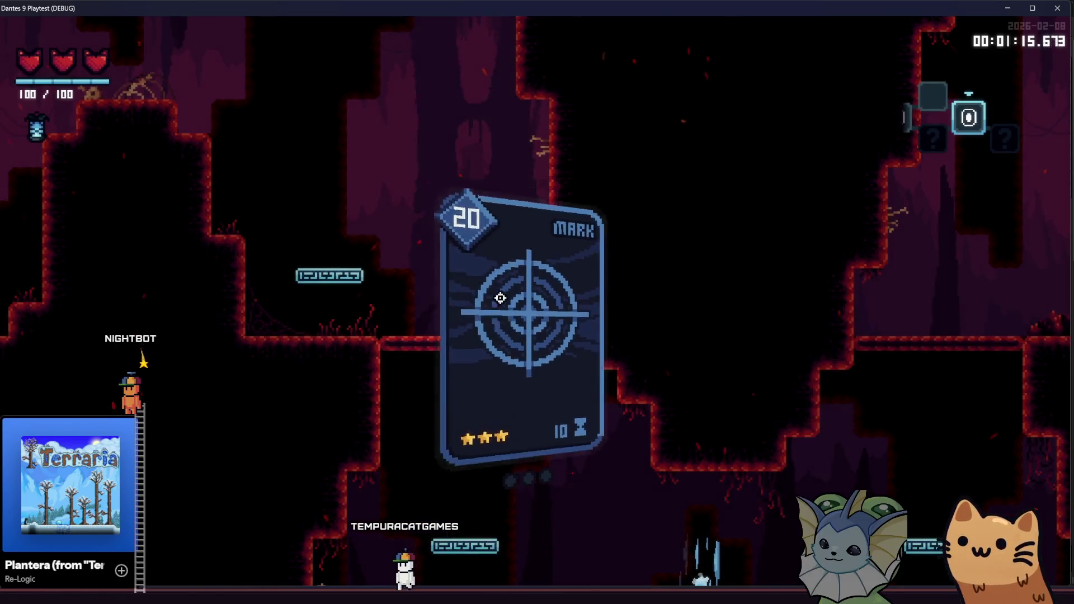
key(s)
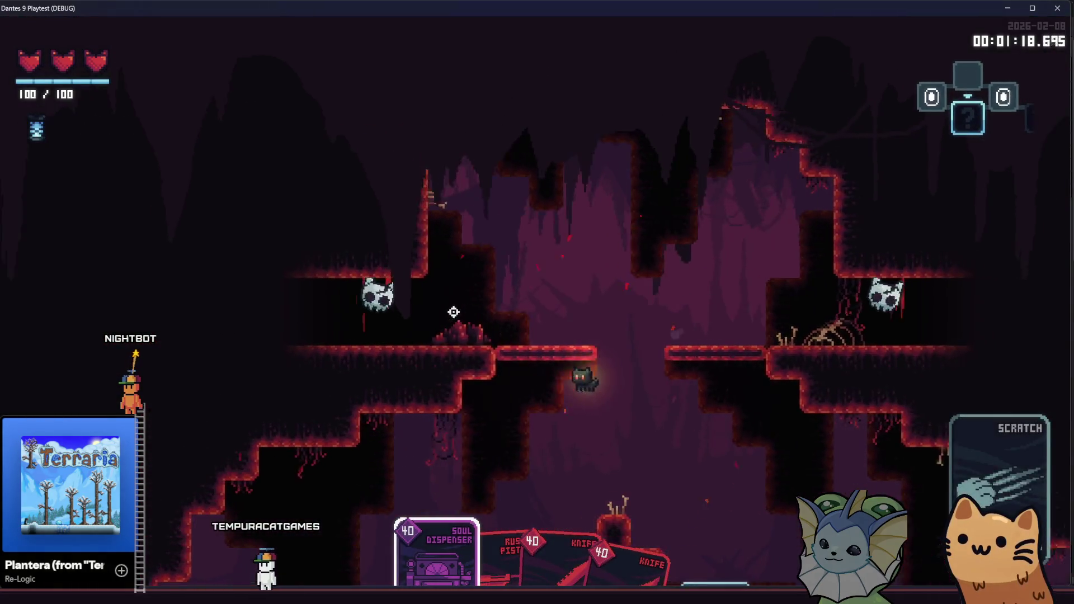
Fight the room's enemies with the Soul Dispenser, Knife, pistol and Energy Drink cards
click(475, 312)
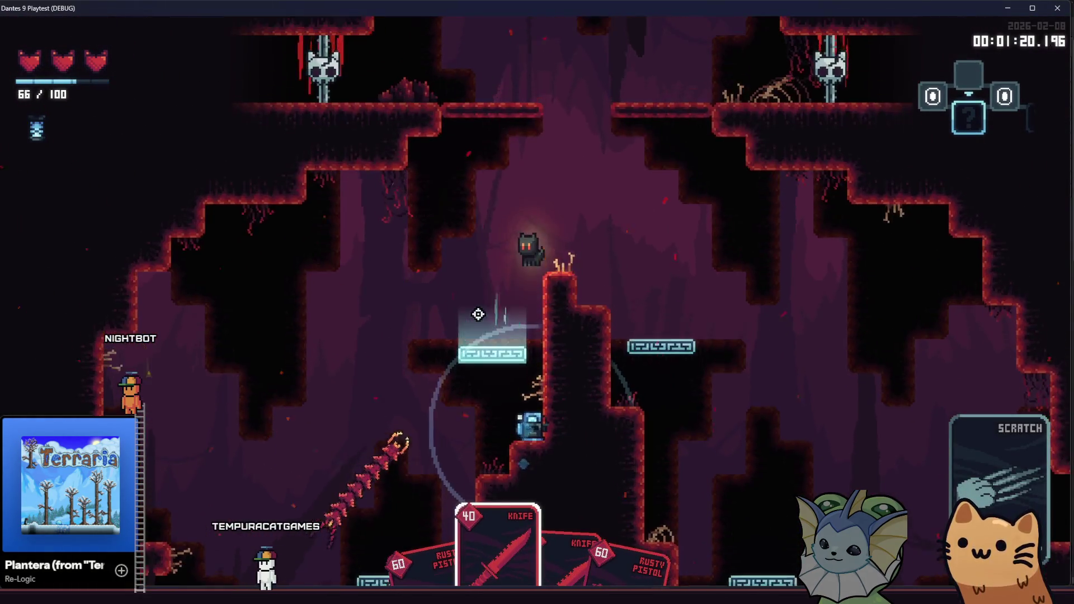
click(479, 314)
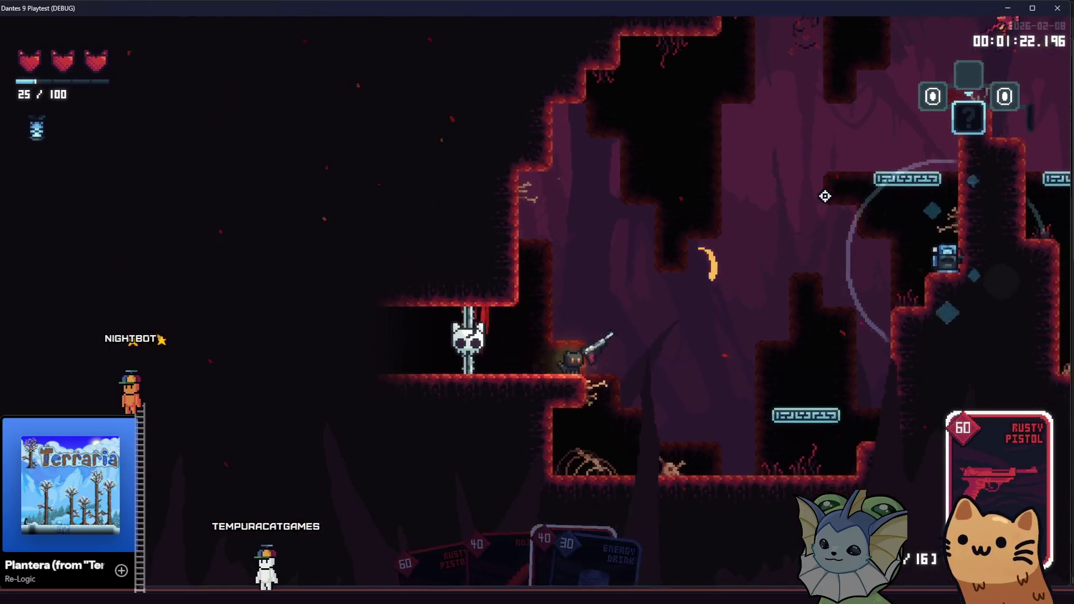
click(812, 161)
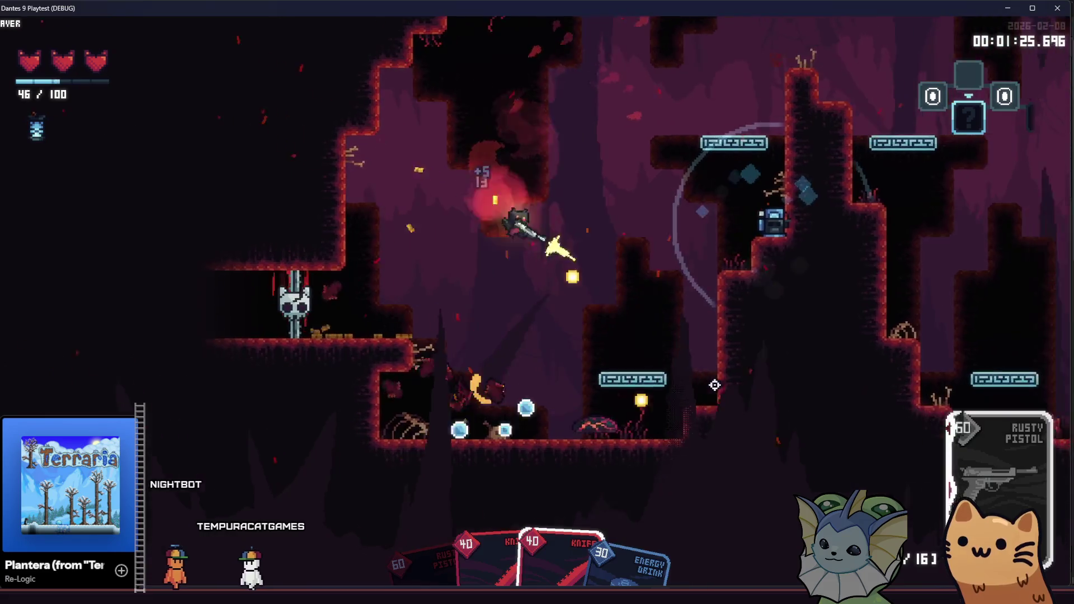
click(692, 314)
click(523, 184)
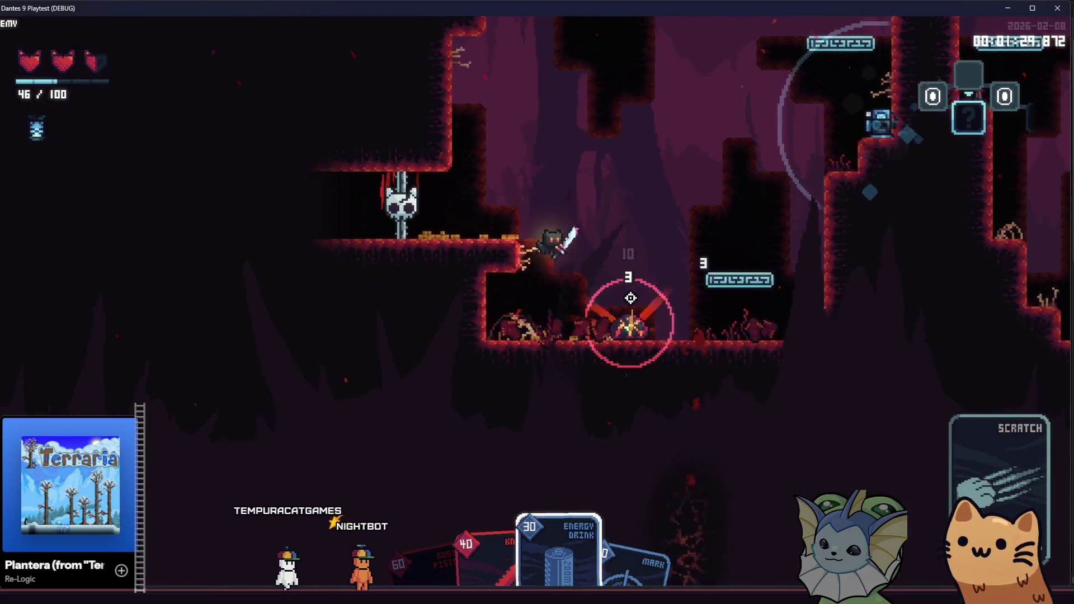
click(580, 293)
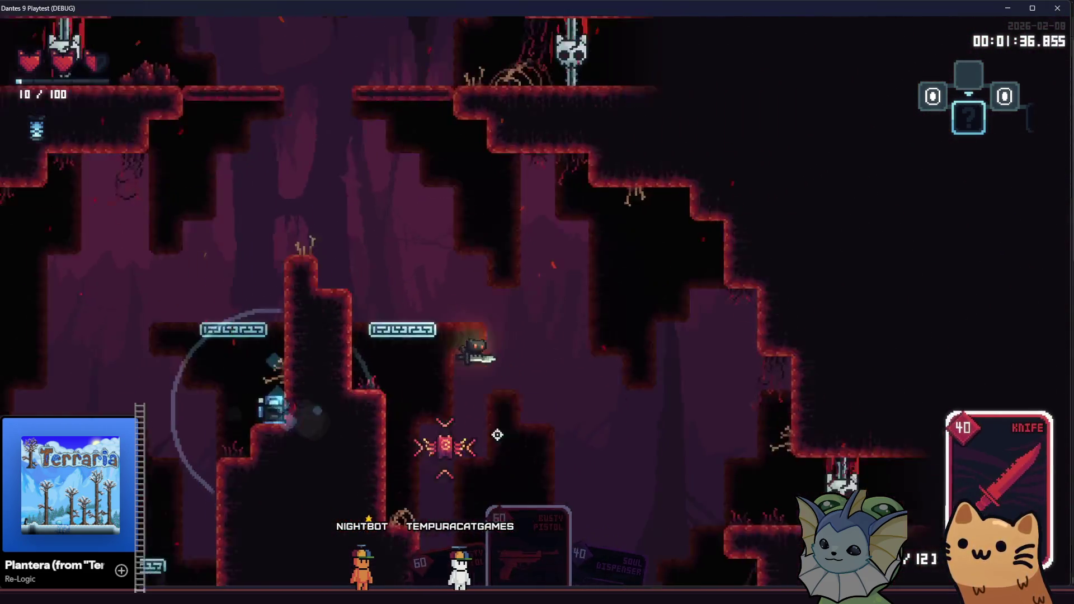
click(455, 244)
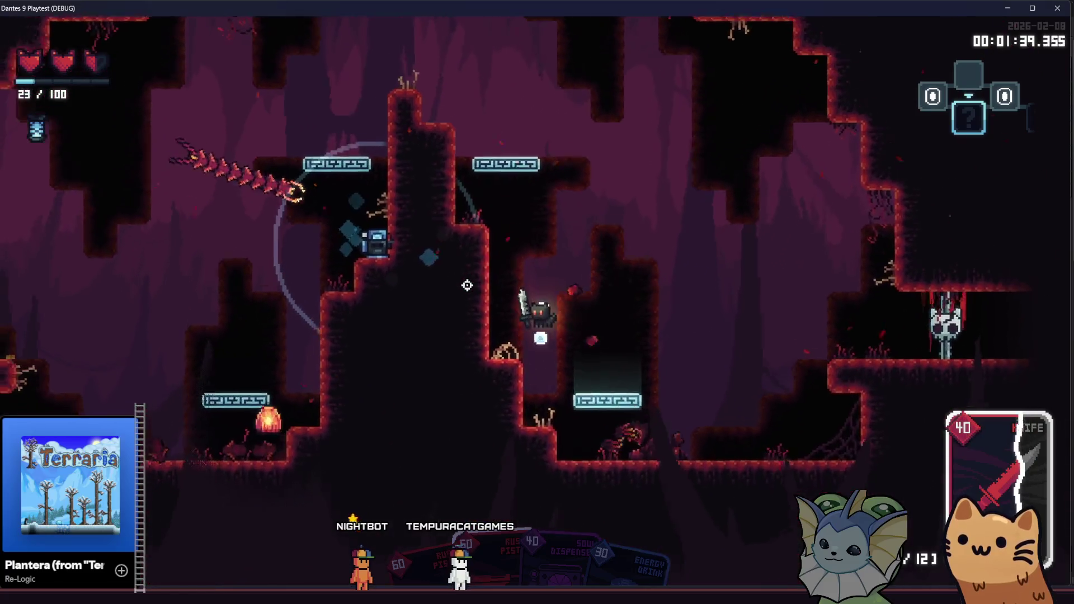
Climb around the room to reach the chest and open it
key(space)
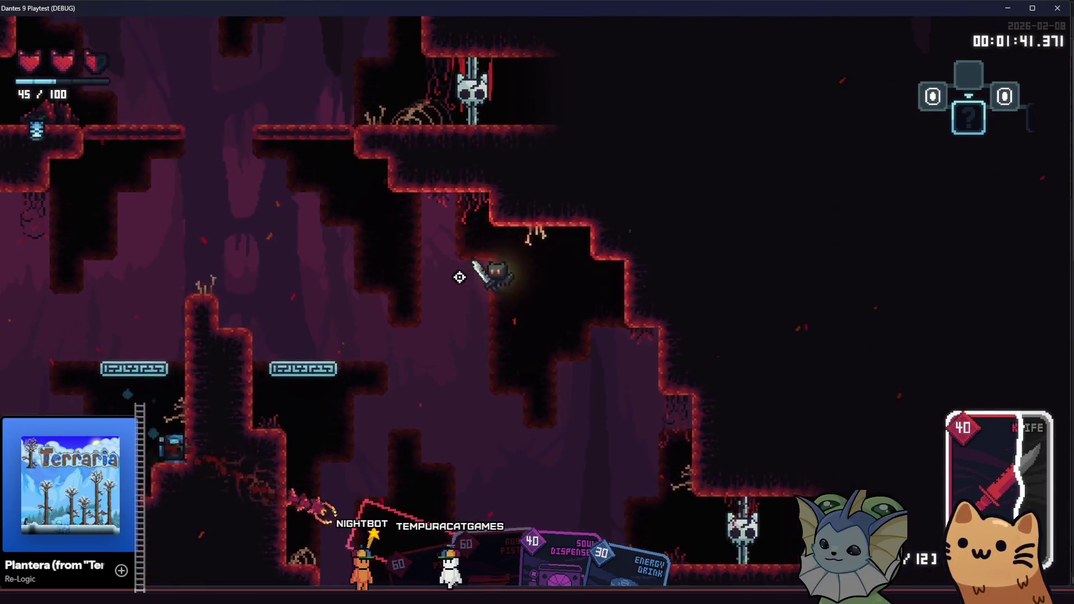
key(d)
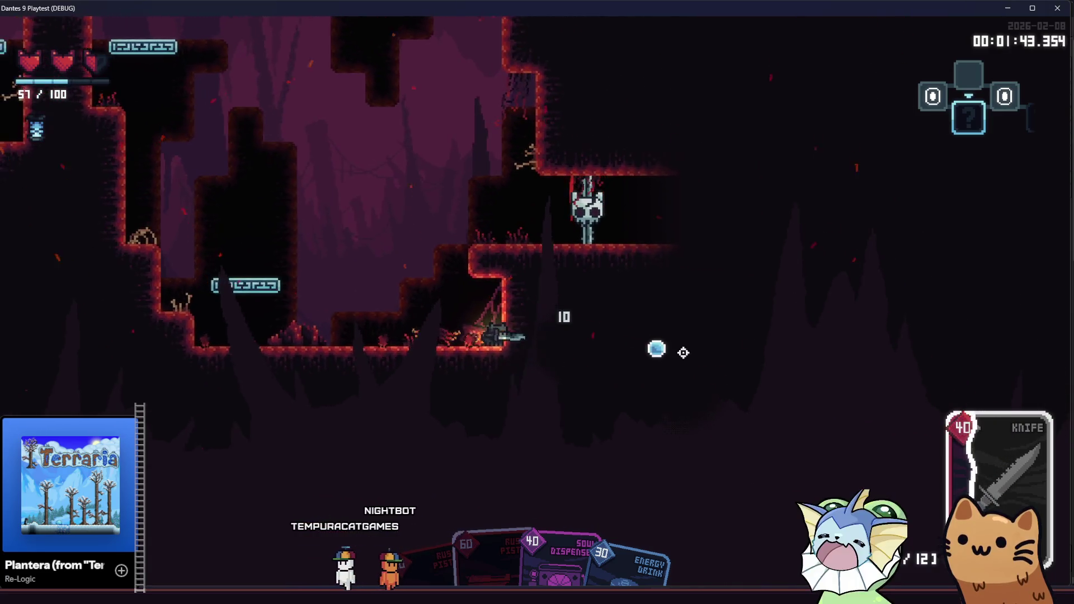
key(a)
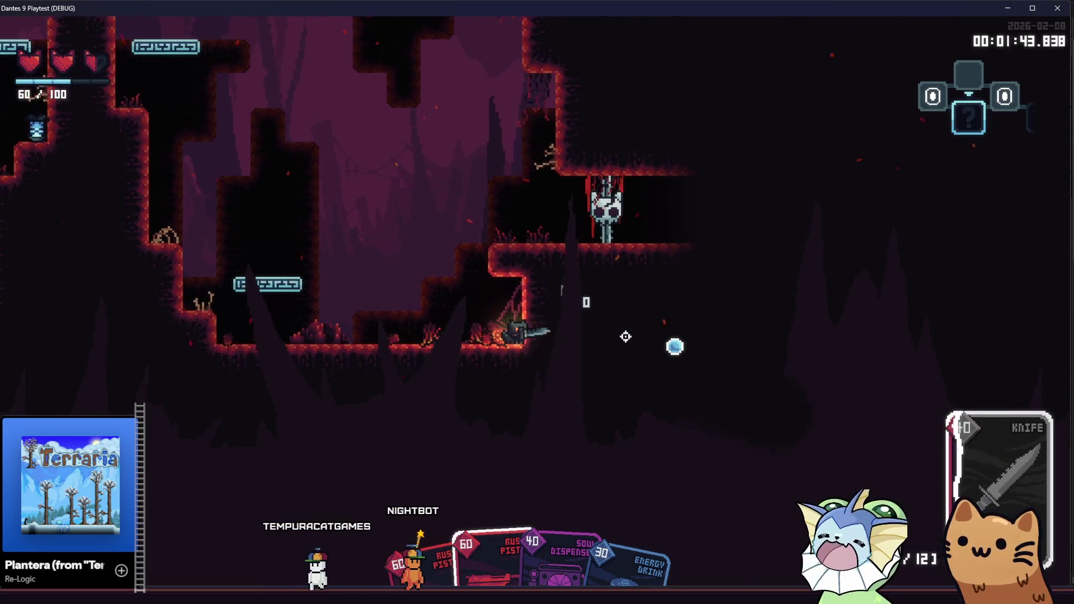
key(space)
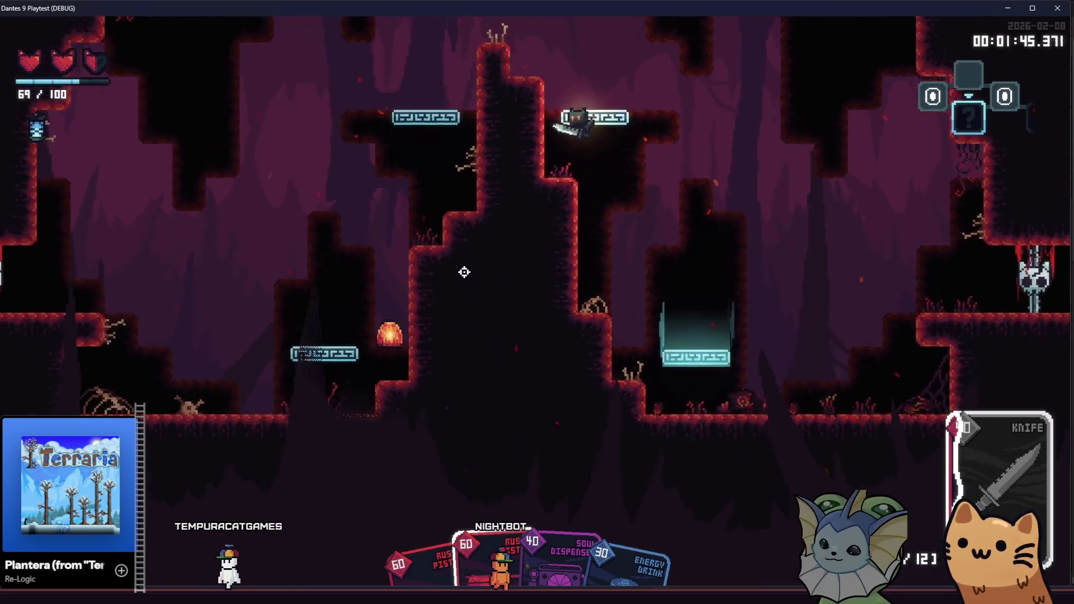
key(s)
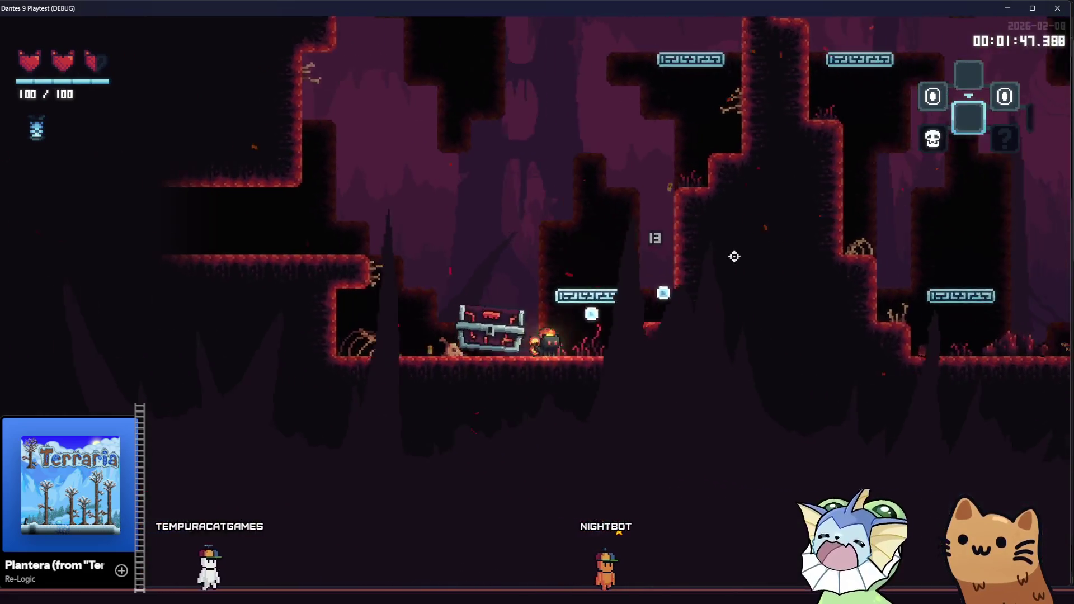
key(d)
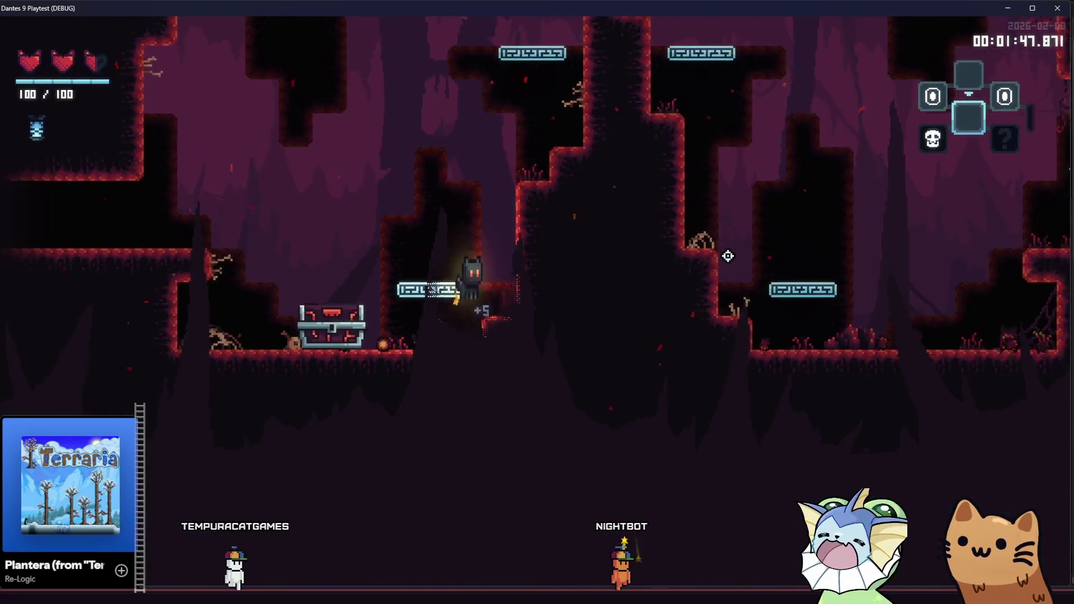
key(a)
key(e)
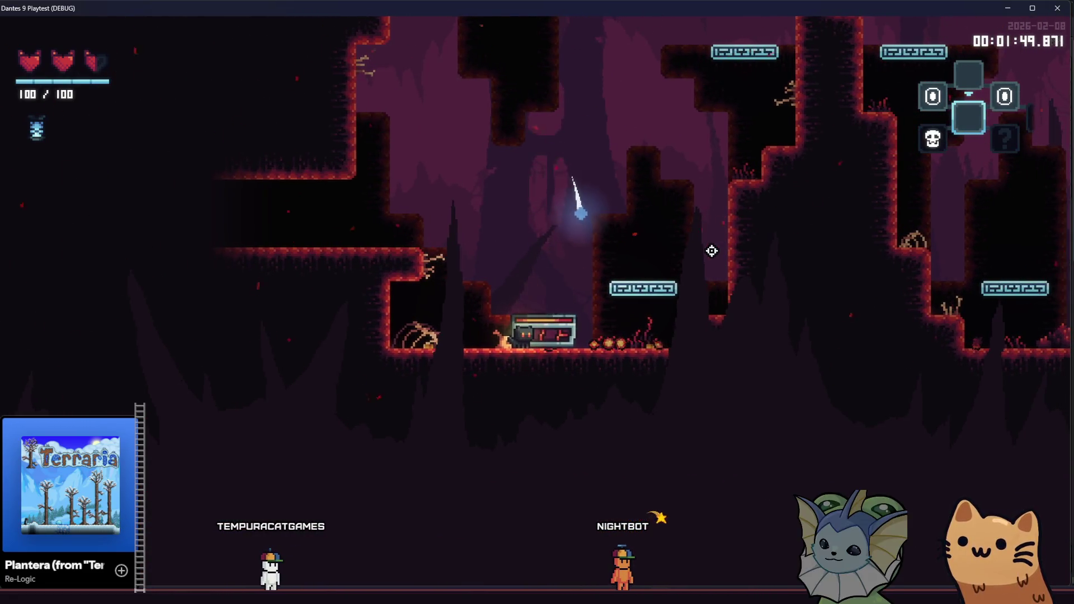
Climb into the room above and engage the enemies, playing the Mark card
key(space)
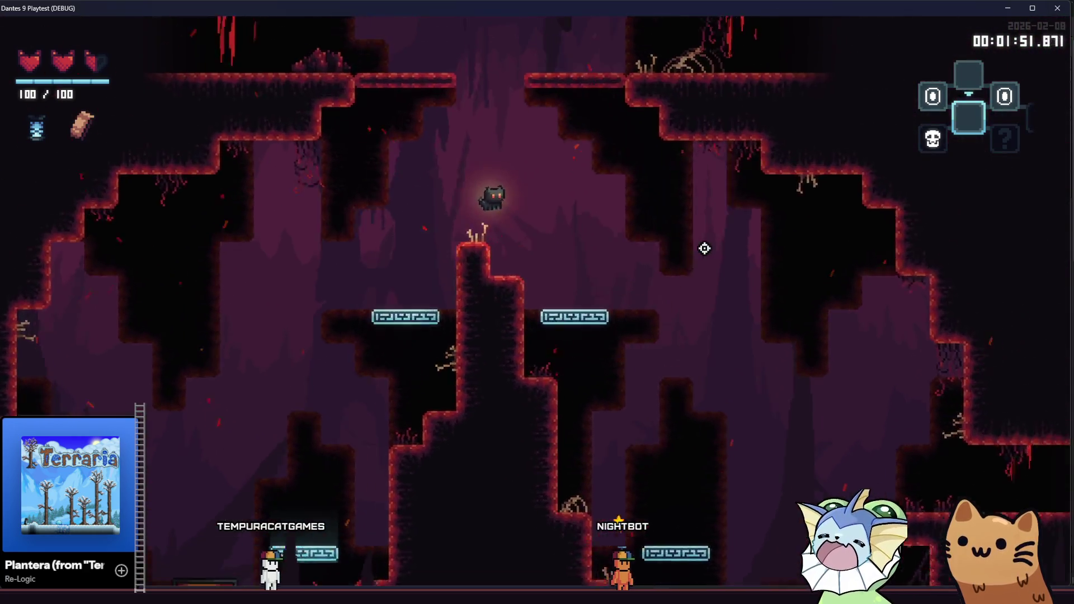
key(d)
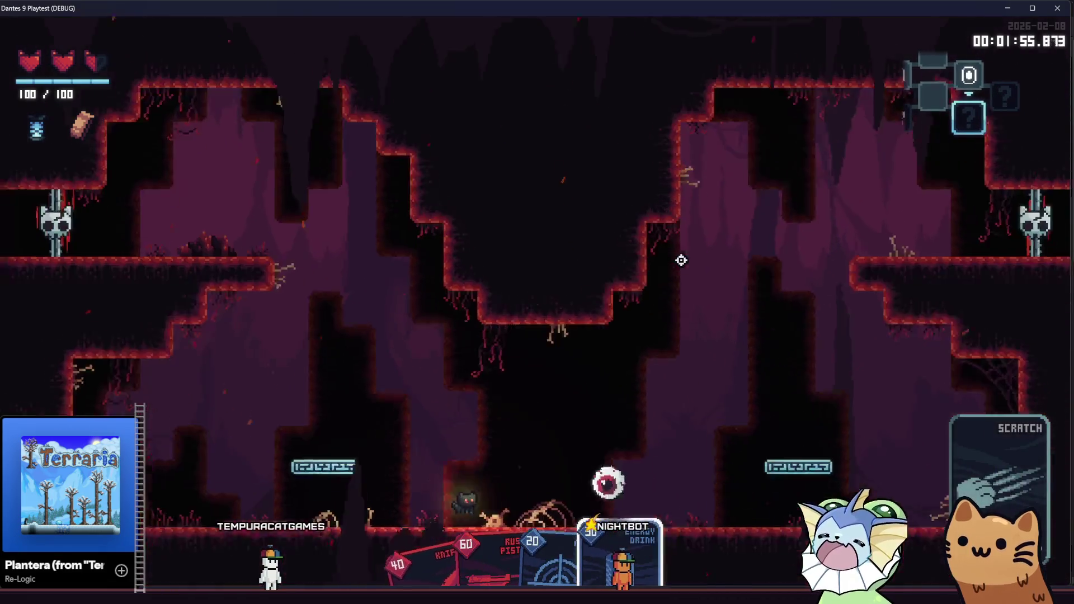
key(a)
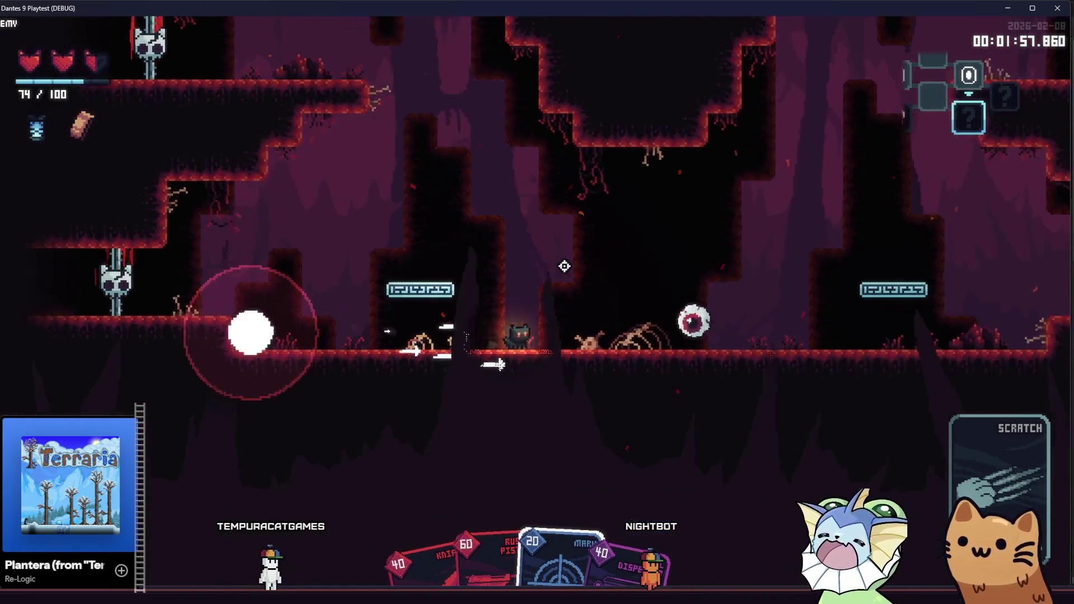
key(d)
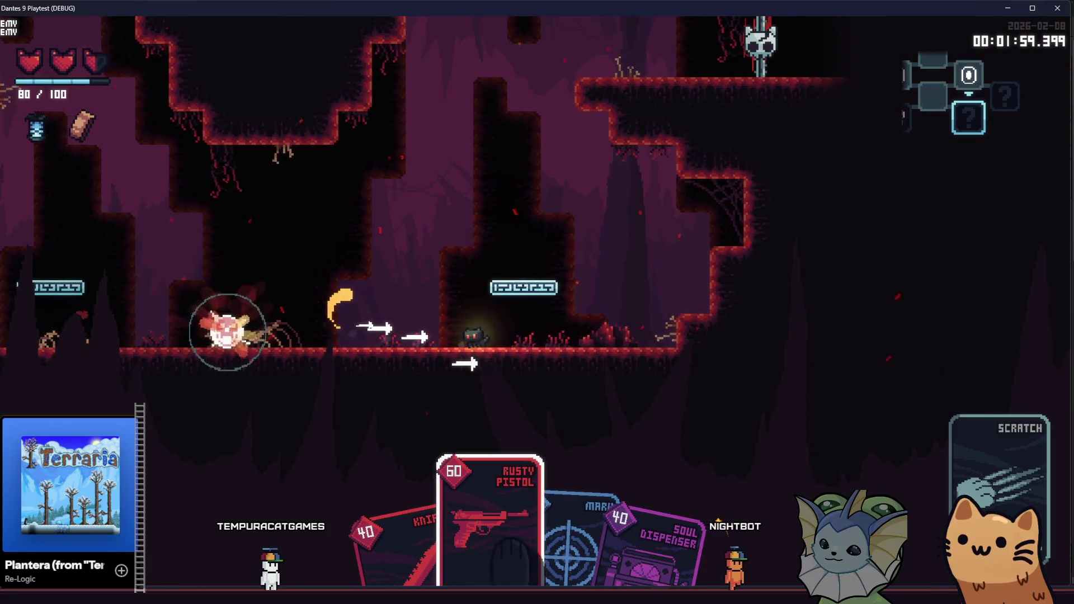
key(d)
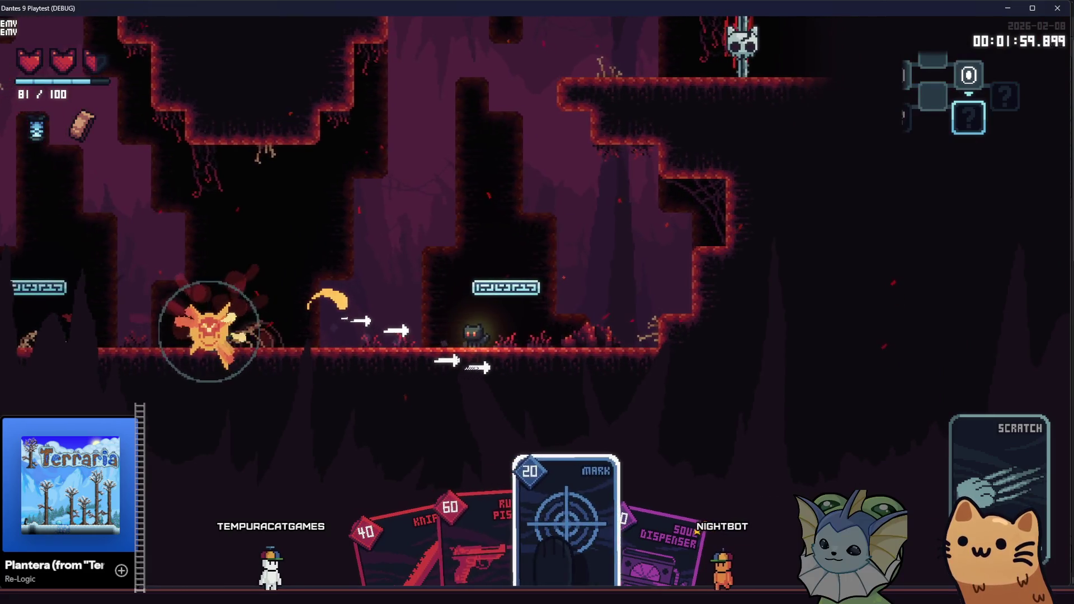
click(510, 278)
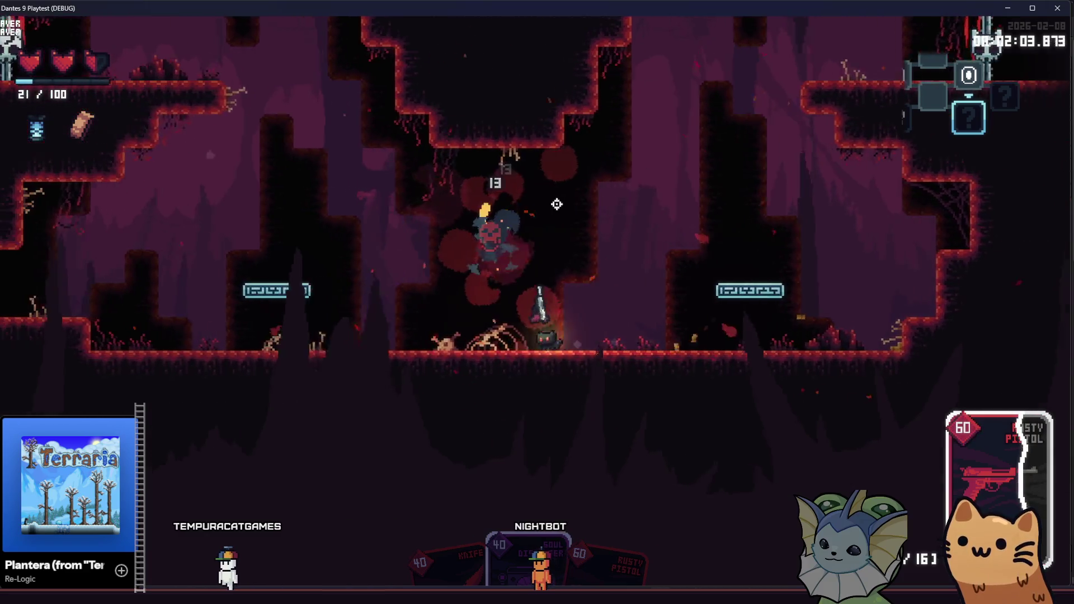
key(a)
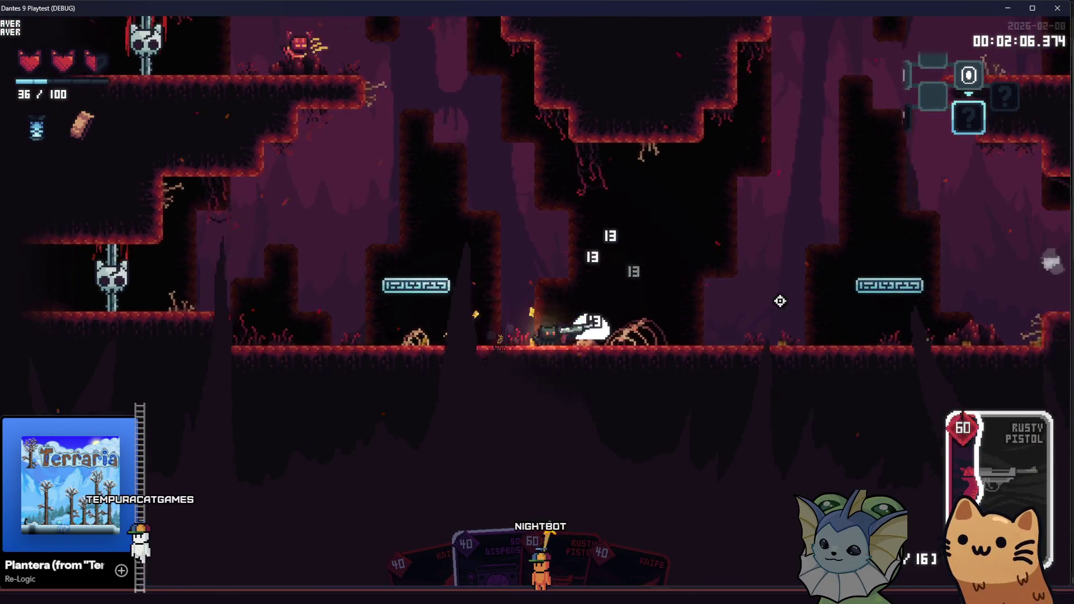
key(d)
Defeat the remaining enemies with the Rusty Pistol and a thrown Mark card
click(280, 304)
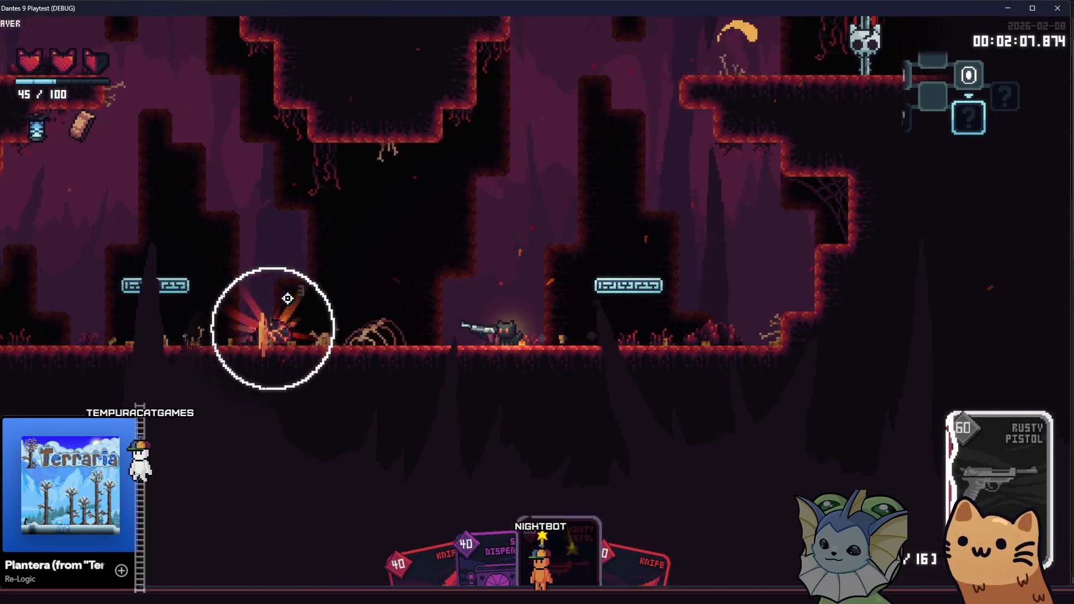
key(d)
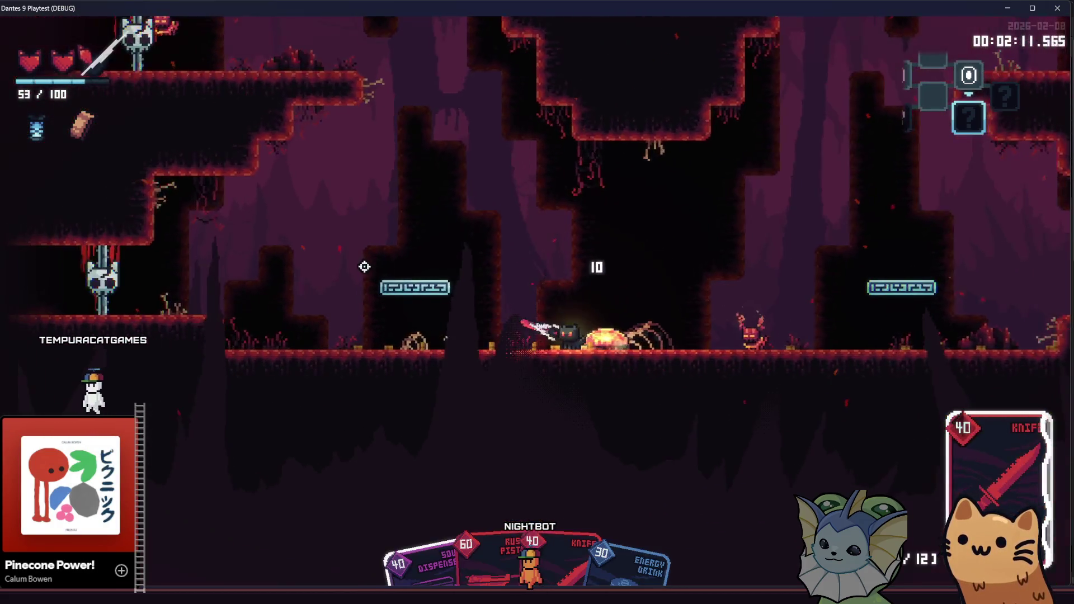
click(656, 290)
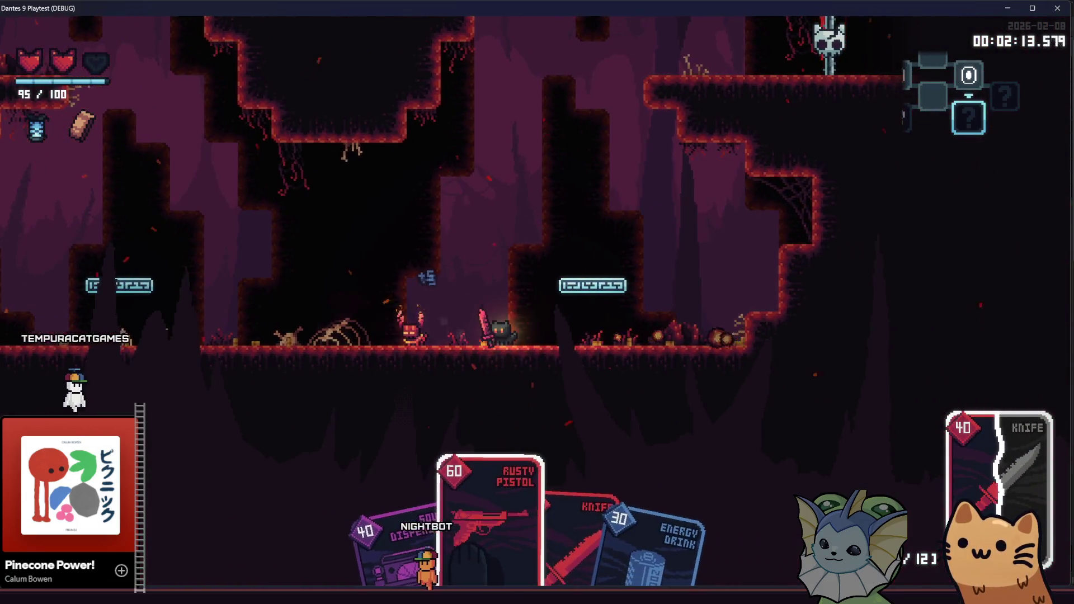
click(209, 301)
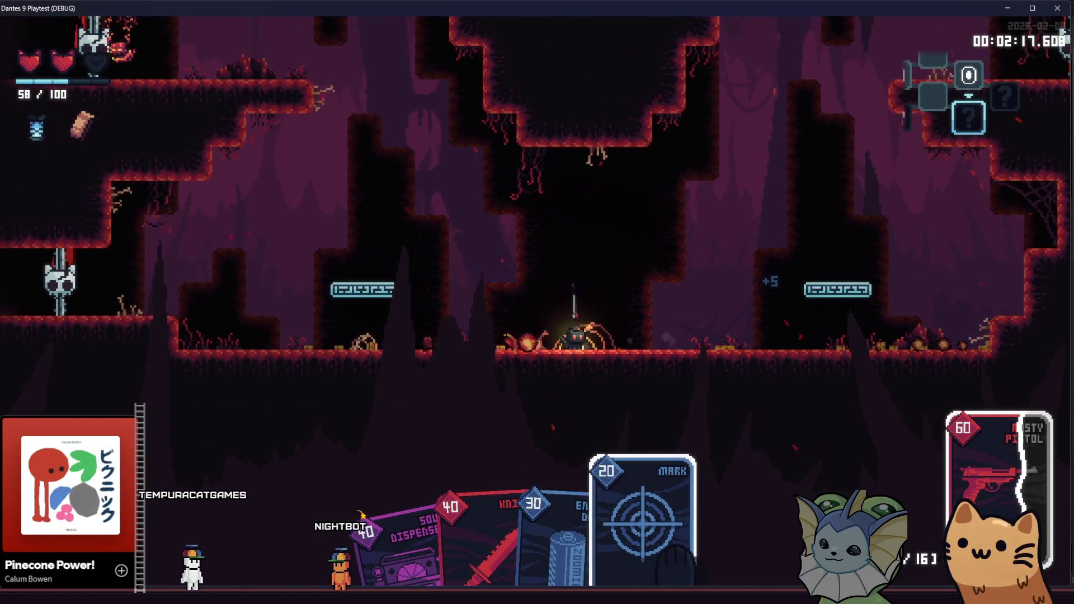
right_click(425, 162)
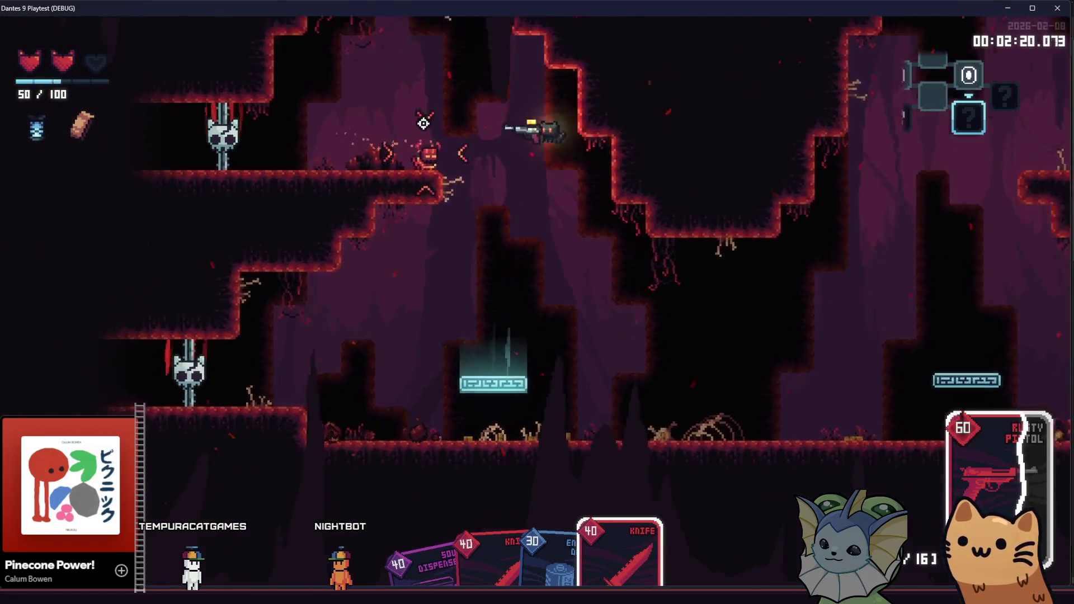
click(348, 291)
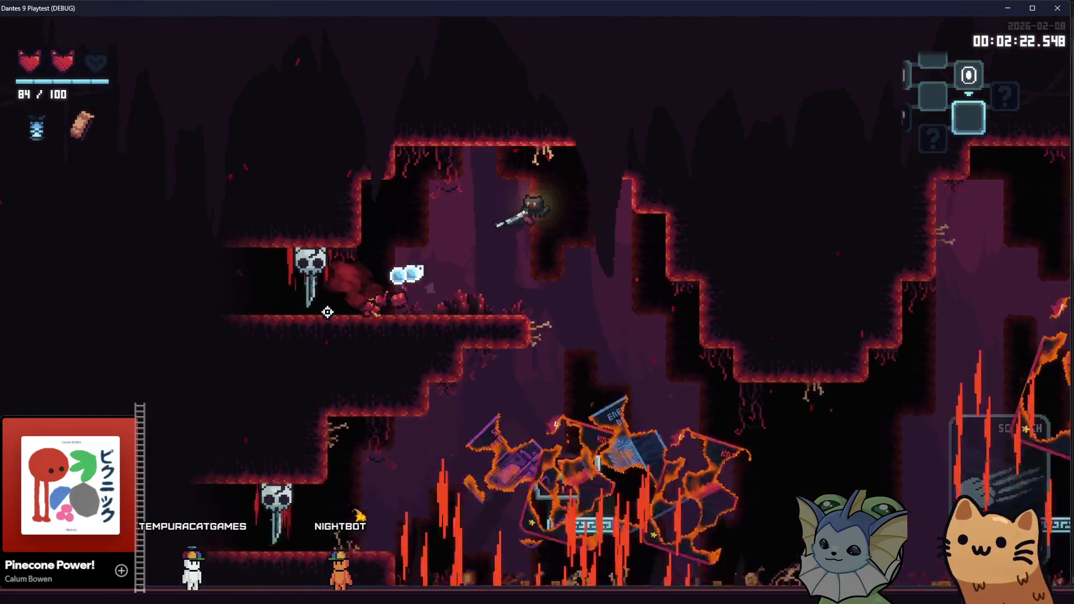
click(328, 313)
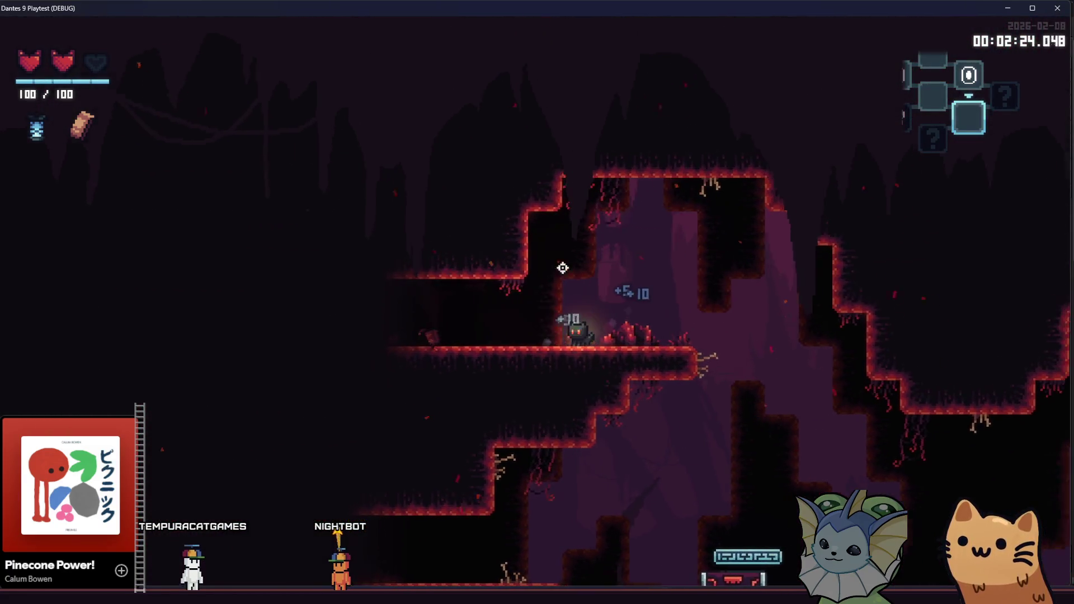
Open the chest and leave for the next cave room
key(a)
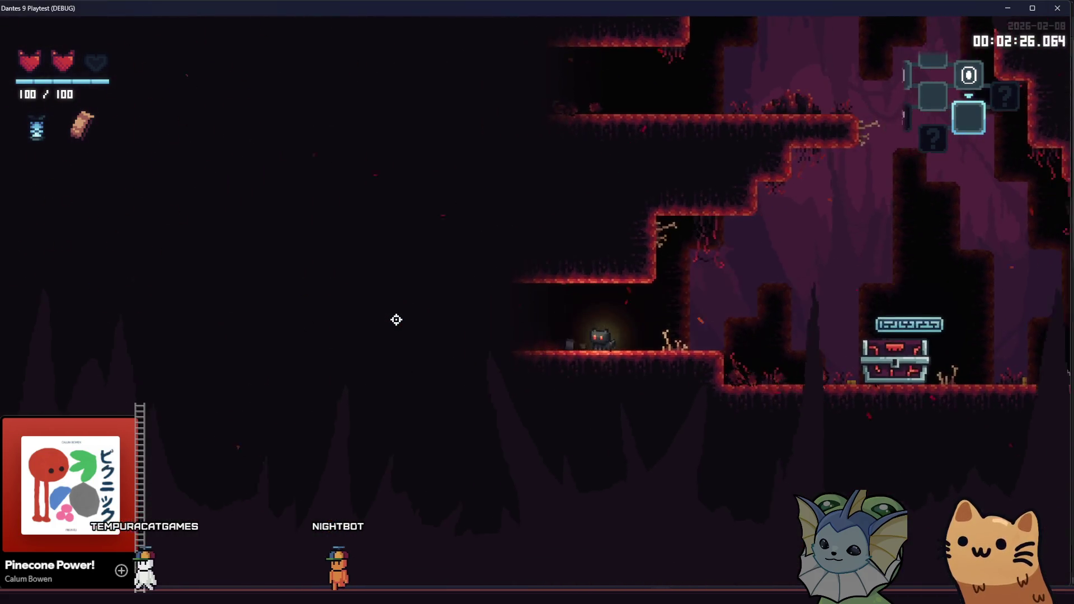
key(d)
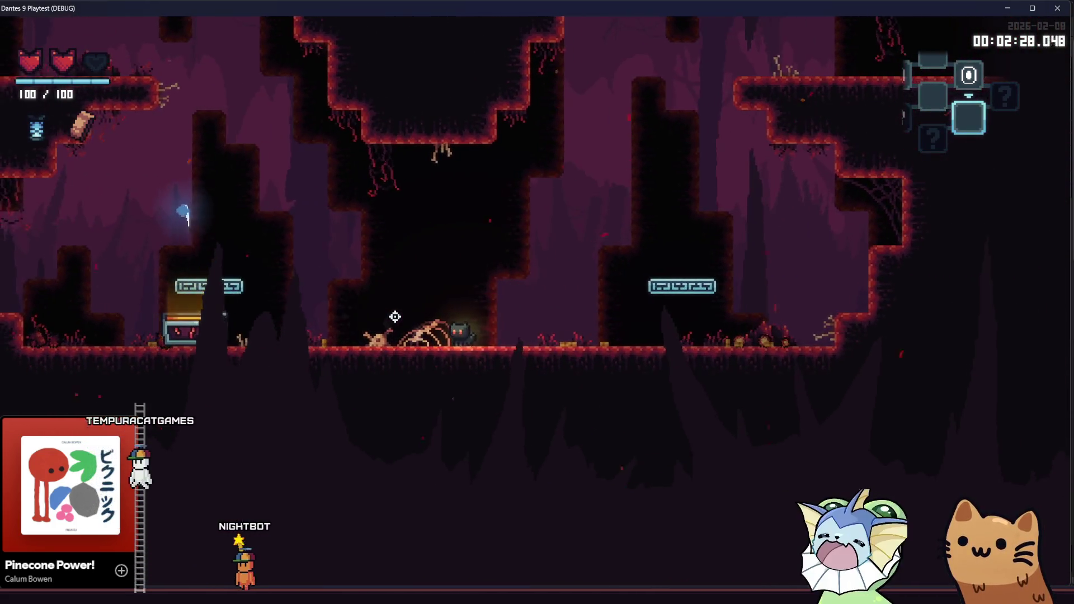
key(a)
key(d)
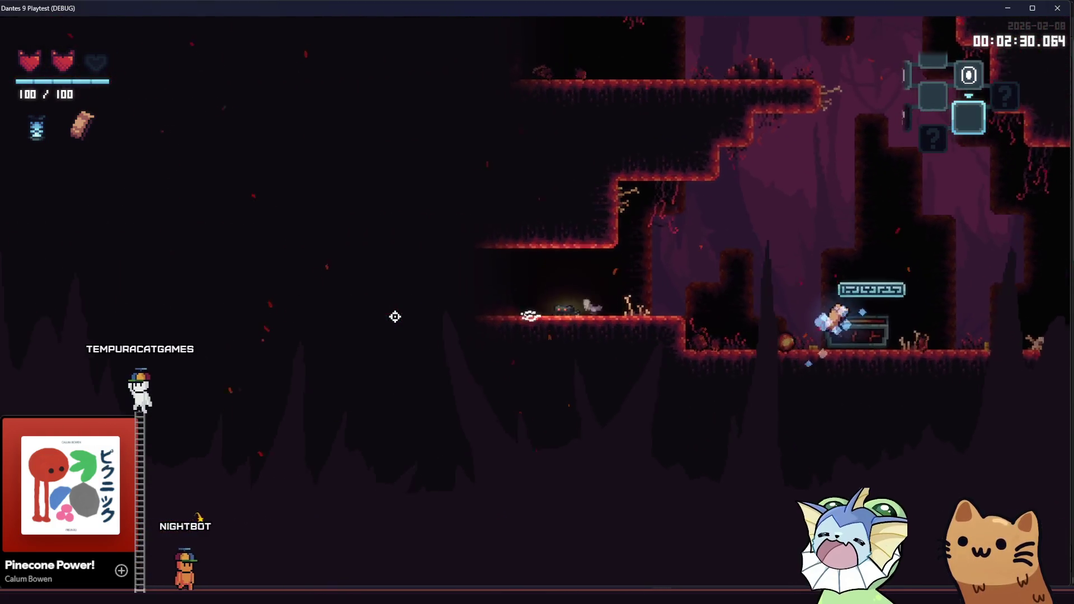
key(a)
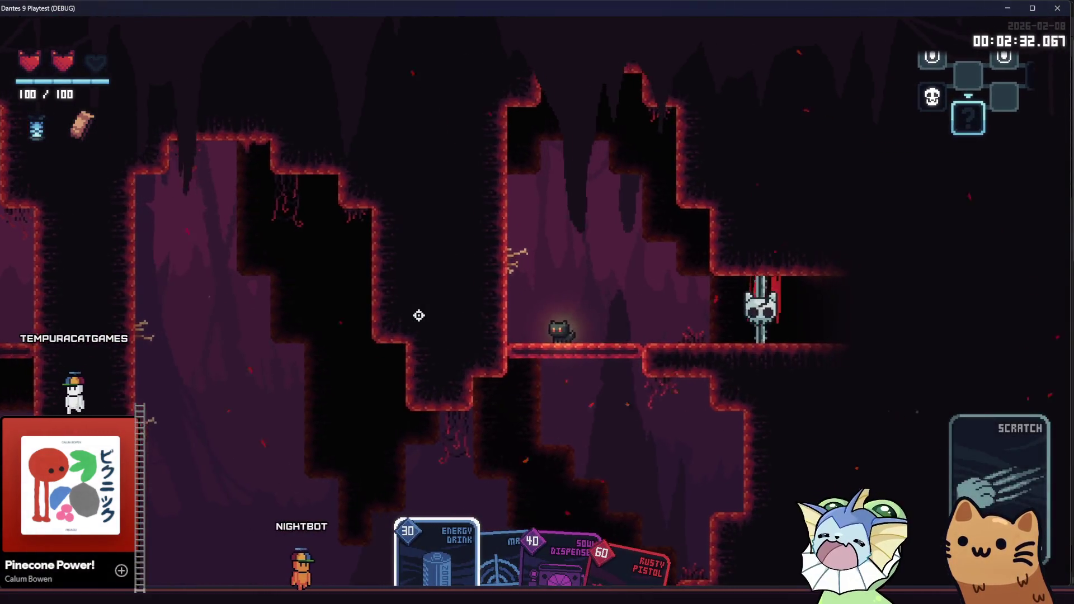
Shoot and mark the floating eye enemy, then open the chest beside the crystal
key(a)
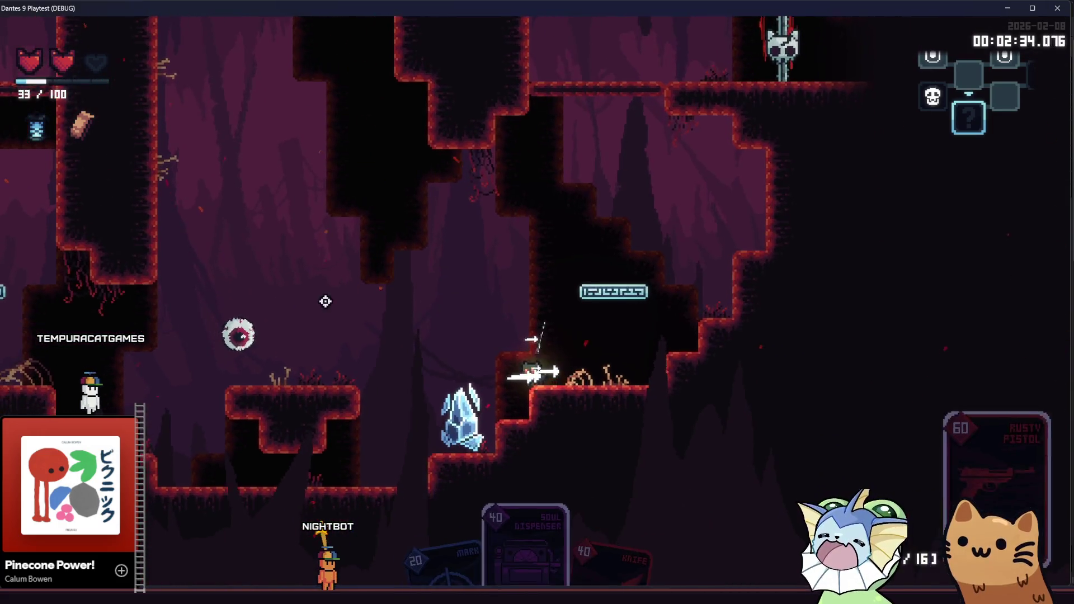
click(243, 311)
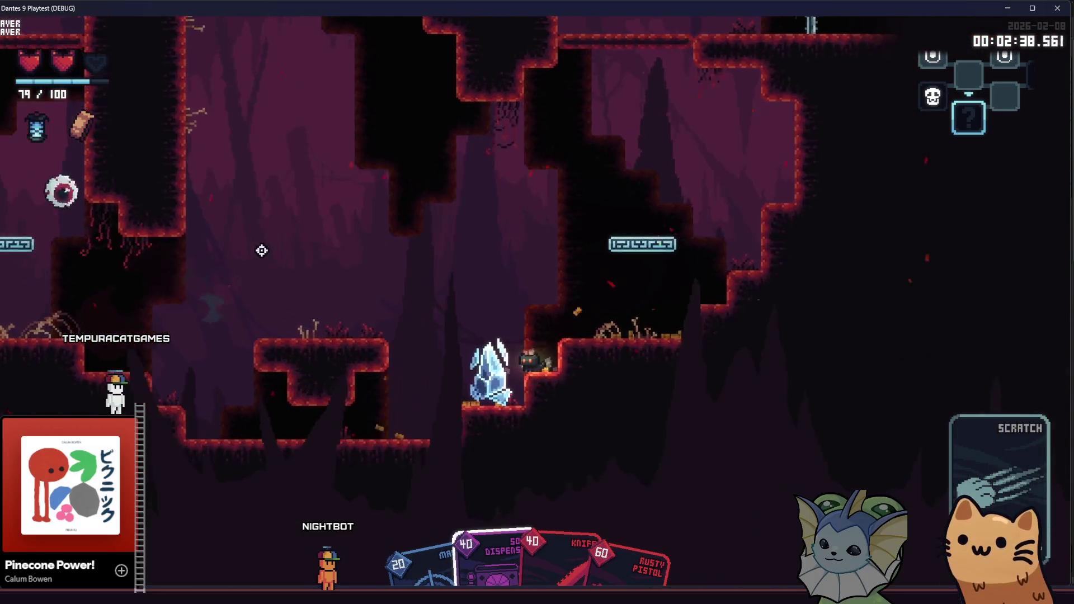
scroll(261, 250, up, 2)
click(268, 246)
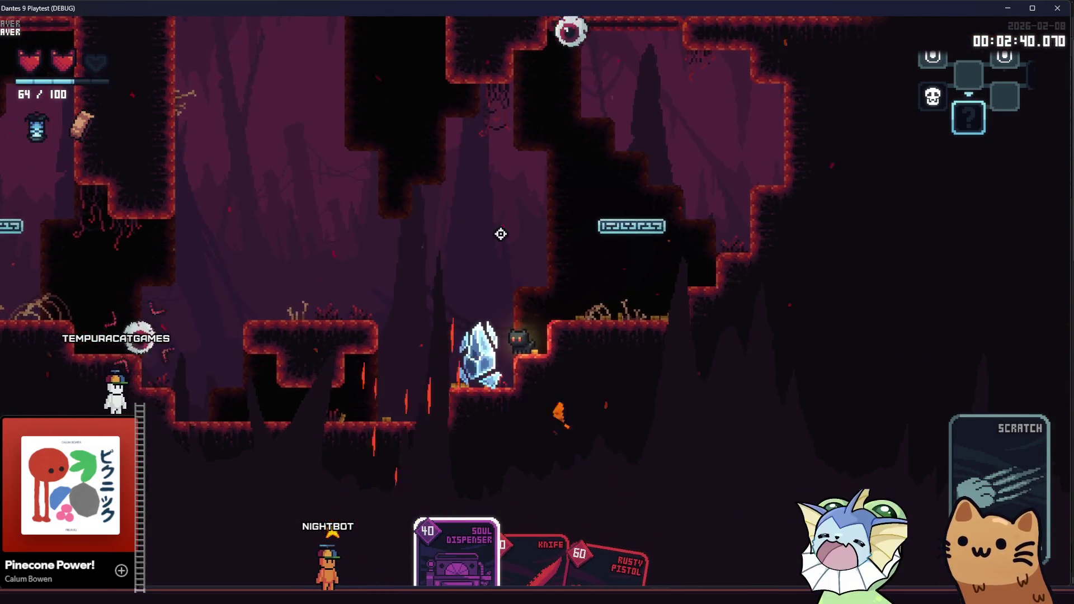
scroll(559, 247, down, 2)
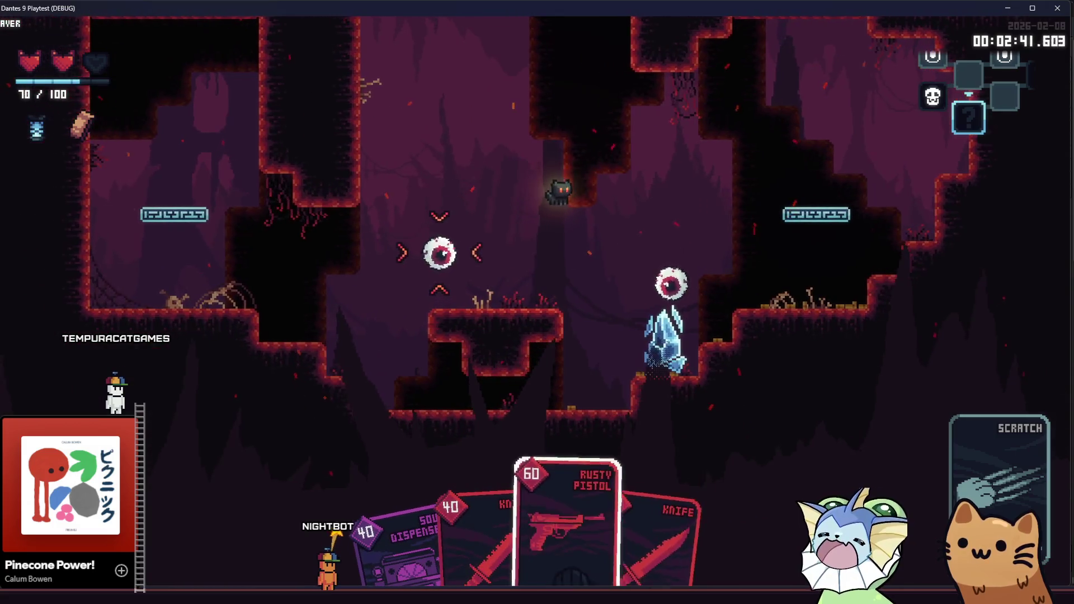
click(439, 253)
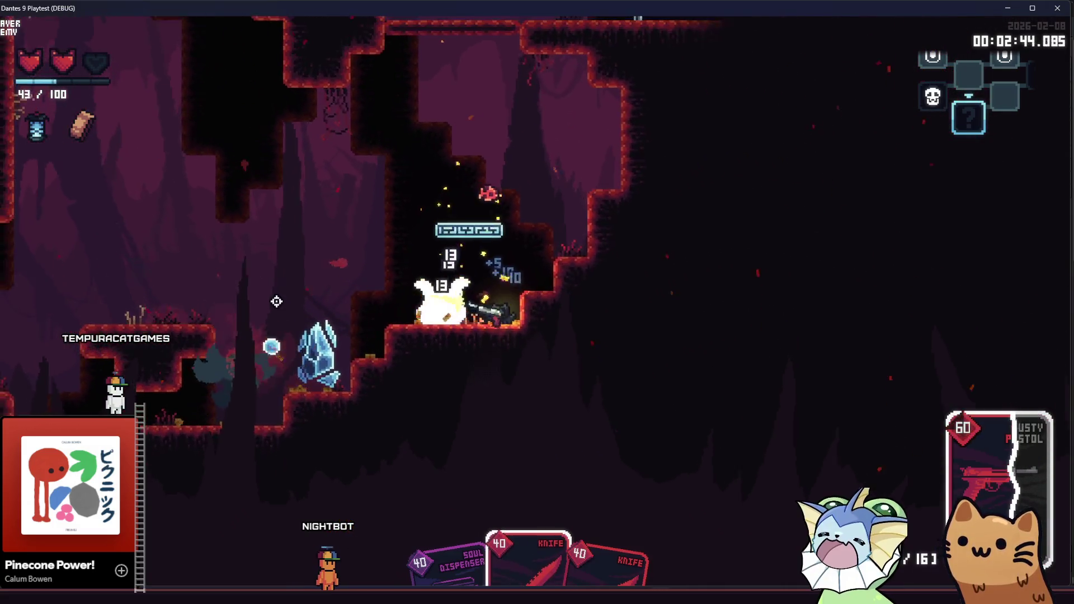
click(626, 291)
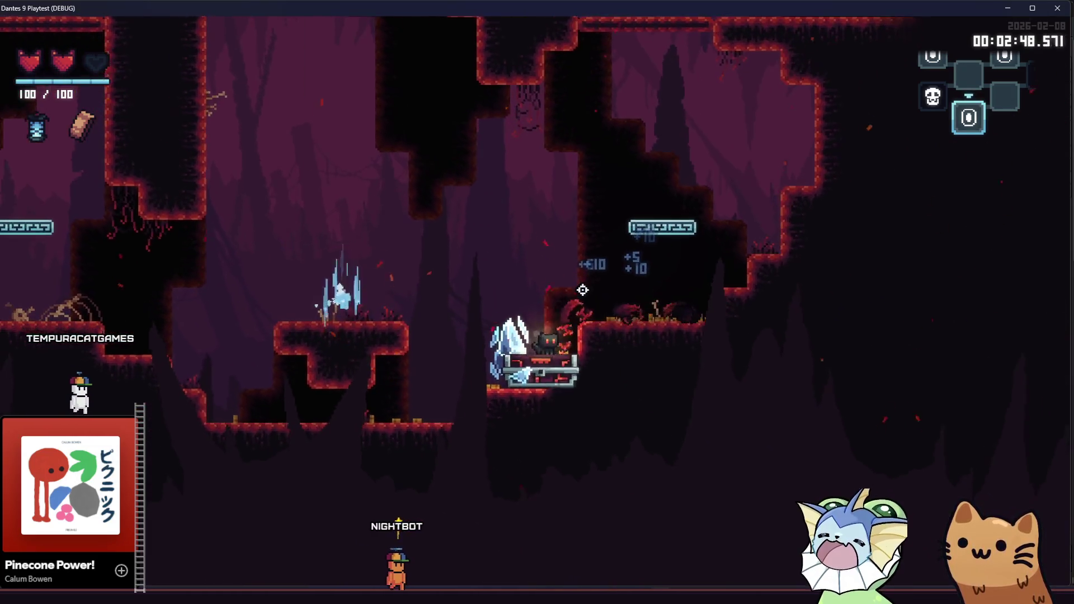
key(e)
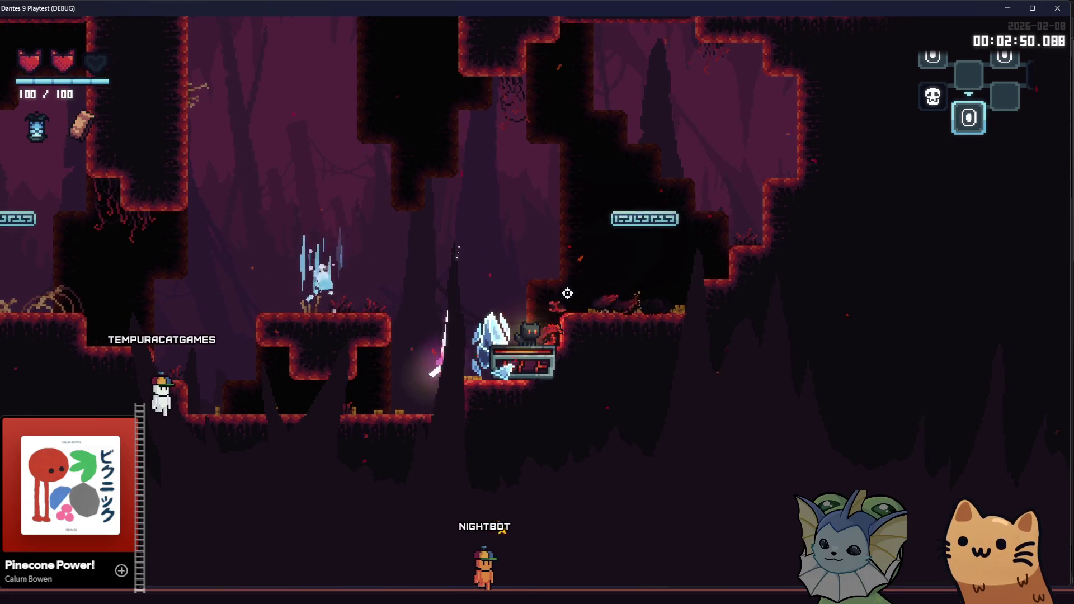
Pick up the Sticker Capsule and return to the room4 editor window
key(a)
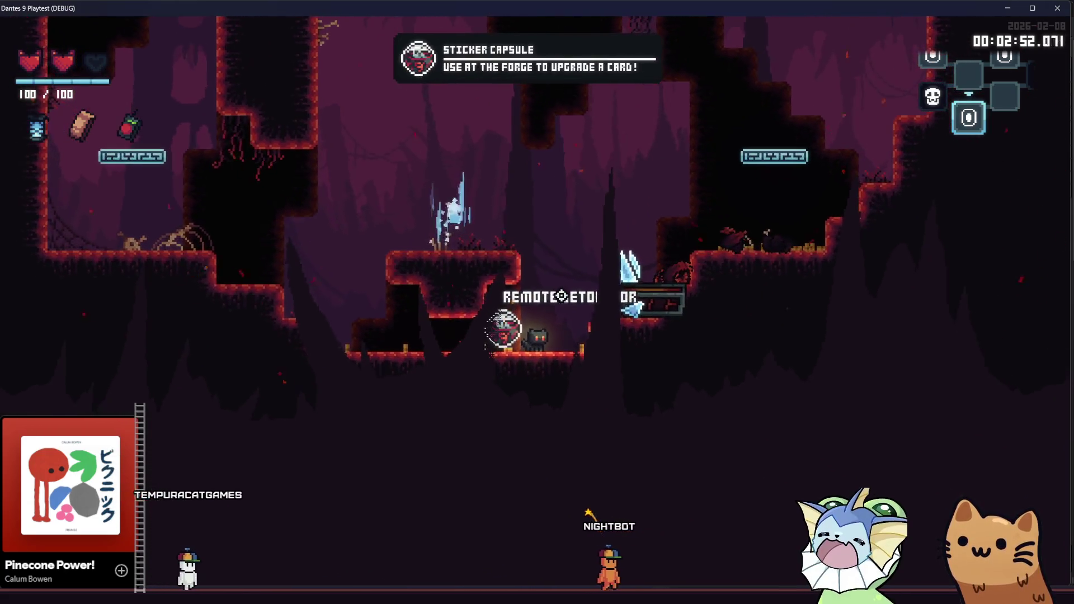
key(e)
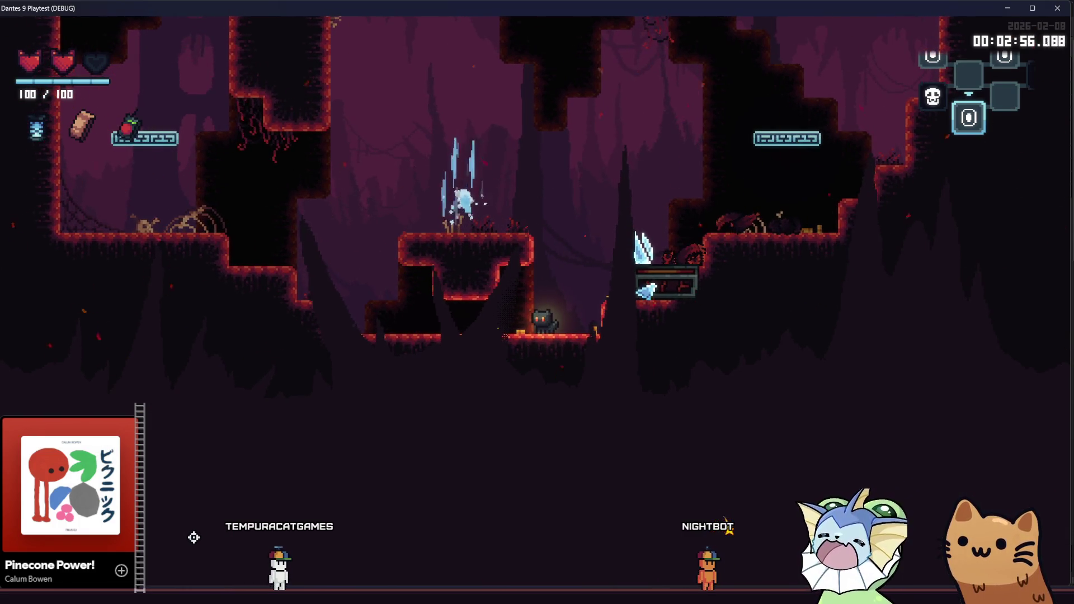
mouse_move(196, 595)
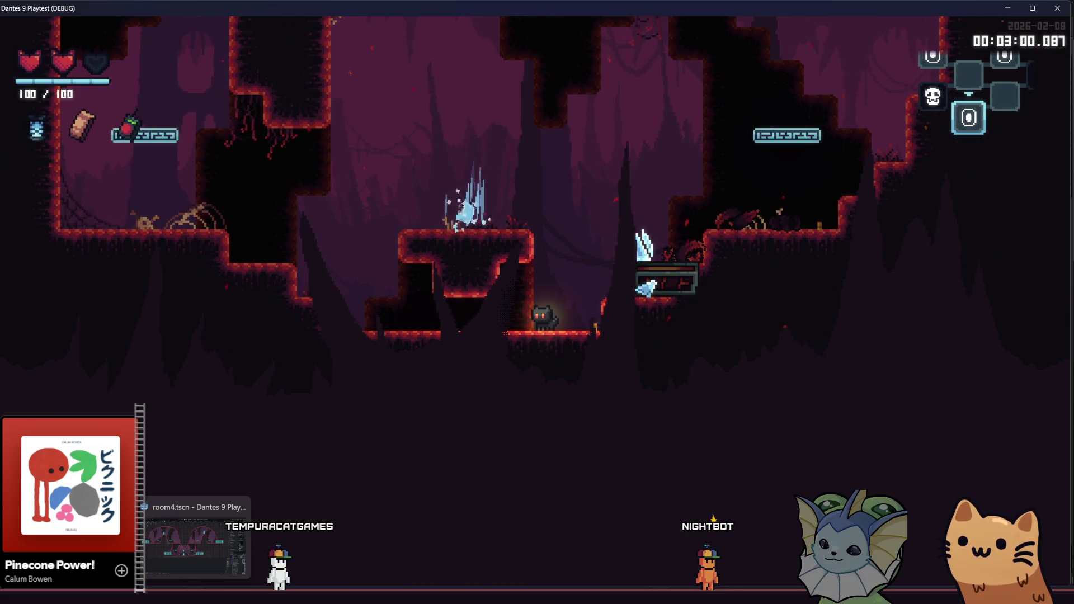
click(196, 538)
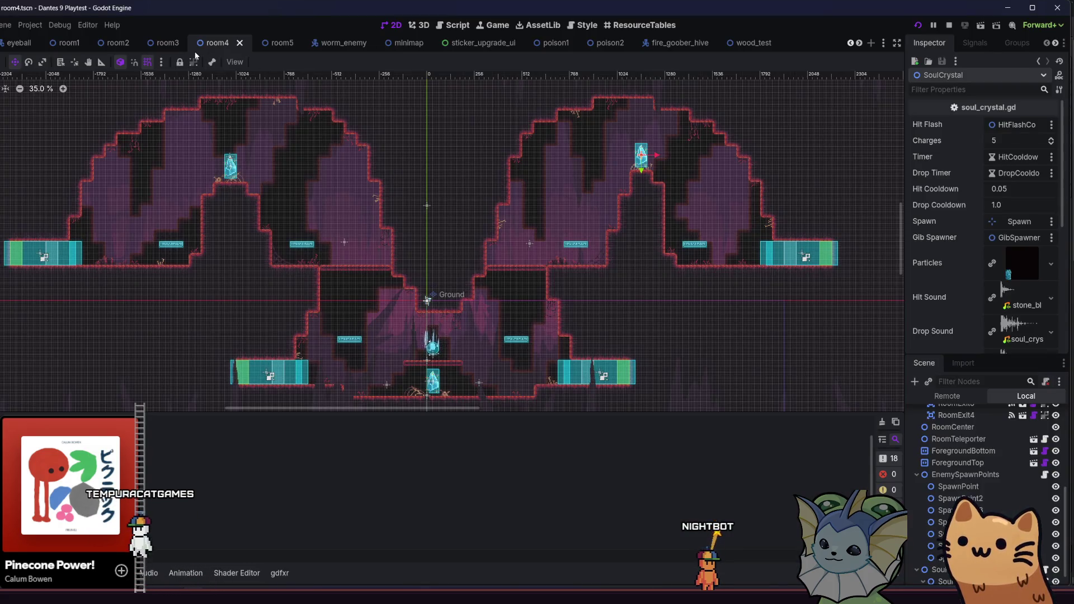
Switch to the soul_crystal scene tab in the editor
mouse_move(183, 46)
scroll(140, 43, up, 2)
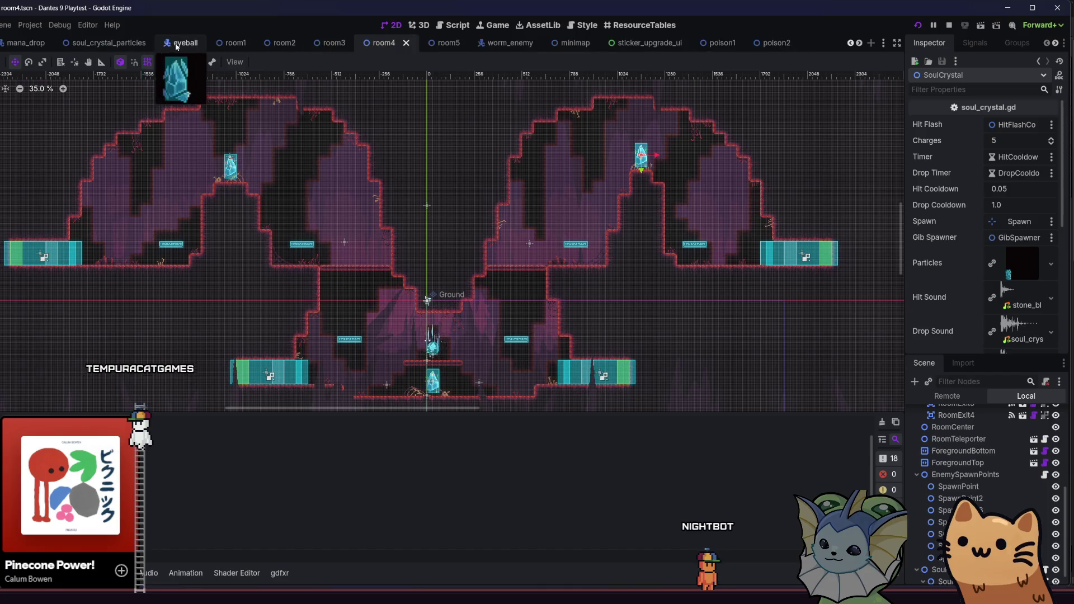
click(89, 42)
scroll(32, 43, up, 3)
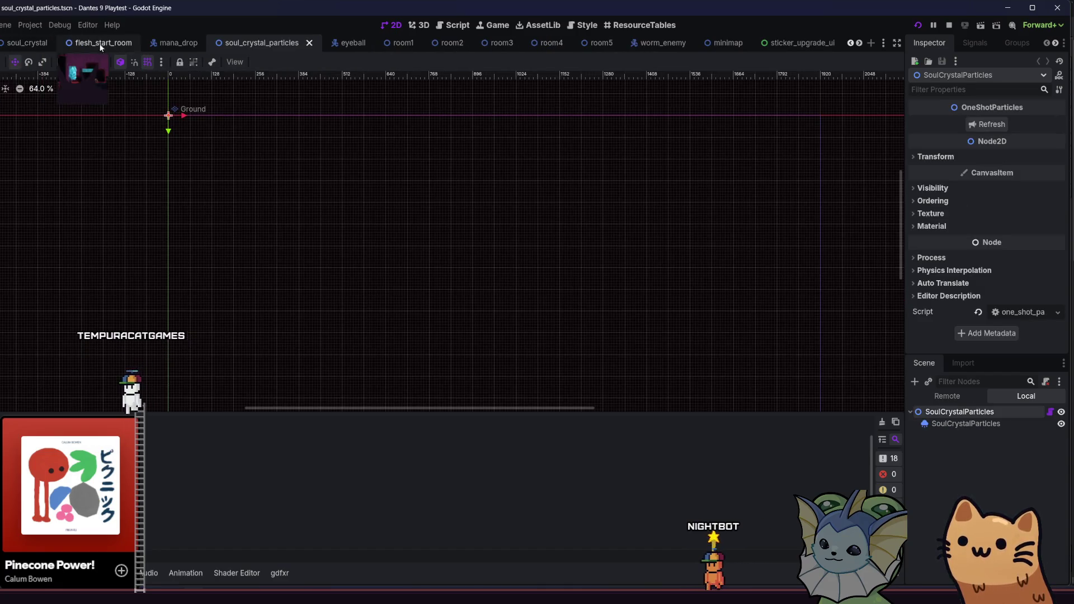
click(25, 44)
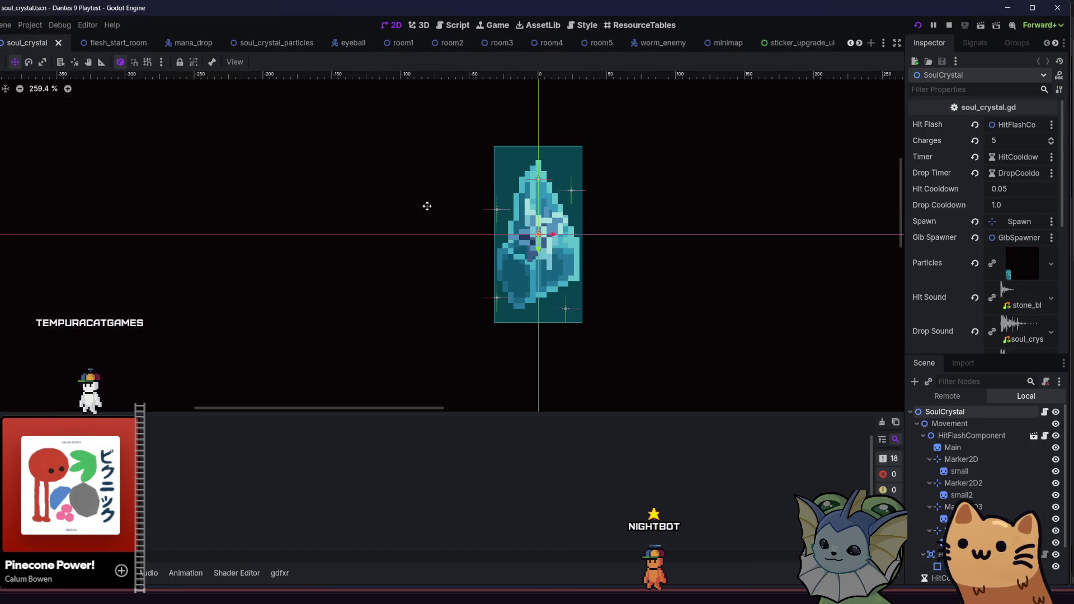
Enable Visibility > Show Behind Parent on the four small crystal sprites
click(971, 469)
click(963, 460)
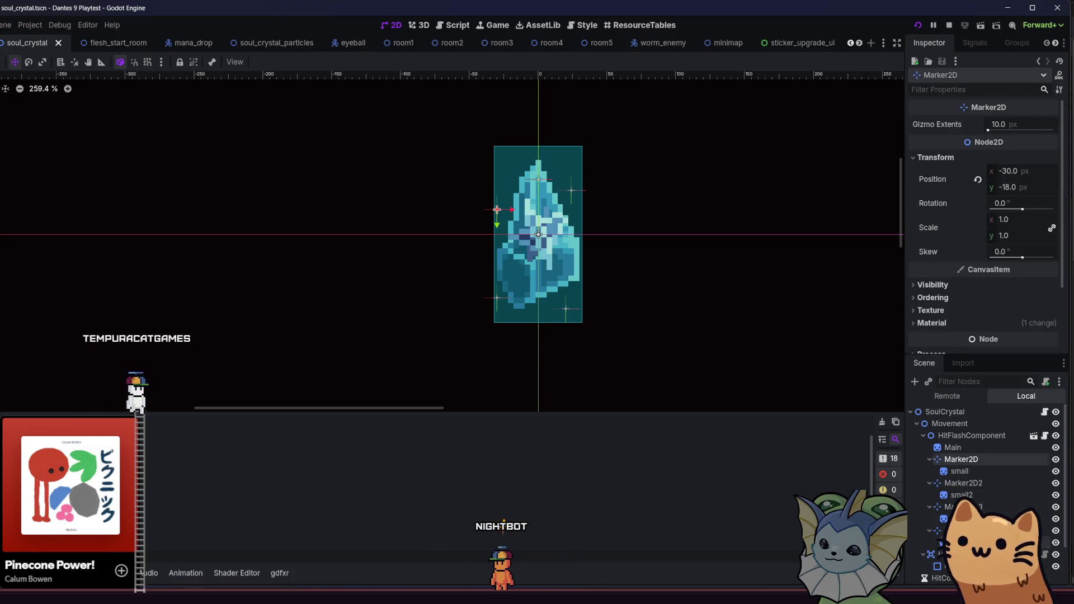
click(960, 543)
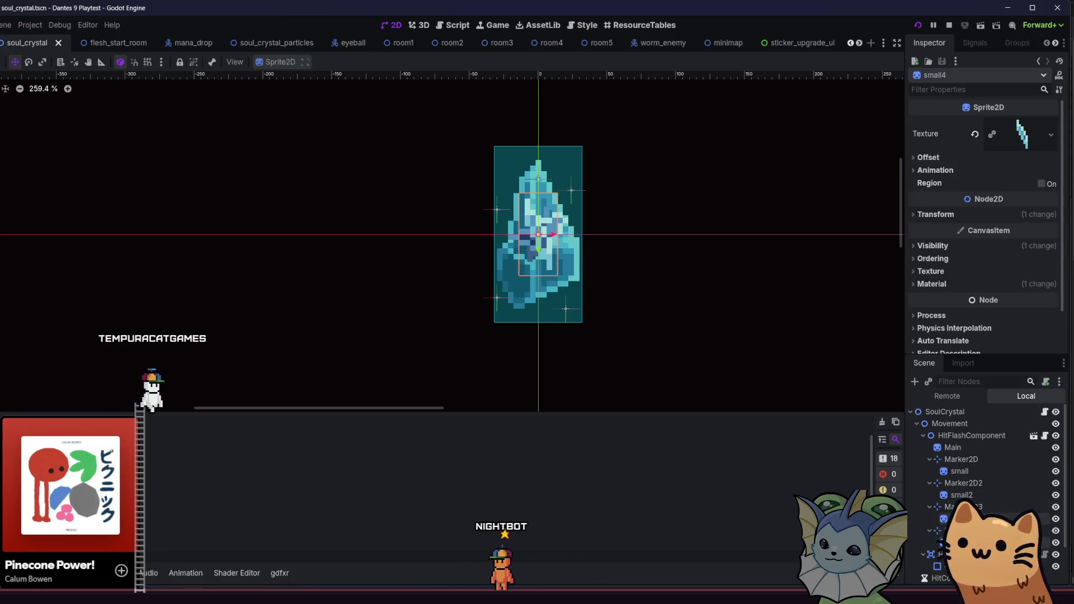
click(961, 247)
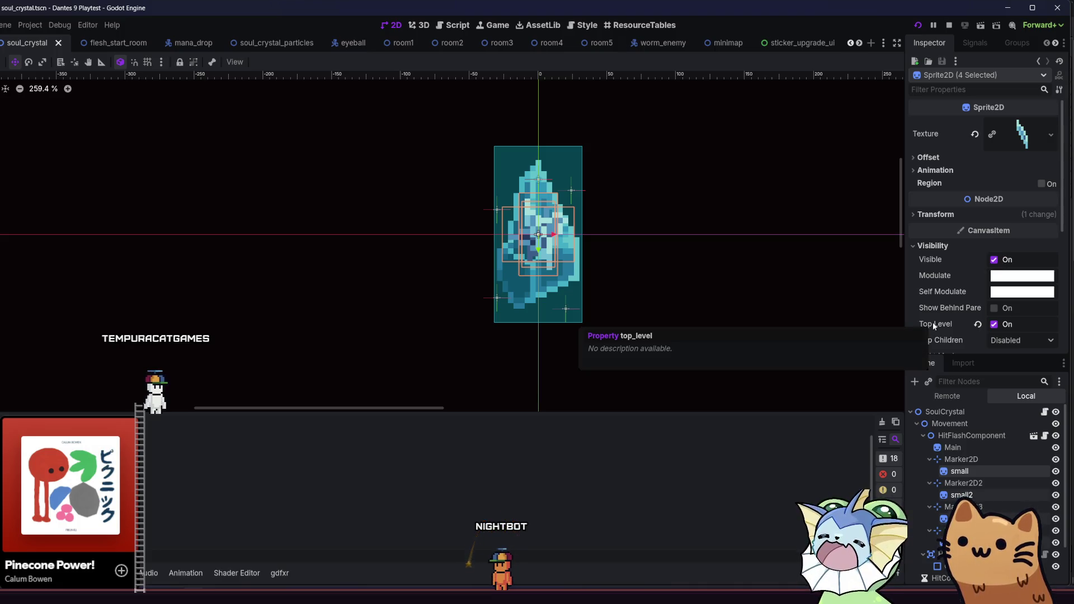
click(995, 308)
Save the soul_crystal scene and relaunch the playtest
key(ctrl+s)
key(F5)
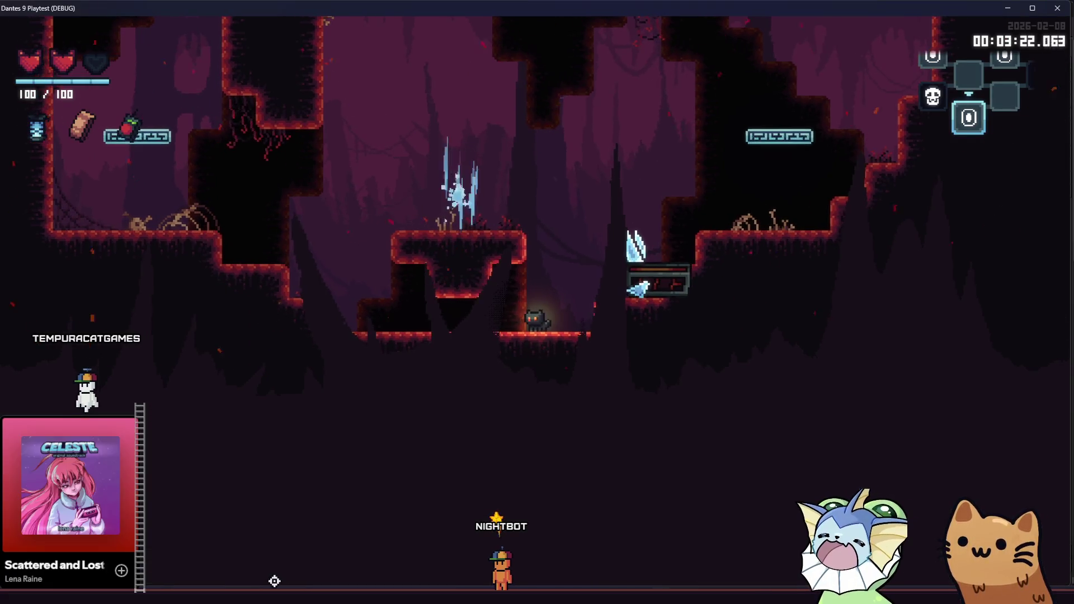
key(alt+Tab)
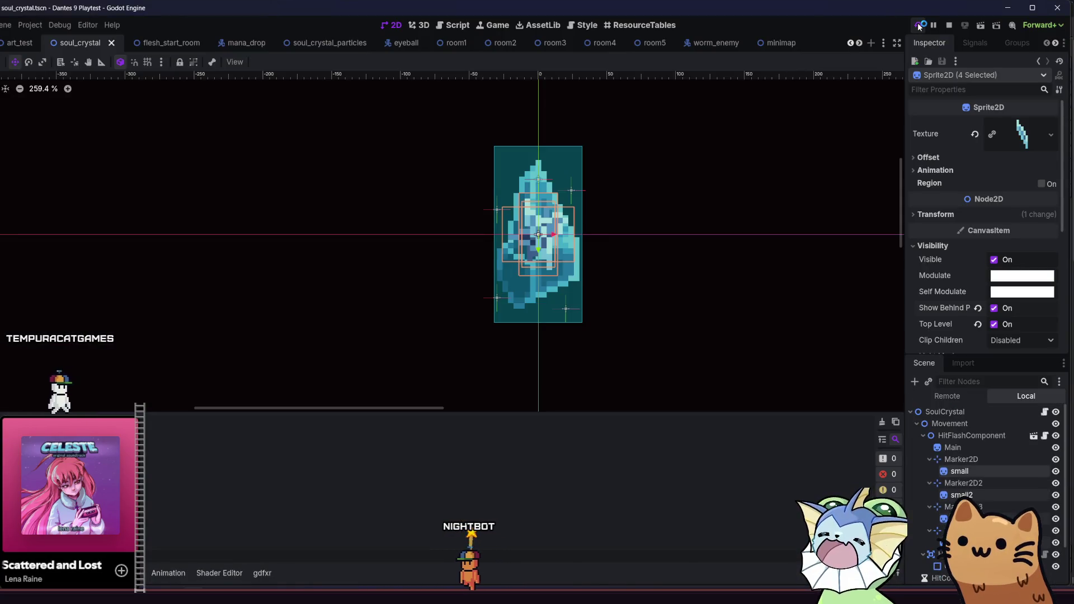
click(920, 26)
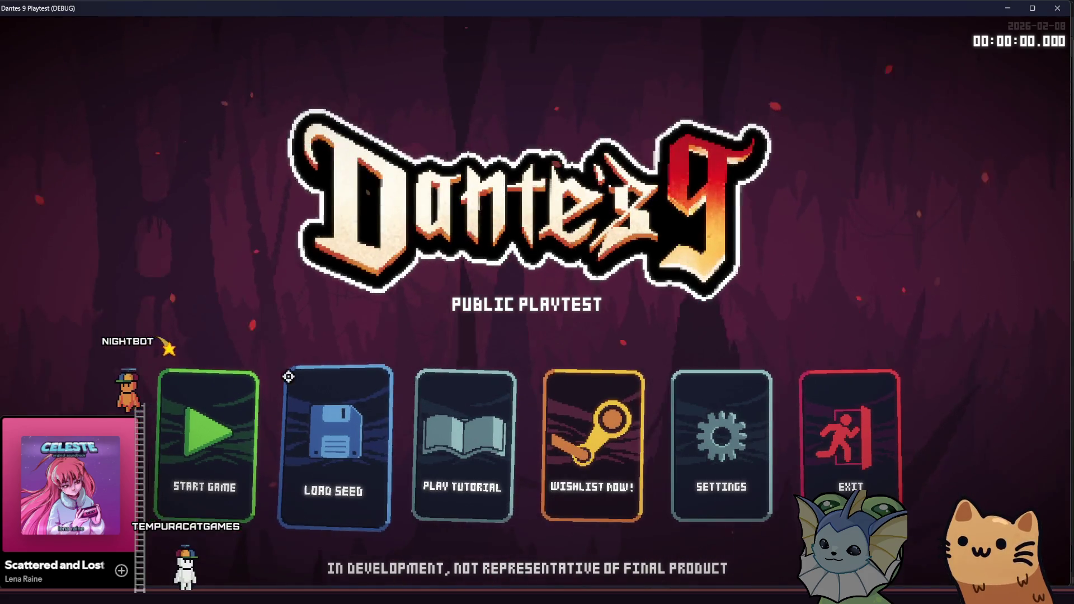
Start a new game, force-end the first room via the F1 debug menu's Level options, and return to the editor
click(240, 413)
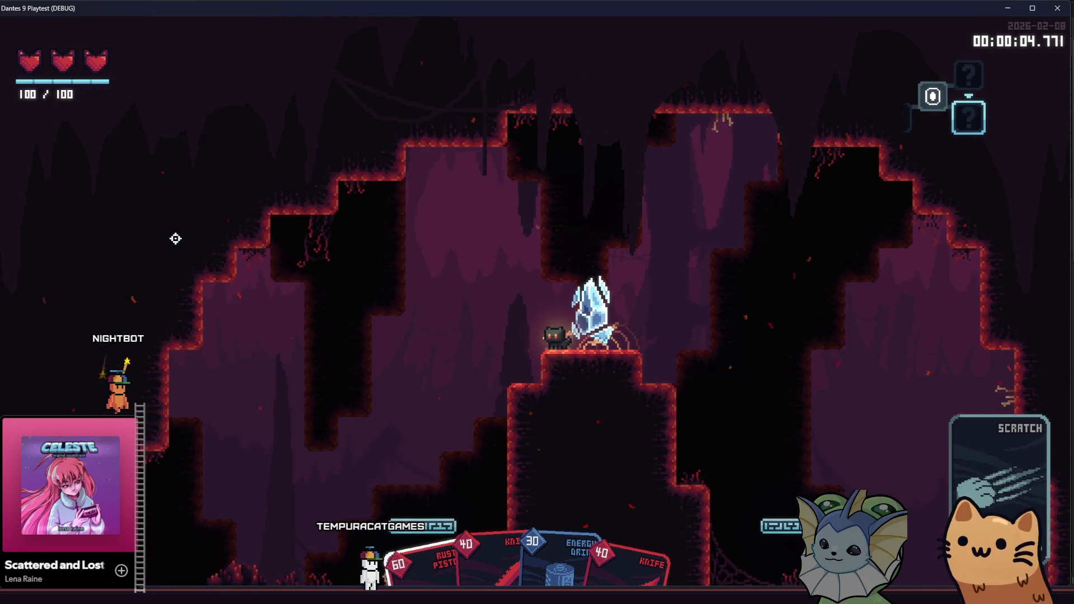
key(F1)
click(95, 229)
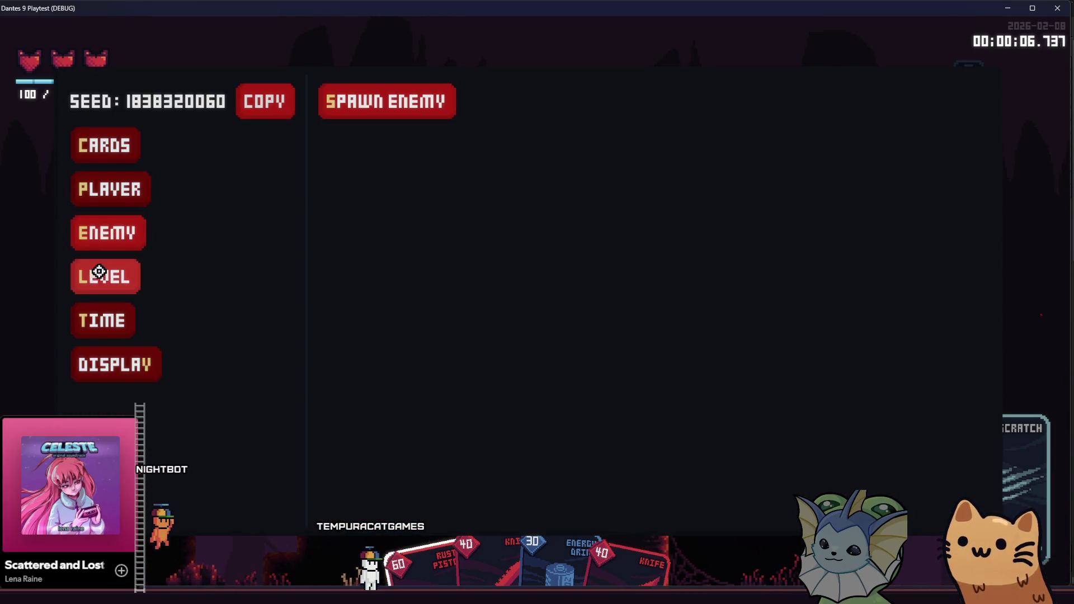
click(93, 277)
click(331, 241)
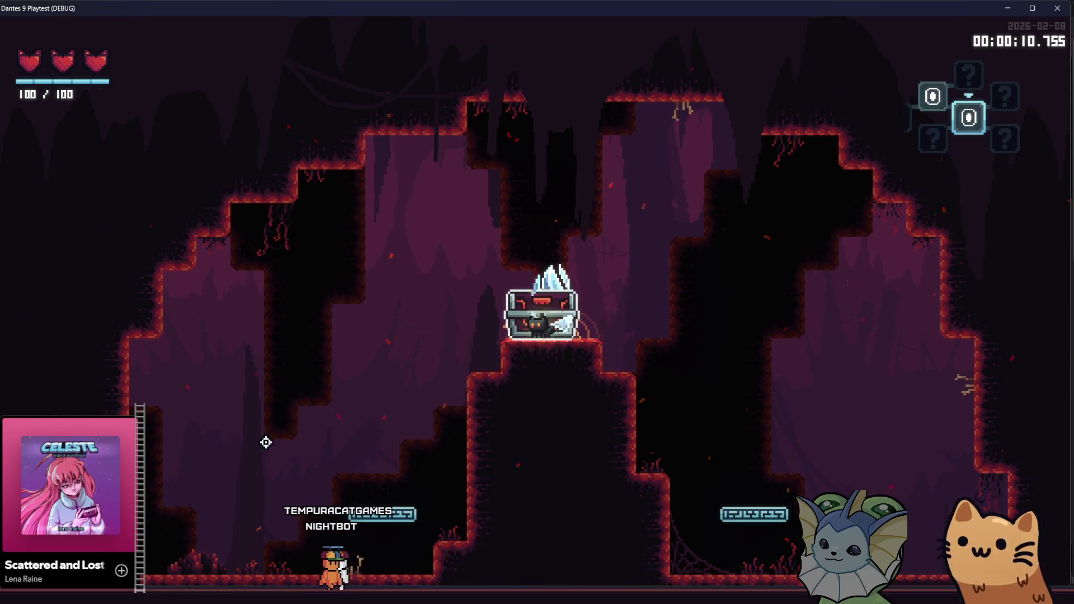
key(alt+Tab)
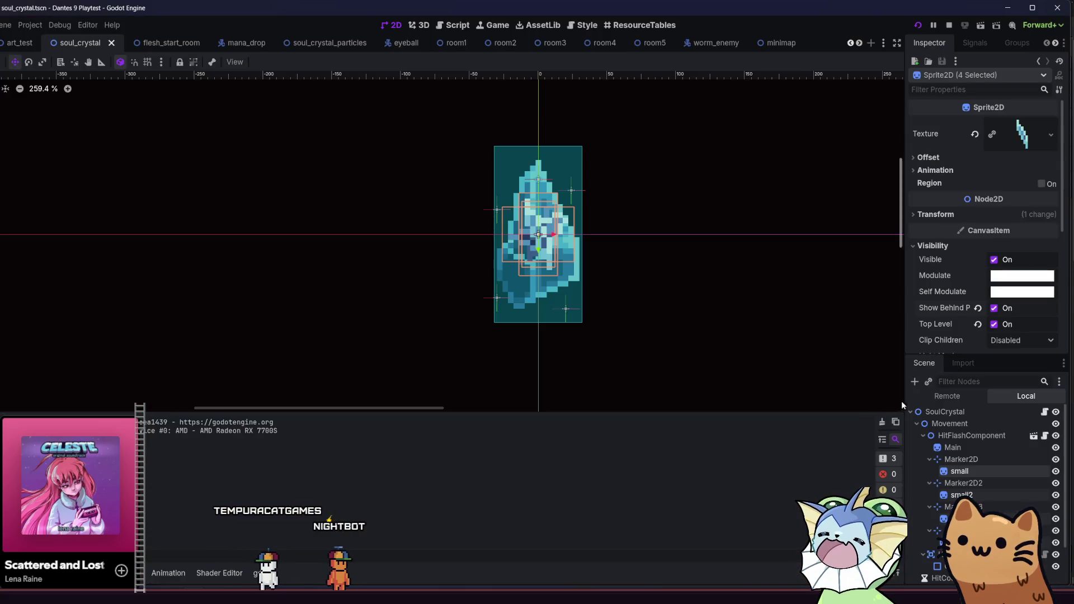
Under Ordering, set the small sprites' Z Index to -1 with Z as Relative, and save soul_crystal
scroll(942, 274, down, 3)
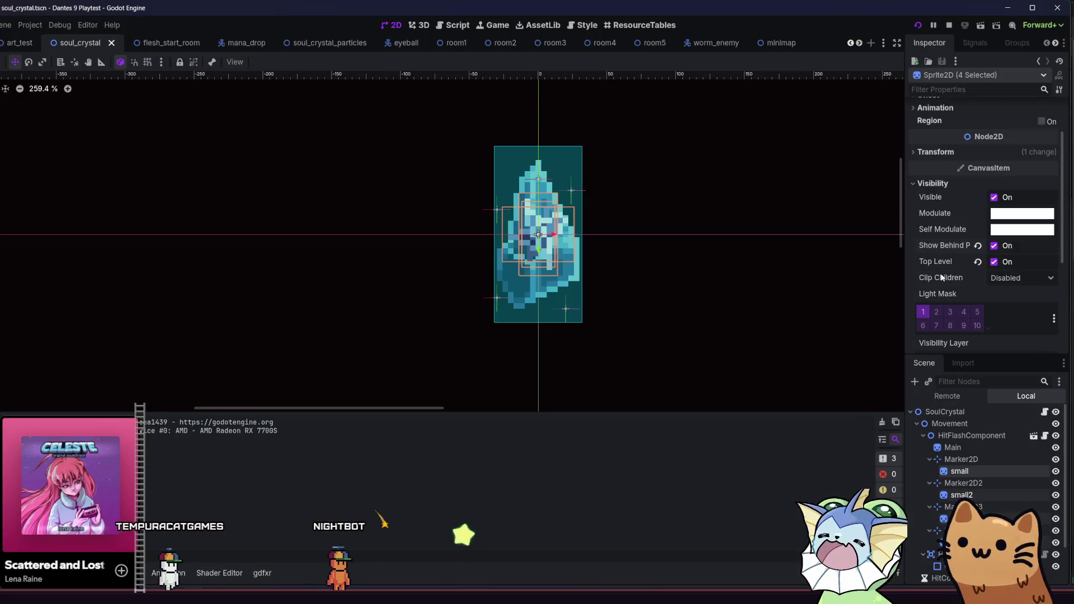
scroll(951, 205, down, 1)
scroll(951, 205, up, 1)
scroll(949, 203, down, 4)
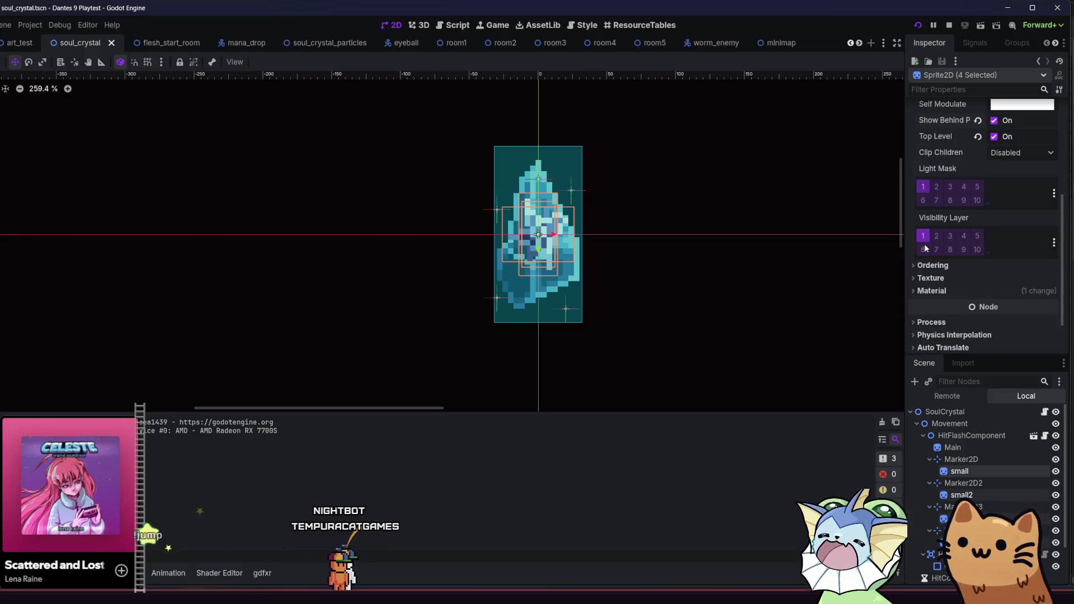
click(926, 266)
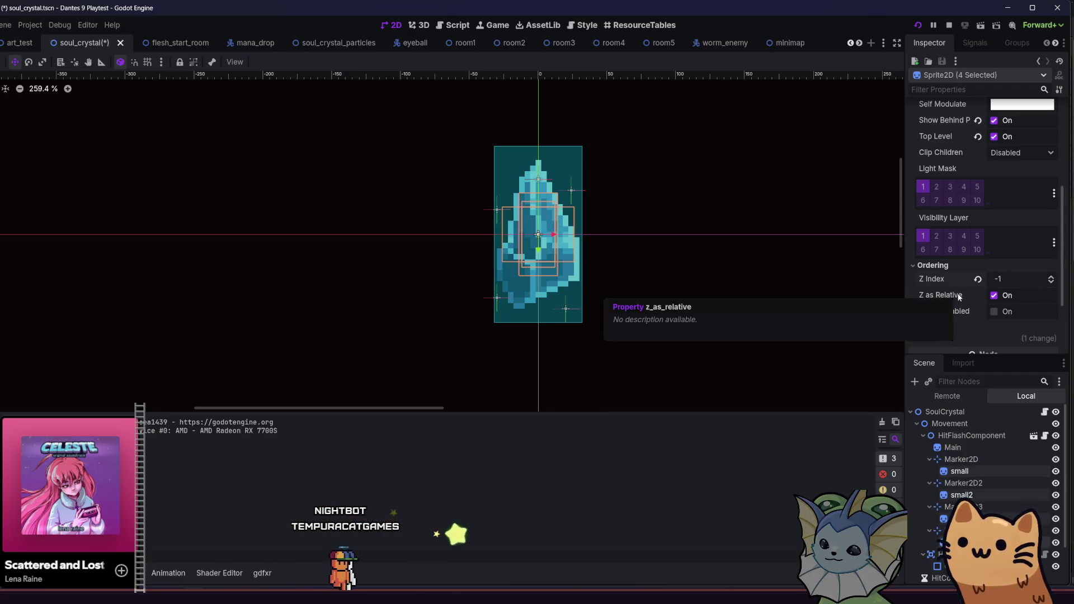
click(994, 296)
key(ctrl+s)
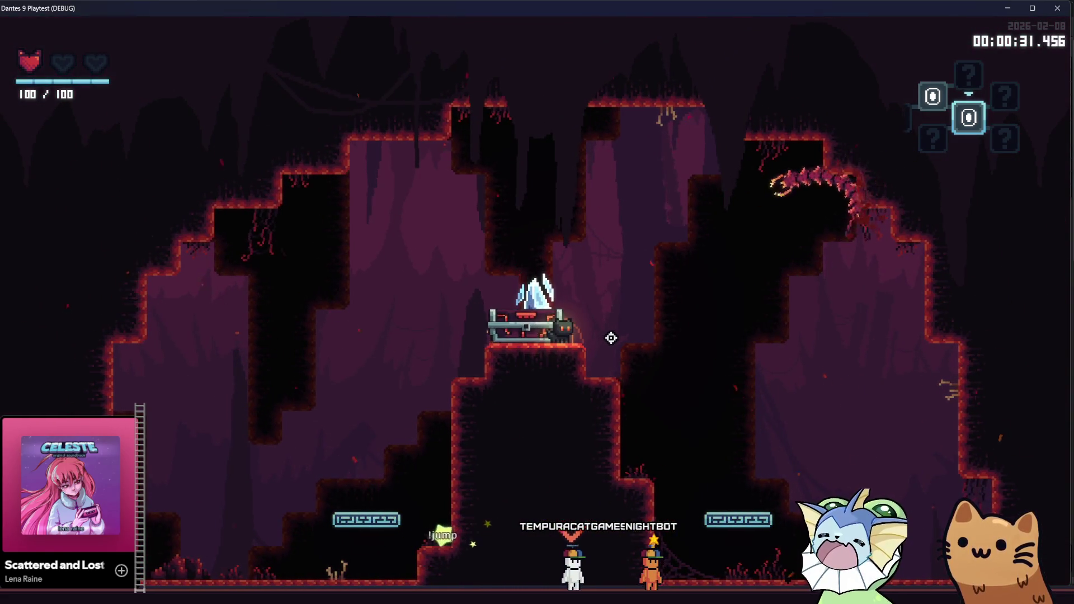
Run right through the rooms and drop to the floor beside the soul crystal
key(d)
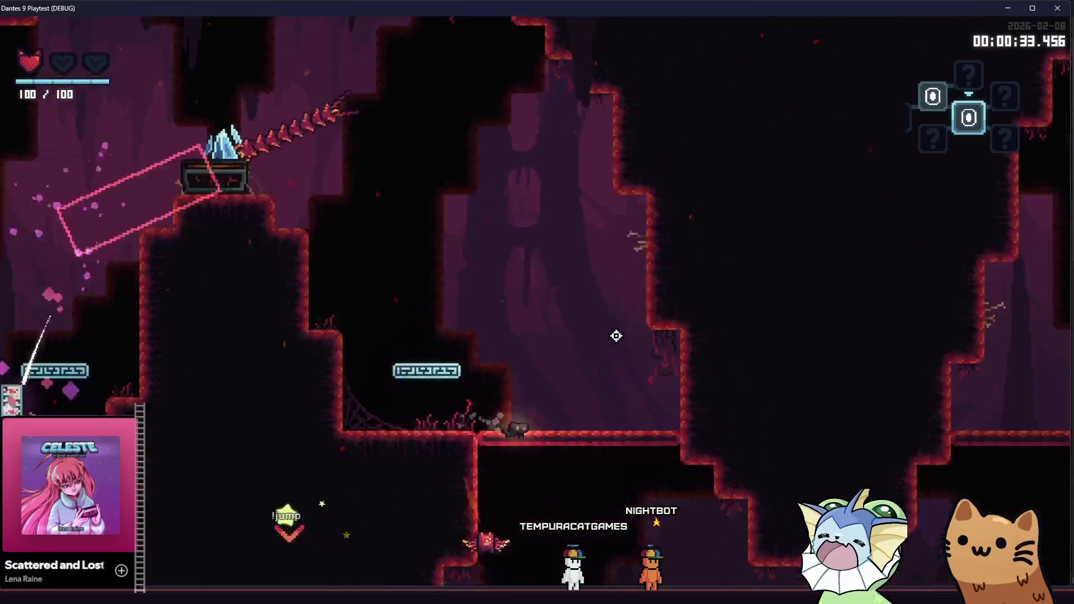
key(d)
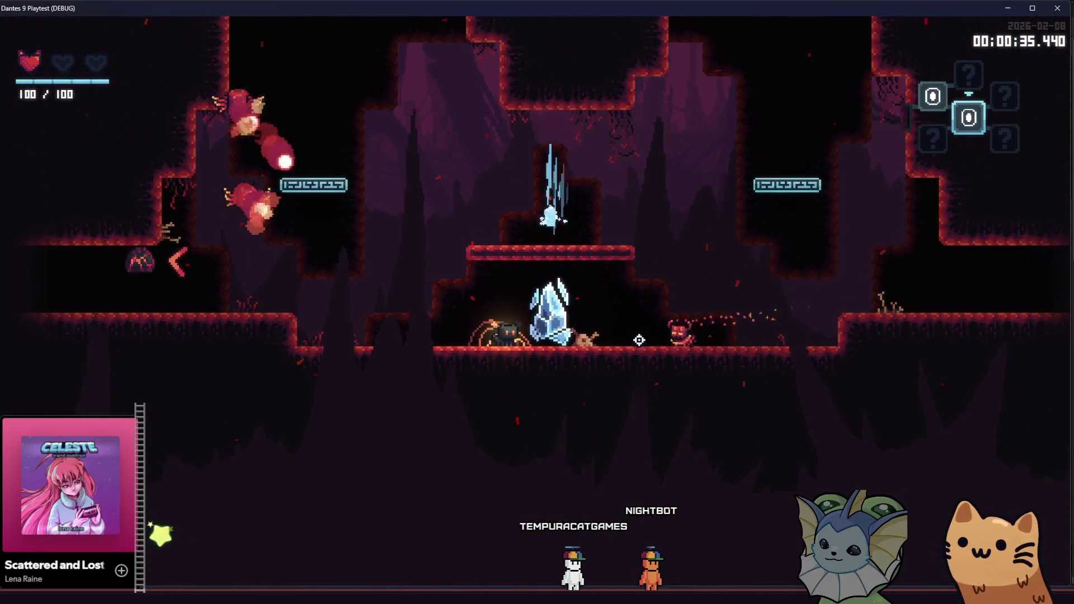
key(d)
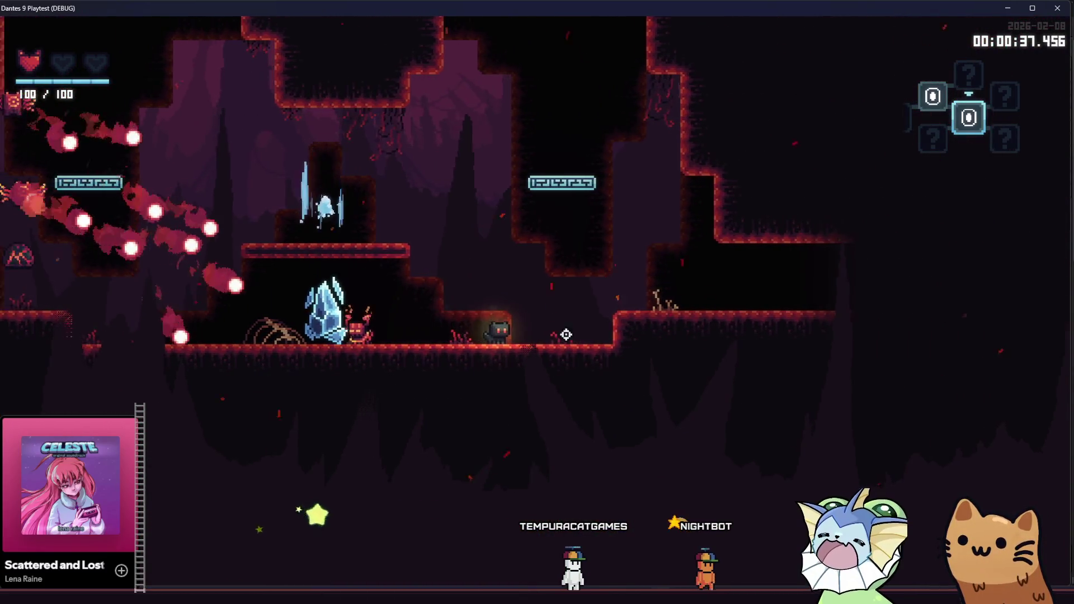
key(space)
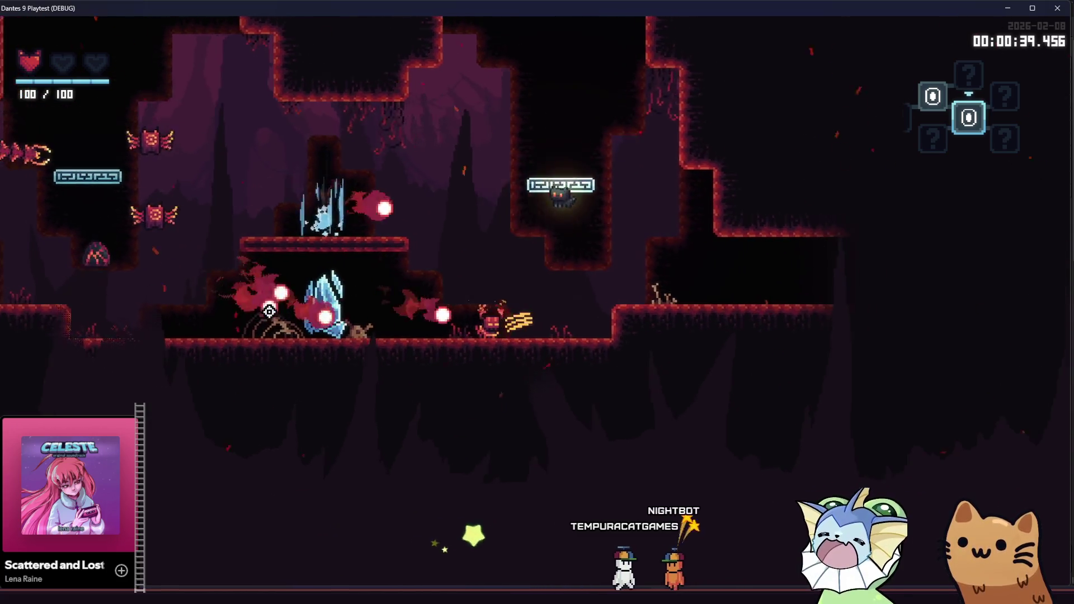
key(d)
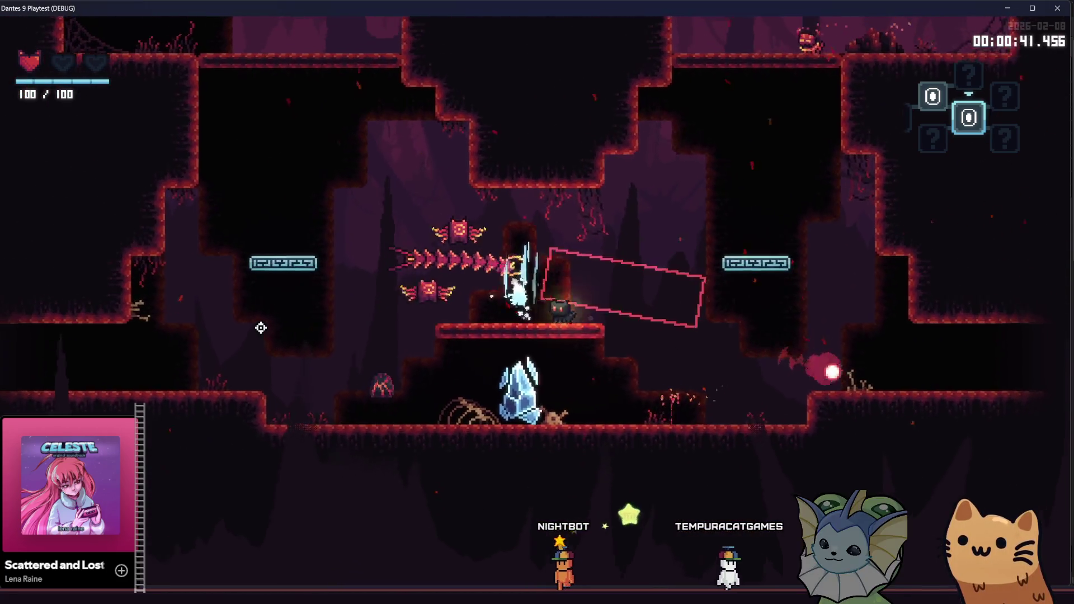
key(s)
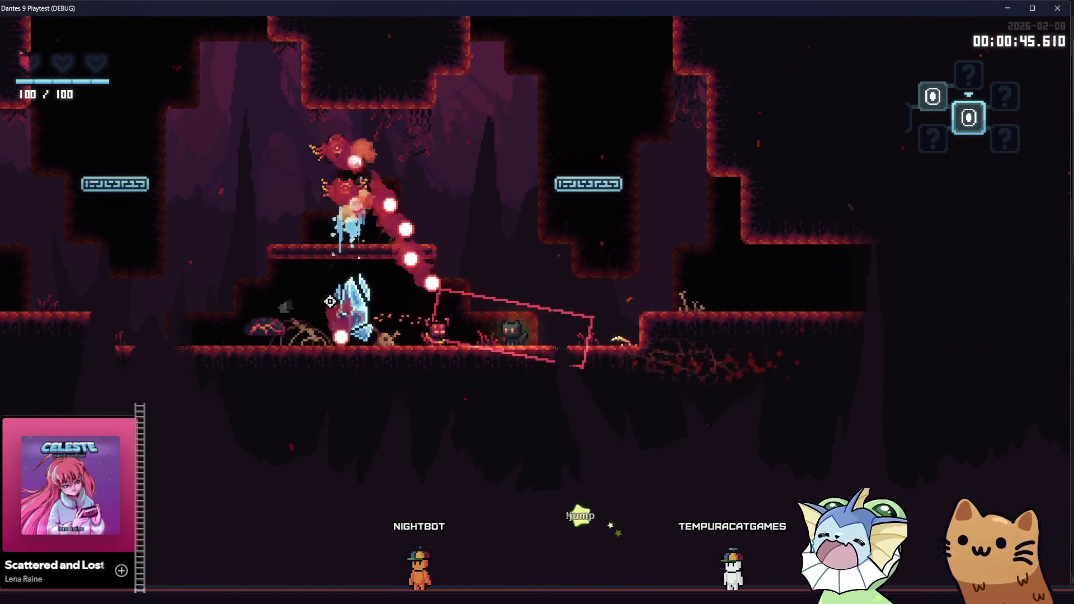
Fight the enemies around the crystal until dying, then start a New Run
key(a)
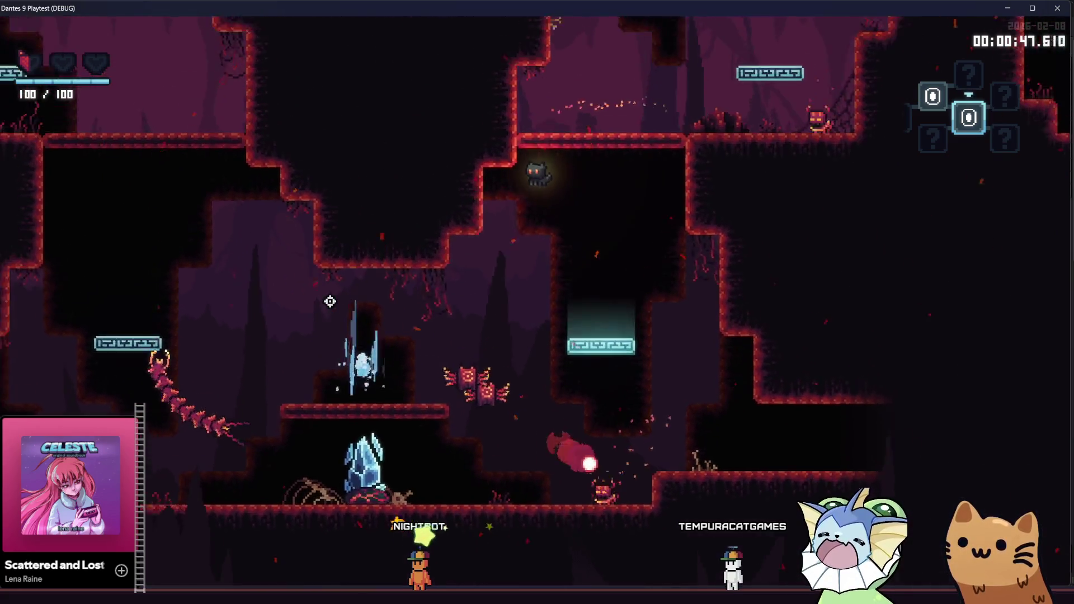
key(a)
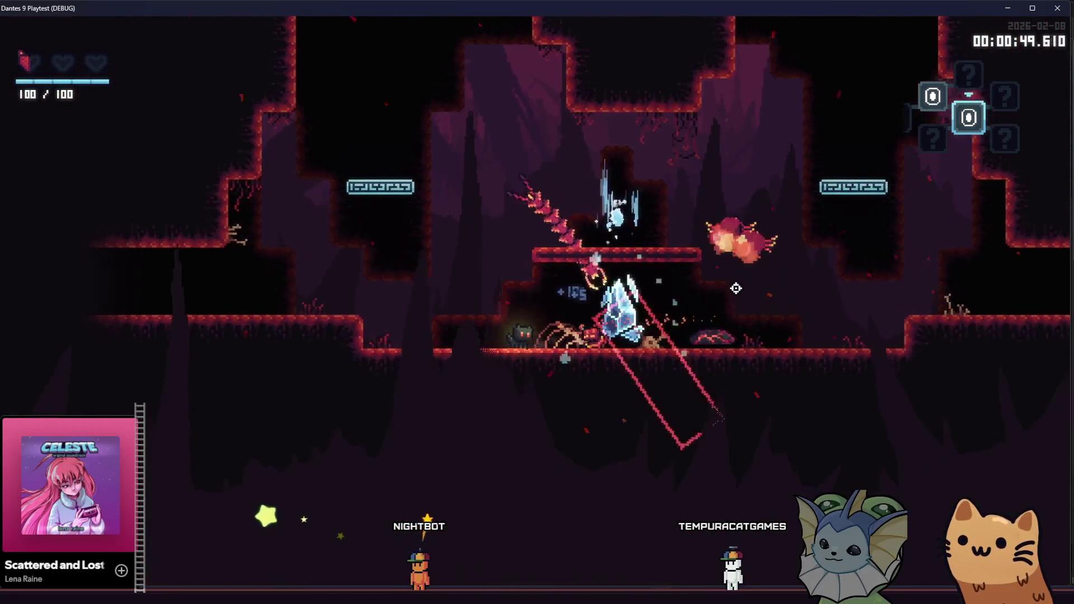
key(d)
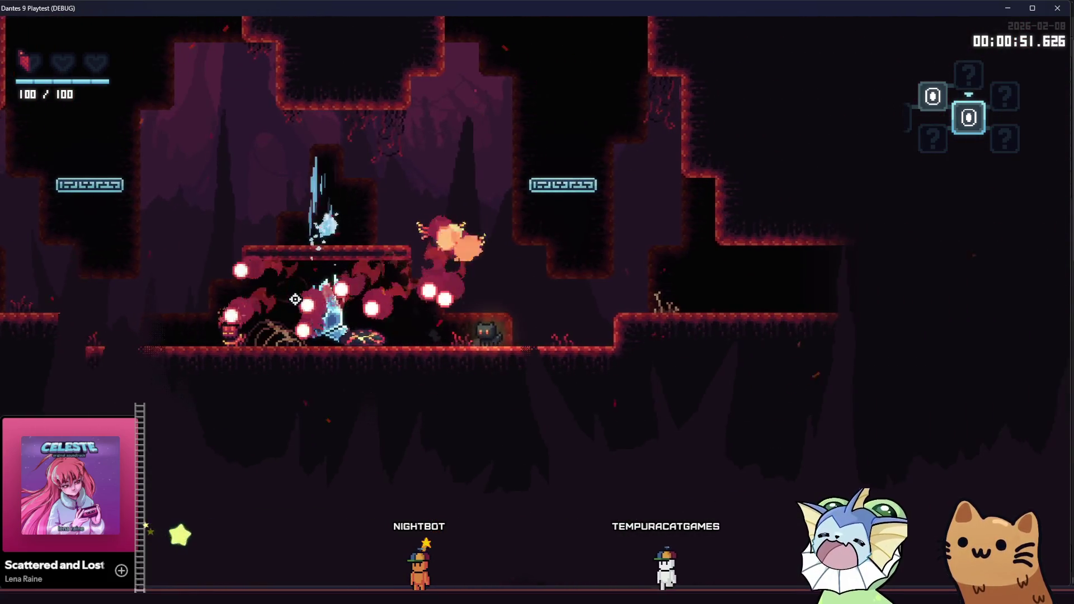
key(space)
key(a)
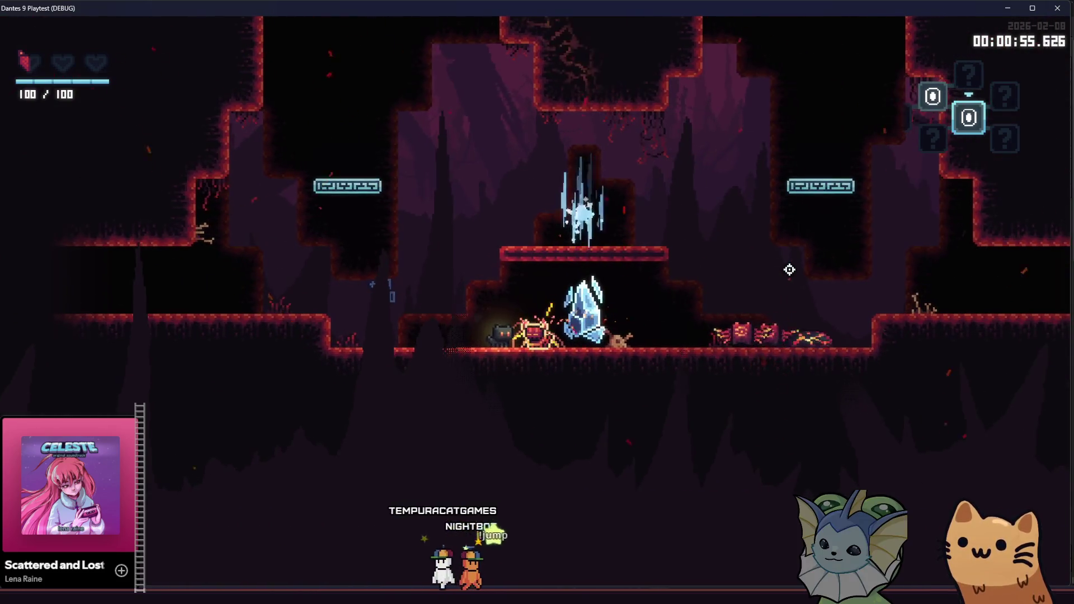
click(790, 270)
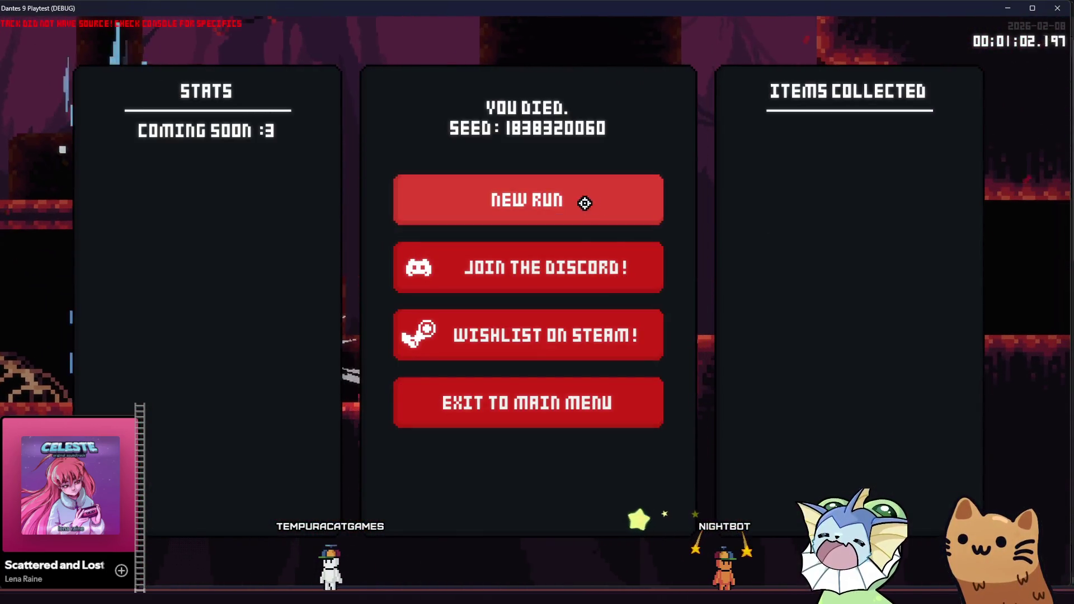
click(586, 204)
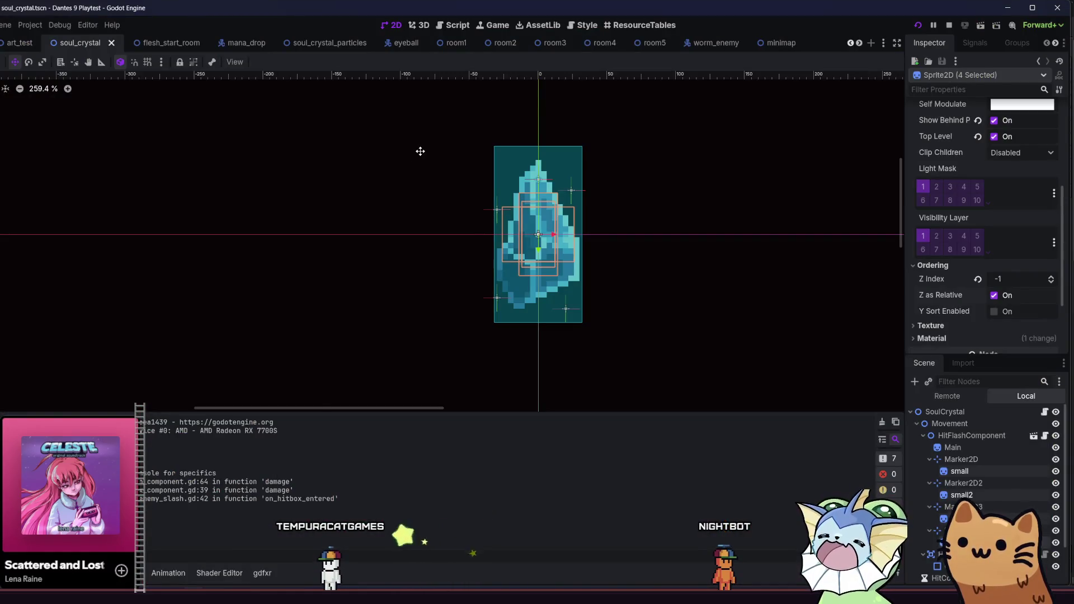
Quick-open 'flying enem' and open flying_fire_projectile_enemy.tscn
key(shift+alt+o)
text(flying)
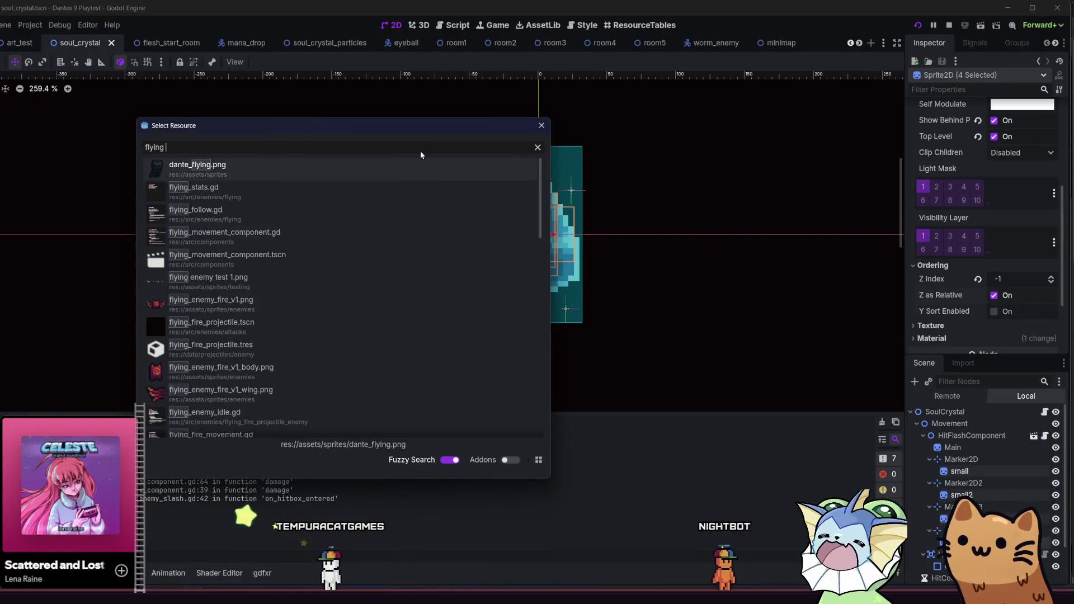
text( enem)
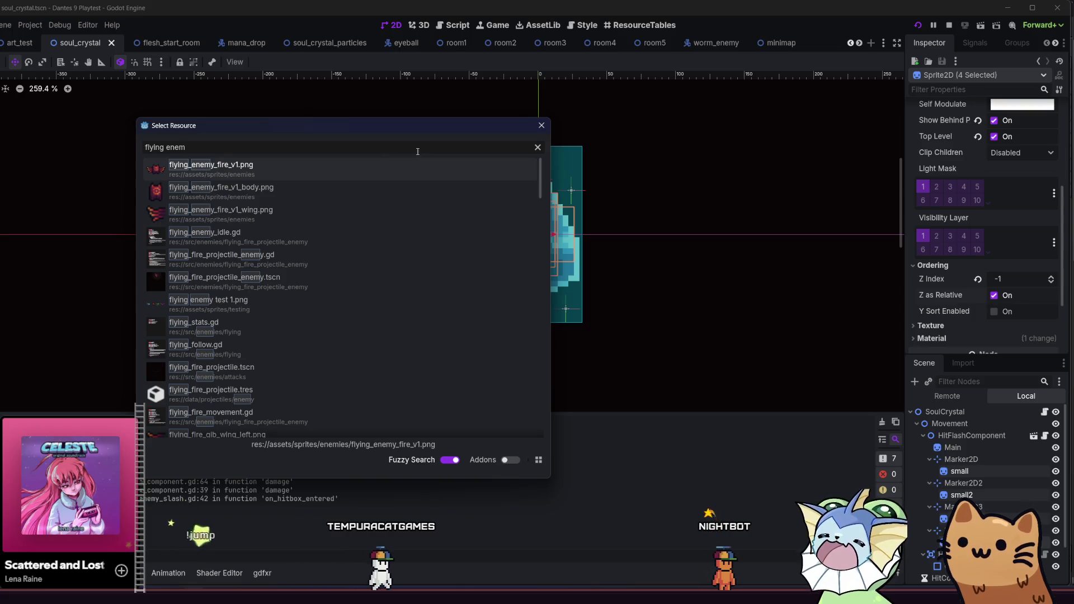
double_click(290, 283)
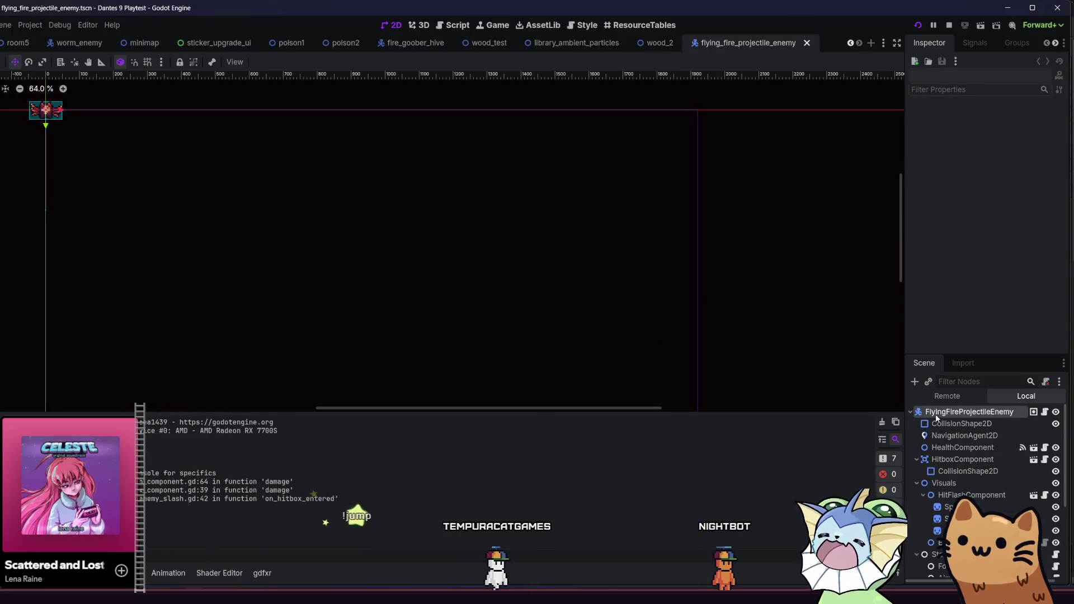
Set the flying enemy's NavigationAgent2D avoidance radius to 160 px, save the scene, and run the game
click(940, 448)
click(938, 438)
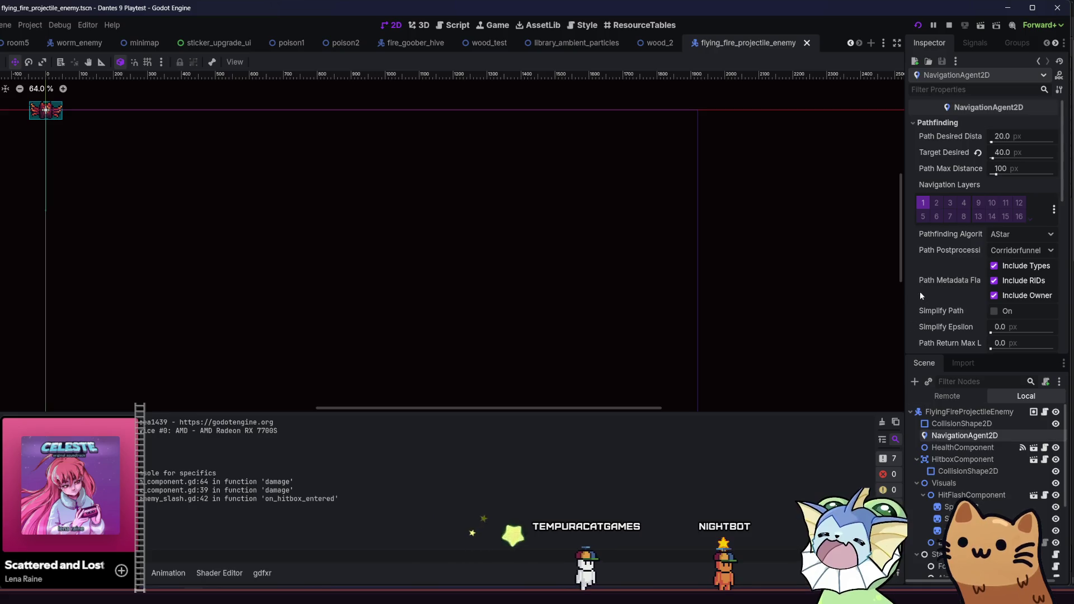
scroll(942, 286, down, 3)
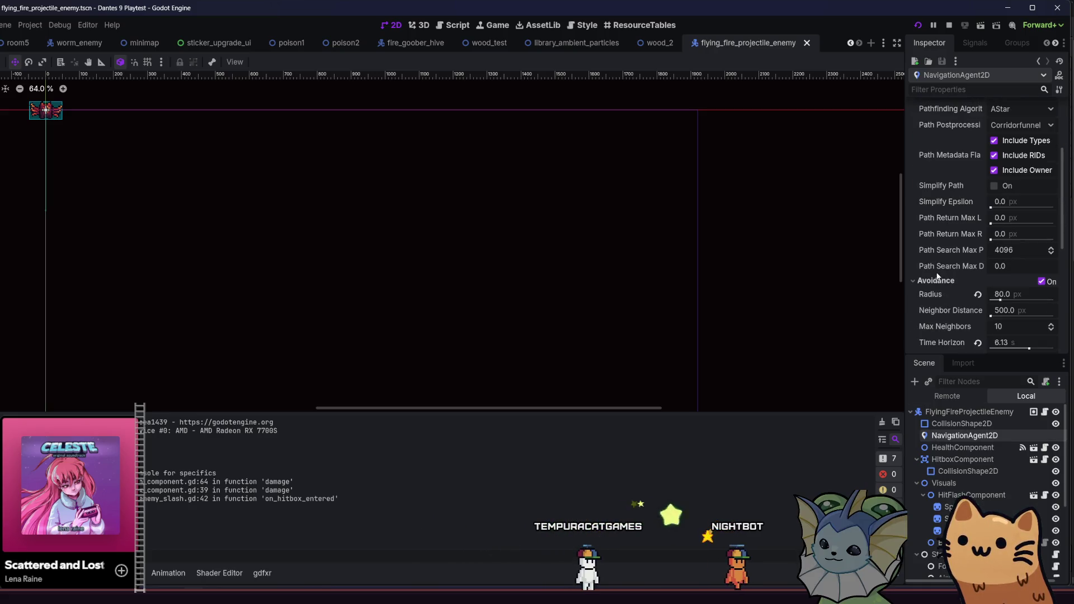
scroll(939, 281, down, 3)
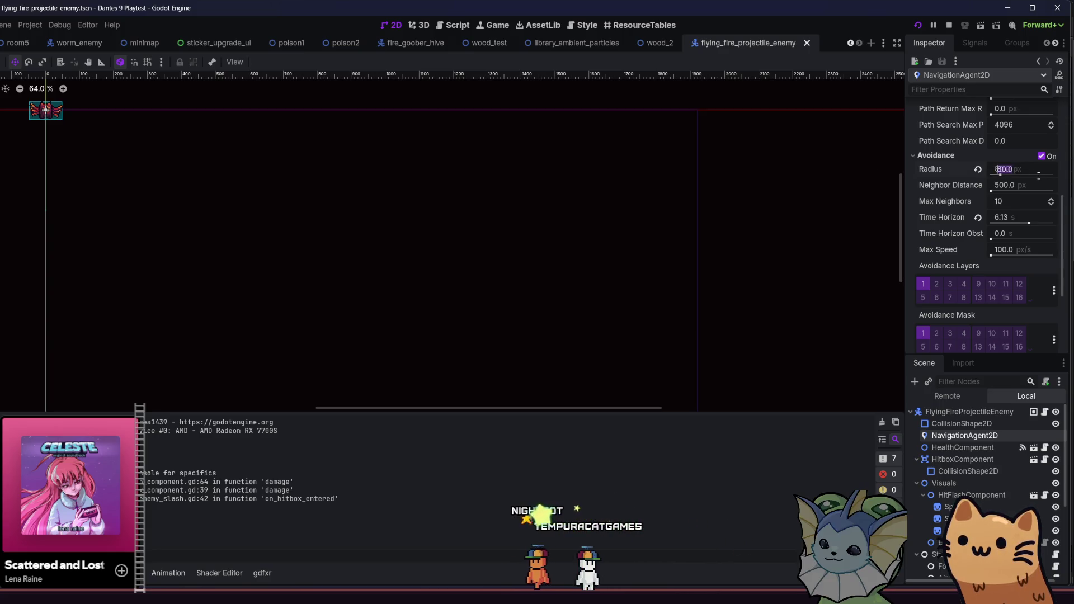
key(Return)
key(ctrl+s)
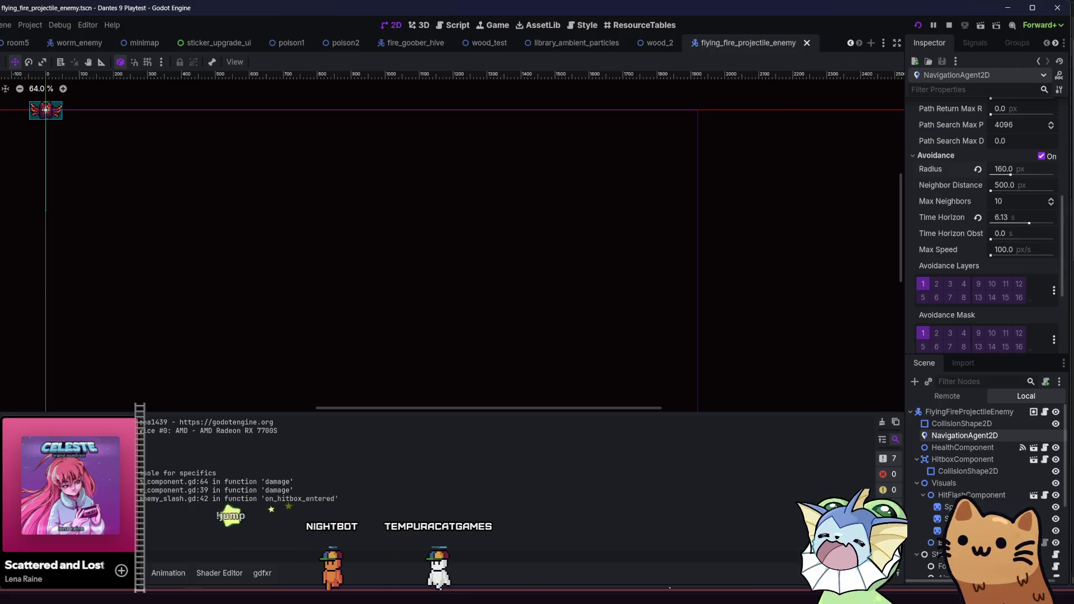
click(919, 26)
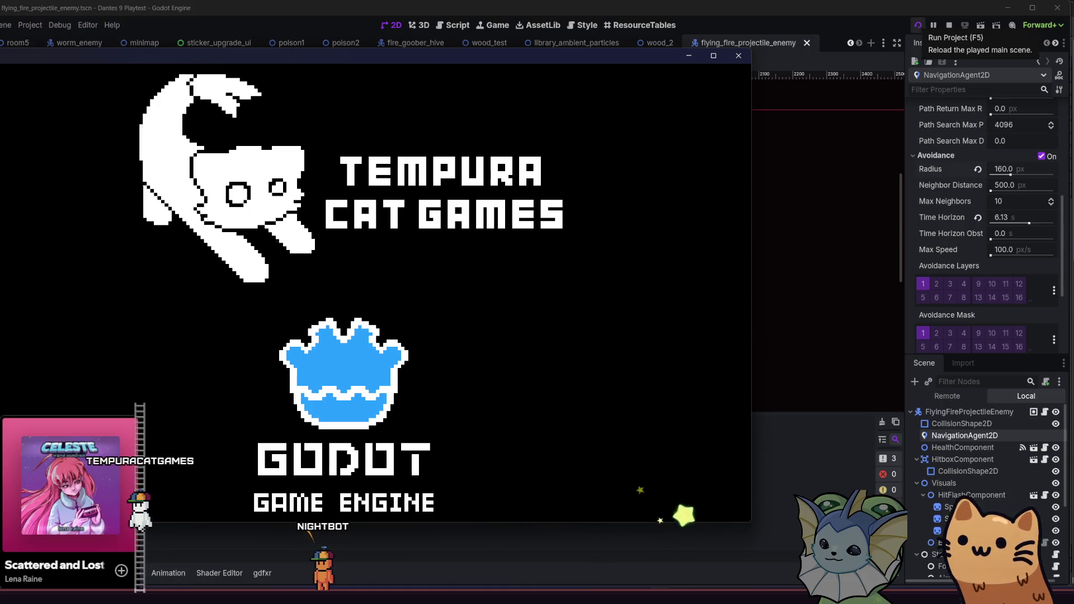
Maximize the game window and browse the debug menu's player, relic, health and card options
key(super+Up)
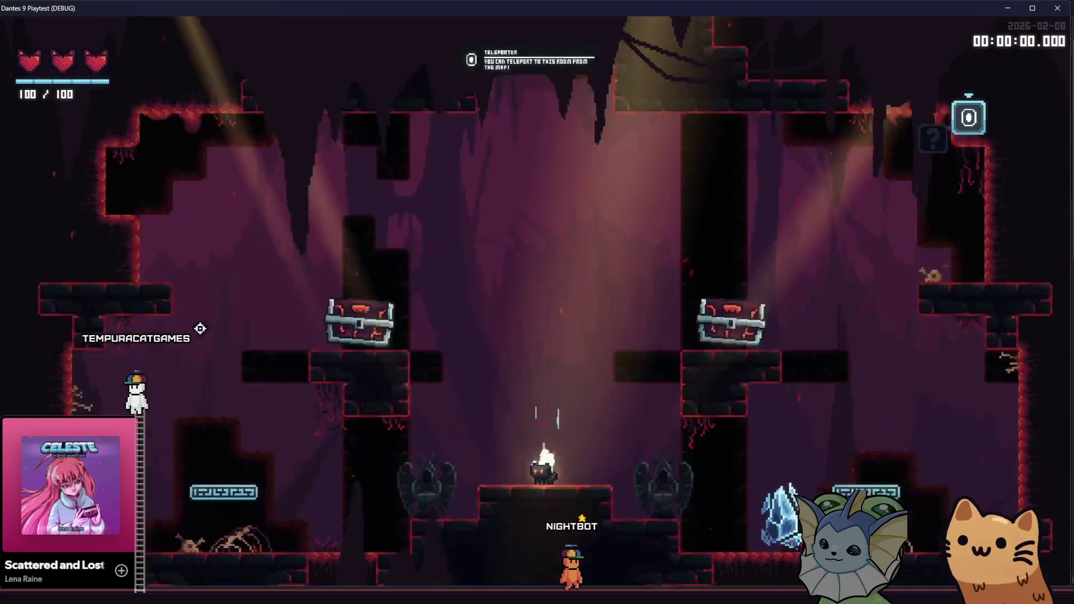
key(F1)
click(111, 181)
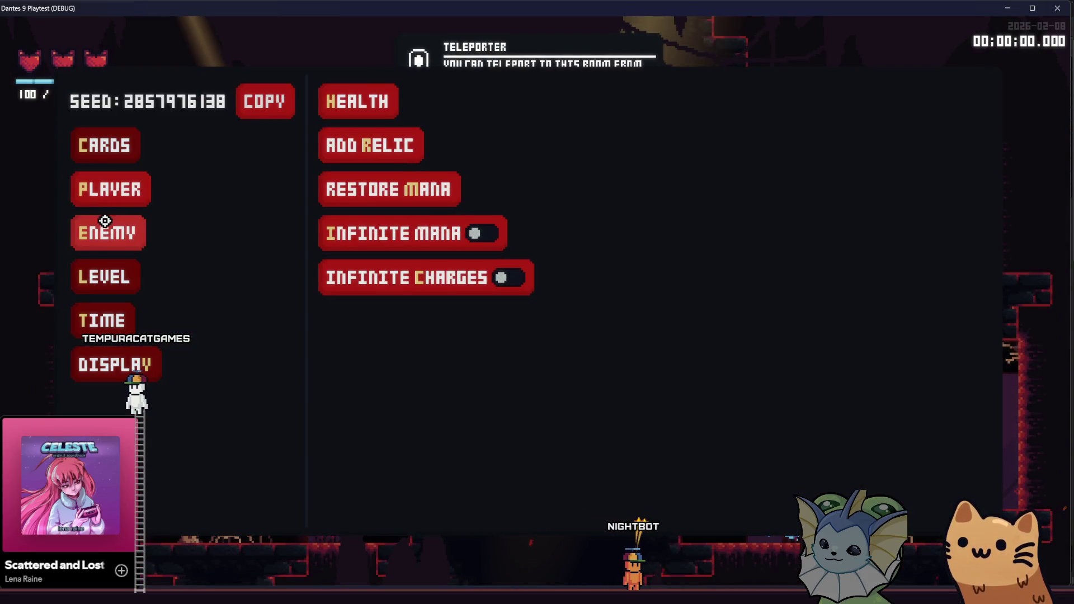
click(107, 158)
click(139, 192)
click(358, 157)
click(366, 106)
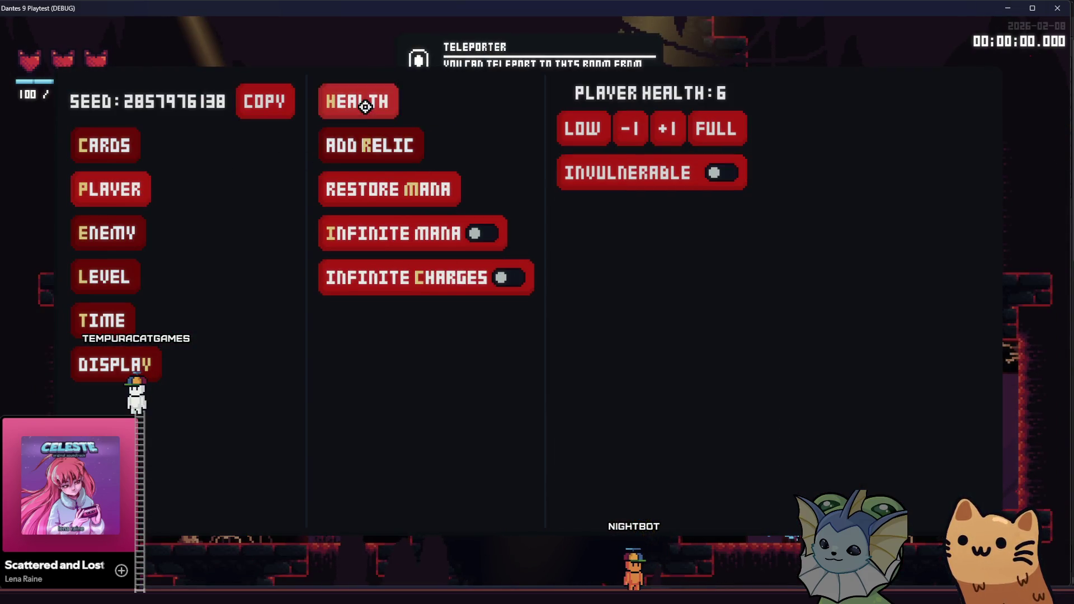
click(106, 147)
click(370, 102)
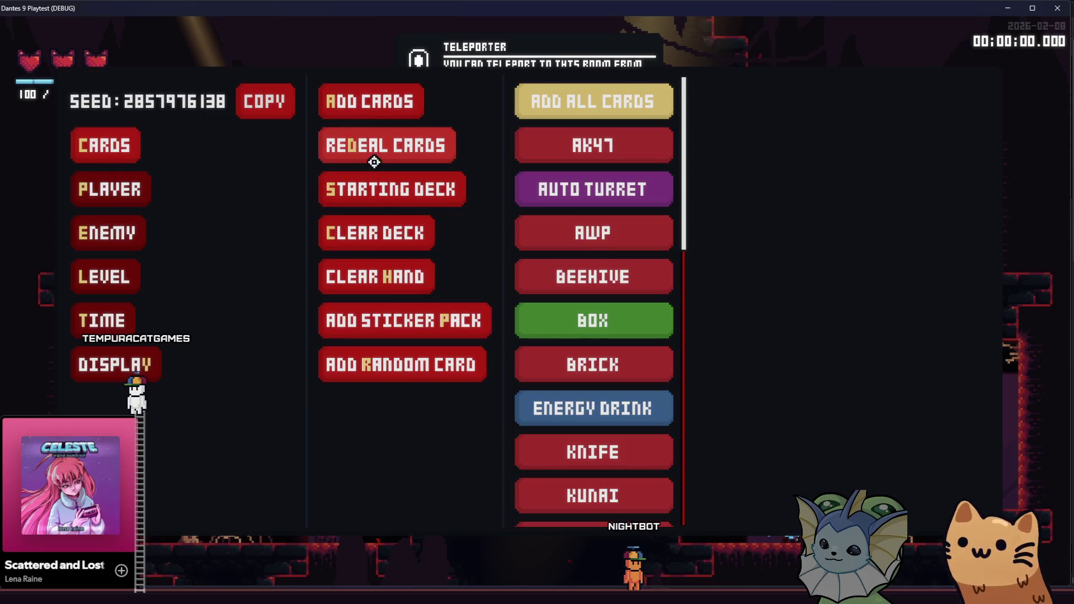
From the debug Enemy options, spawn two FlyingFireProjectileEnemies into the teleporter room
click(119, 232)
click(338, 112)
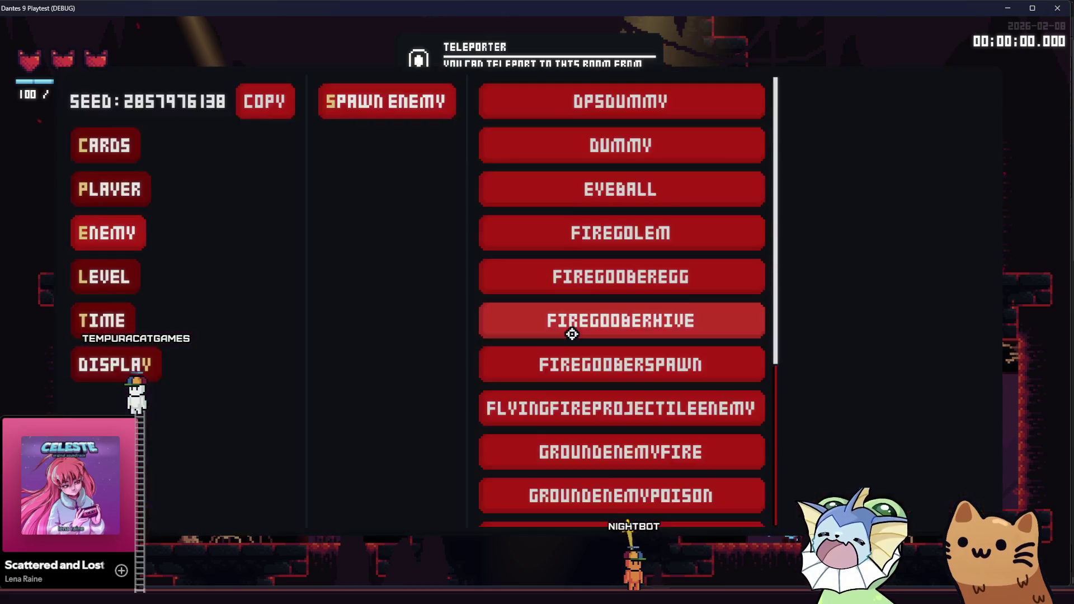
click(755, 330)
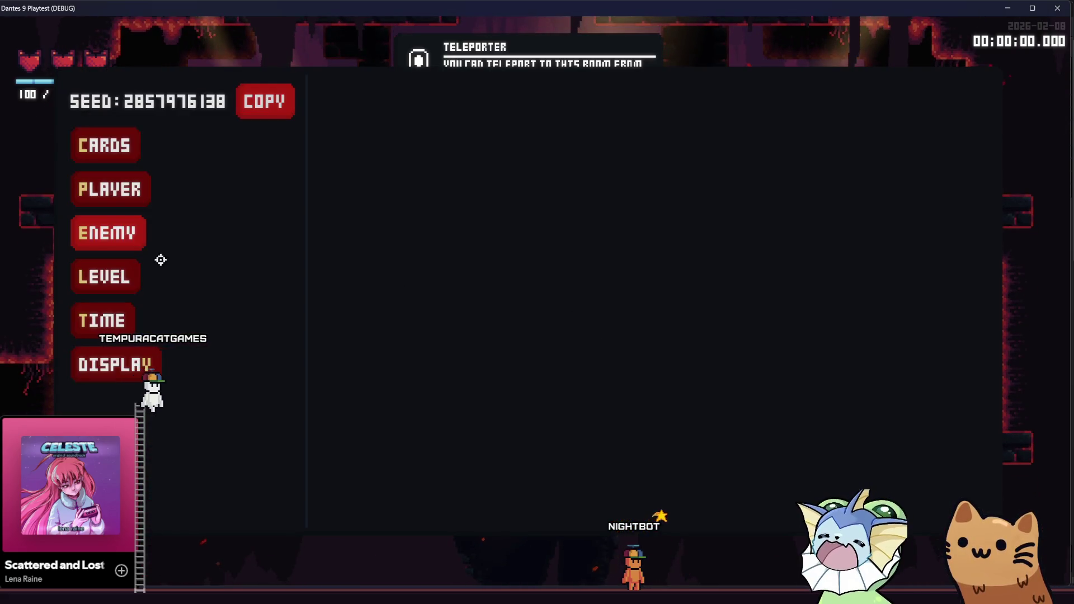
click(115, 229)
click(371, 103)
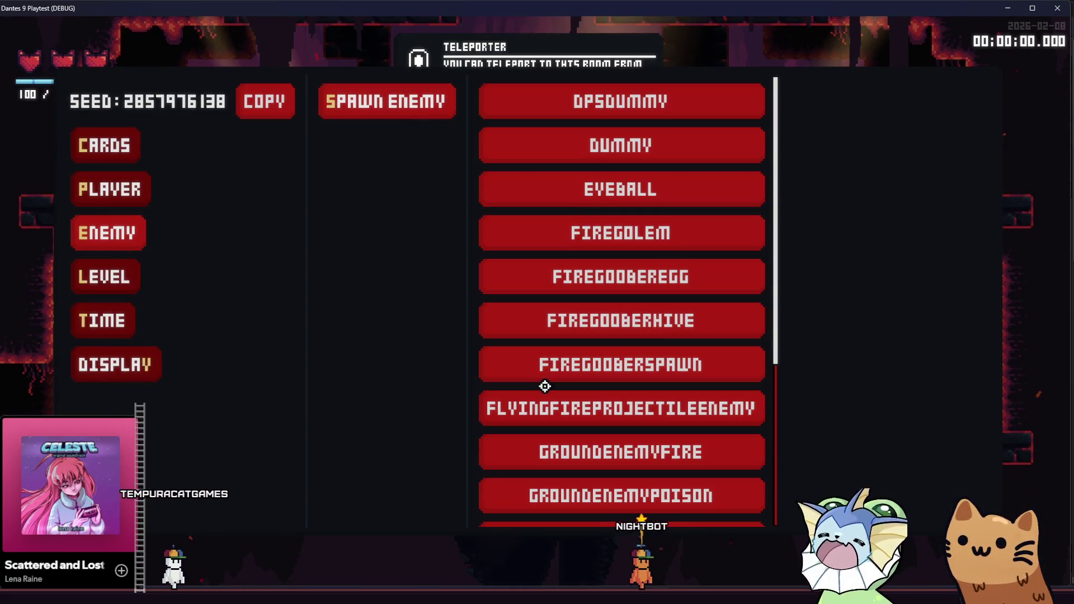
click(528, 374)
click(554, 262)
key(grave)
click(612, 364)
key(grave)
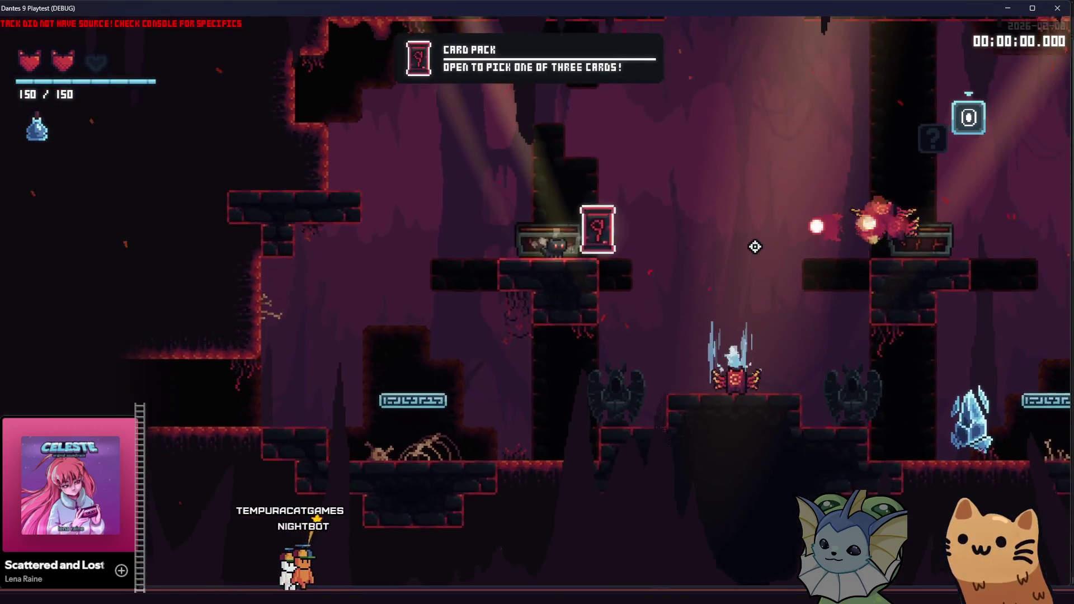
Open the card pack, take a card, move on, then close the game to return to the editor
key(e)
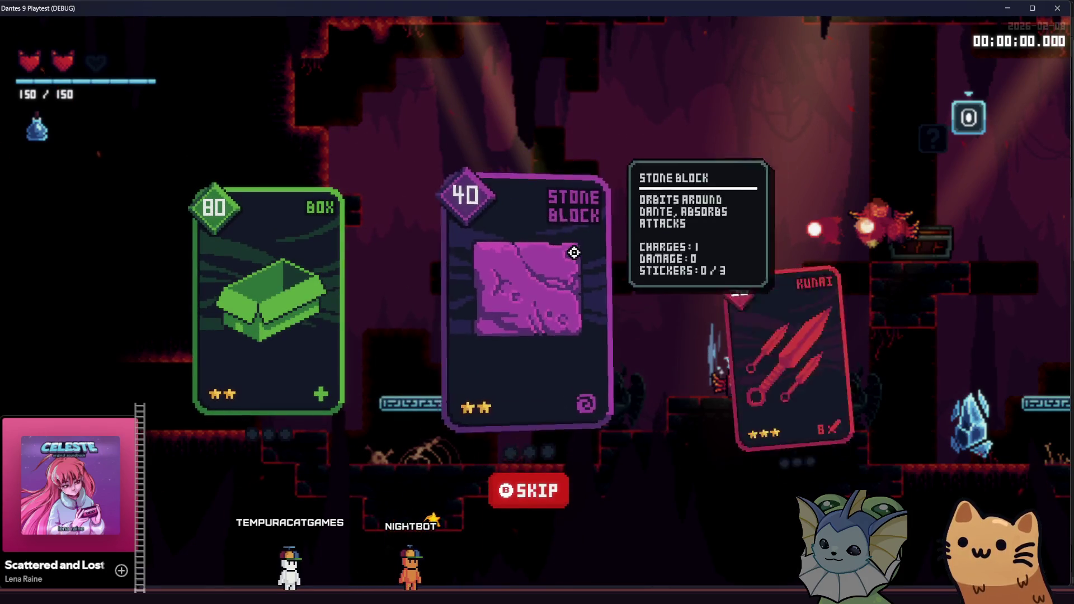
click(778, 282)
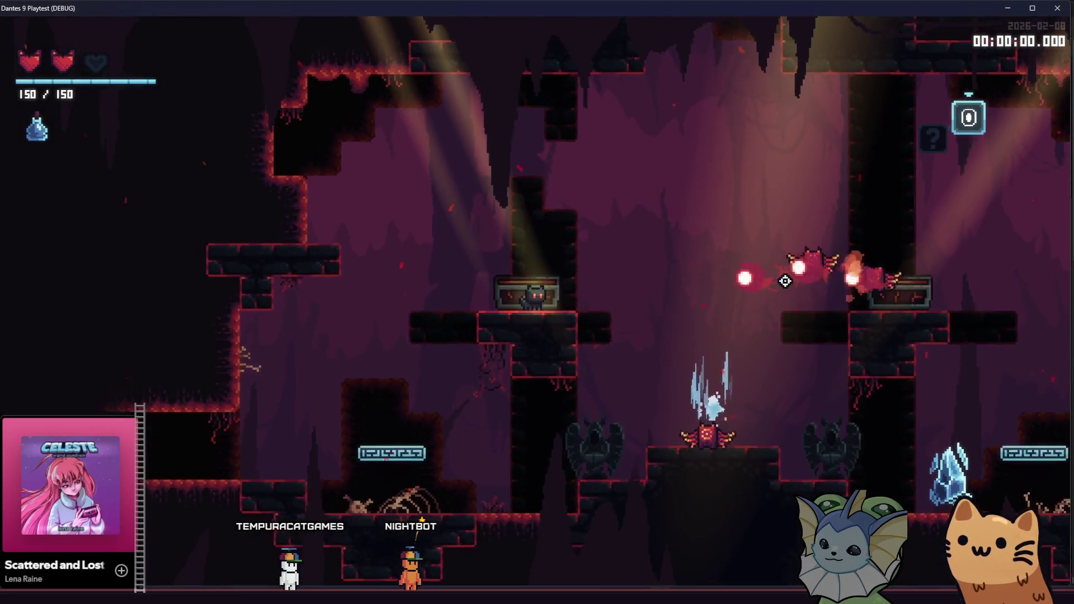
key(a)
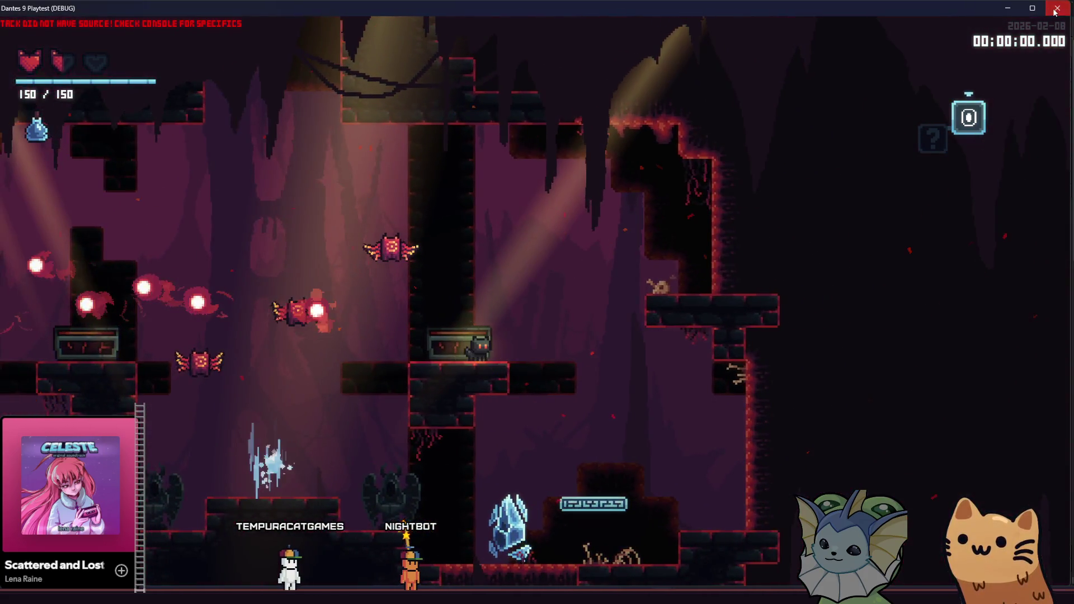
click(1057, 8)
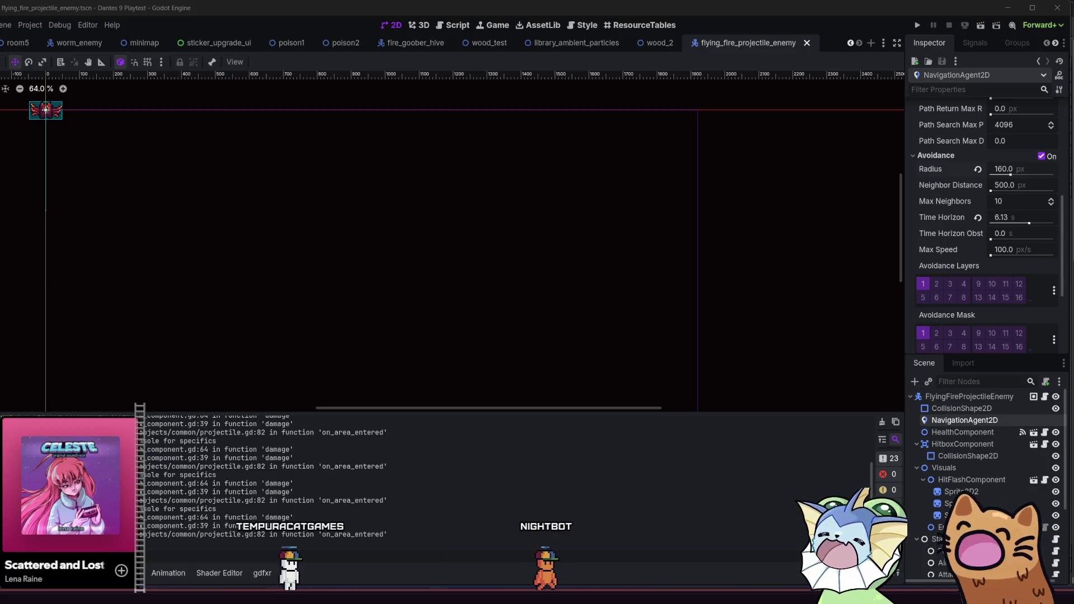
In the JW Dec 16 - Jan 6 note, tick the sticker application prompts and position clamping tasks
key(alt+Tab)
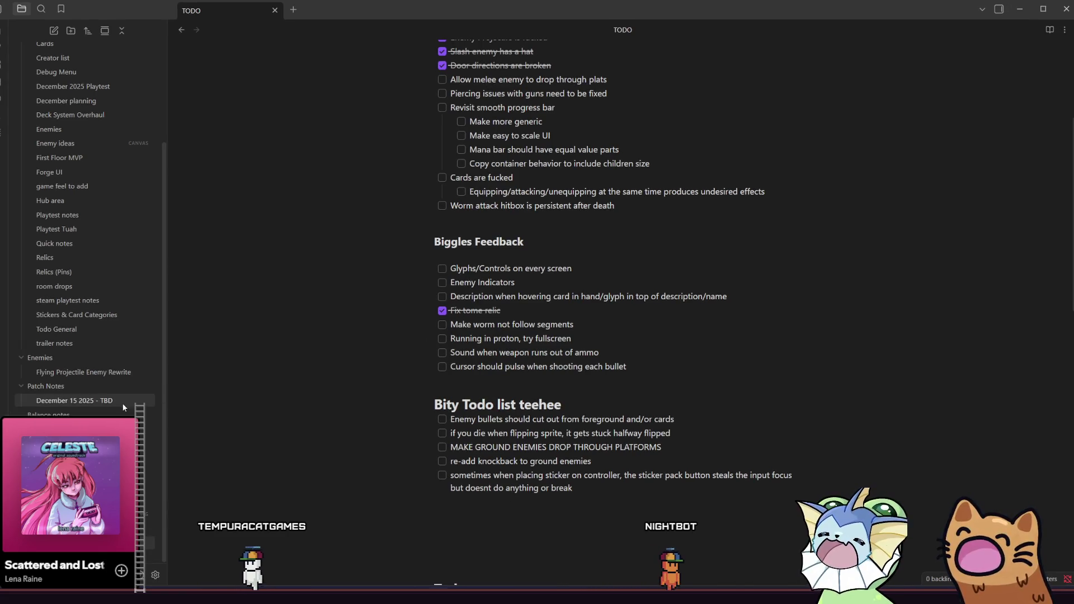
key(ctrl+alt+Left)
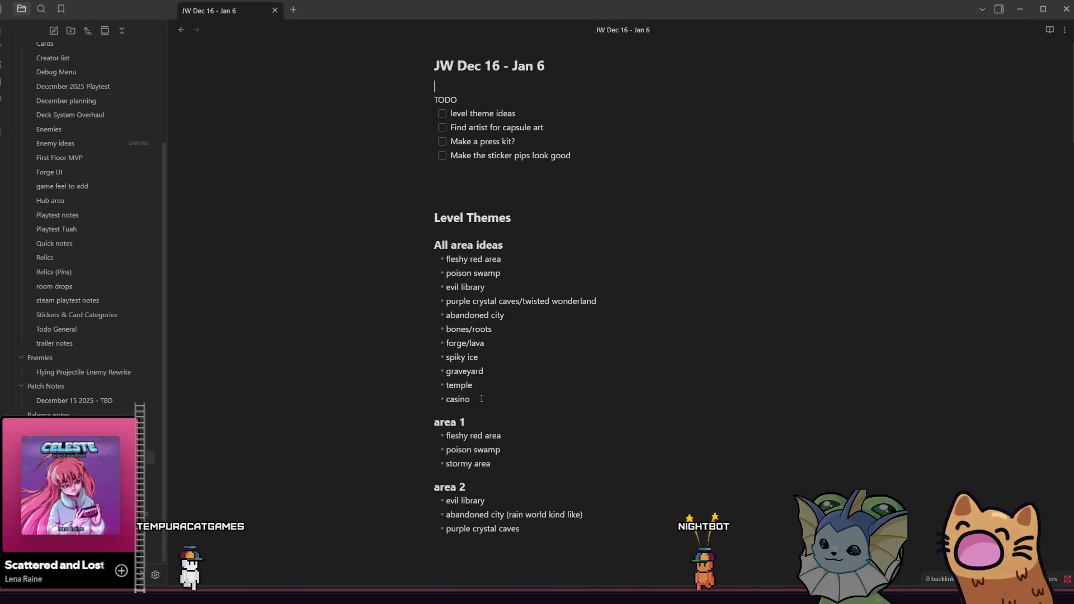
scroll(483, 396, down, 15)
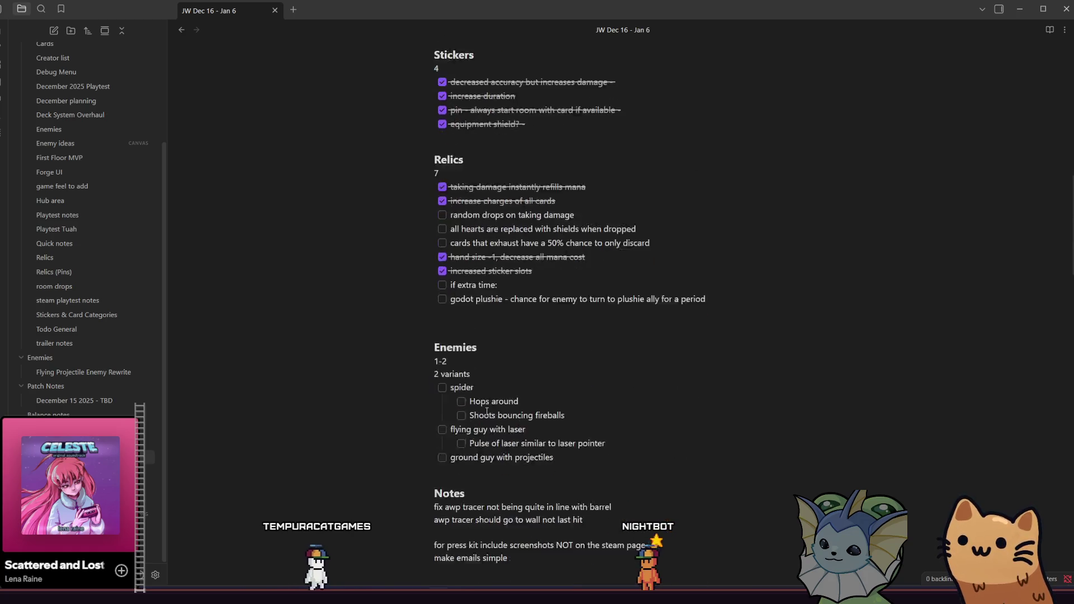
scroll(487, 411, down, 5)
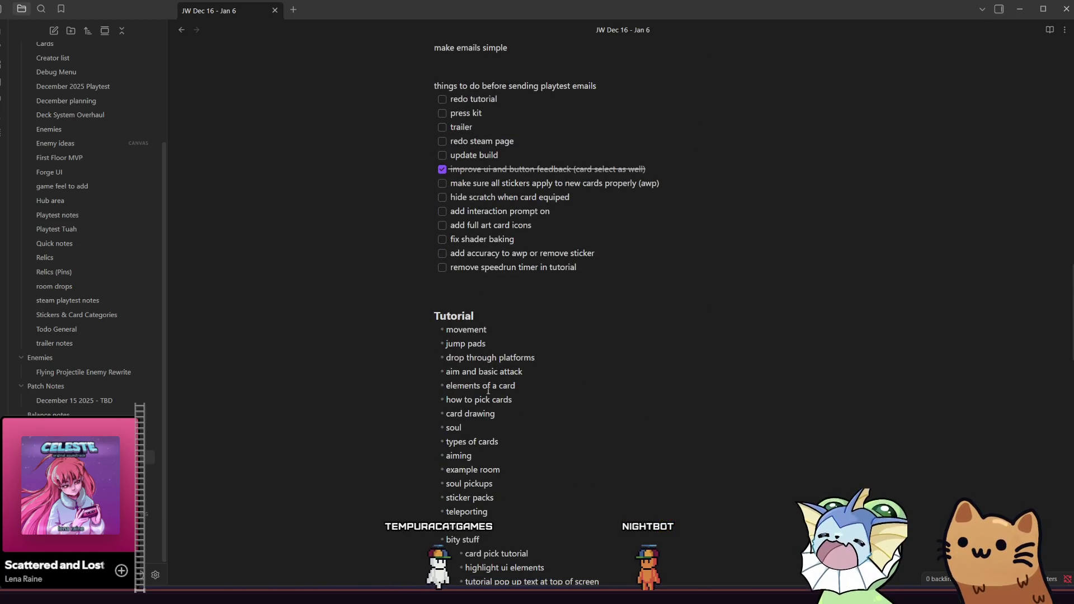
scroll(488, 390, up, 4)
scroll(487, 390, down, 6)
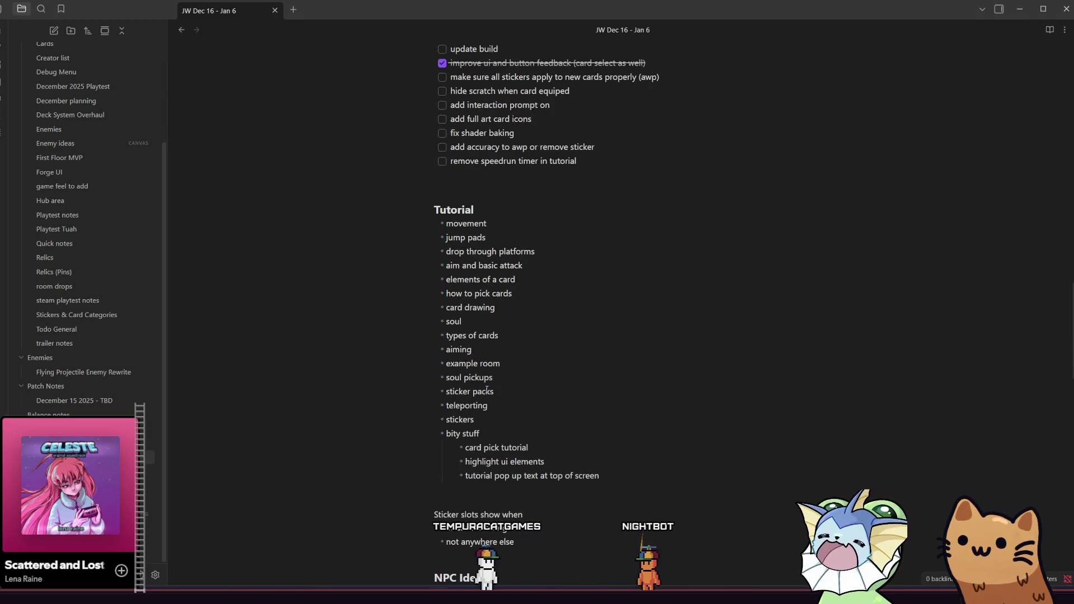
scroll(487, 390, up, 4)
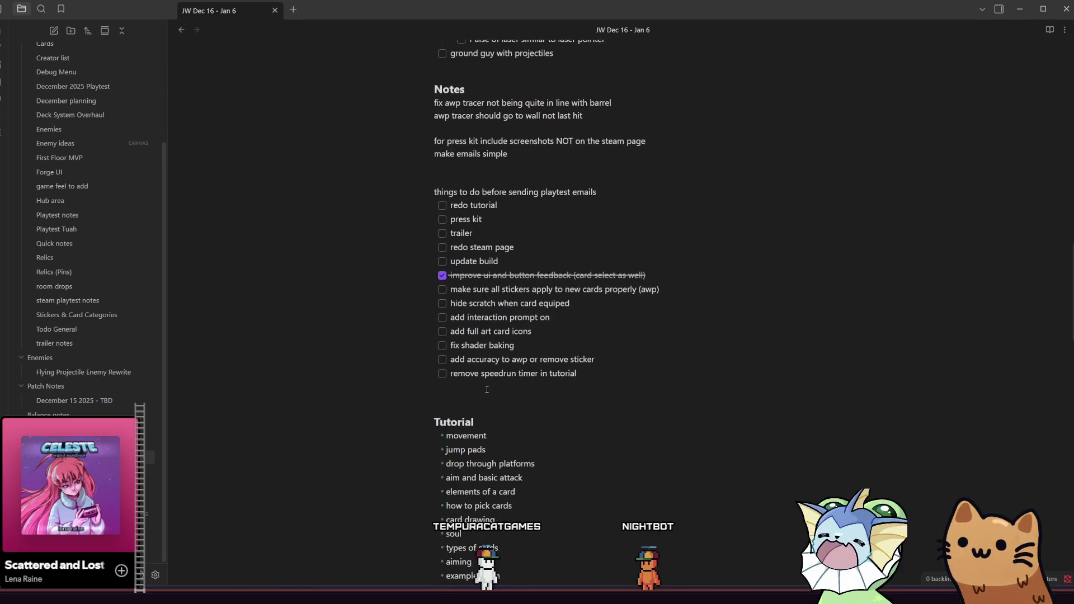
scroll(486, 390, down, 20)
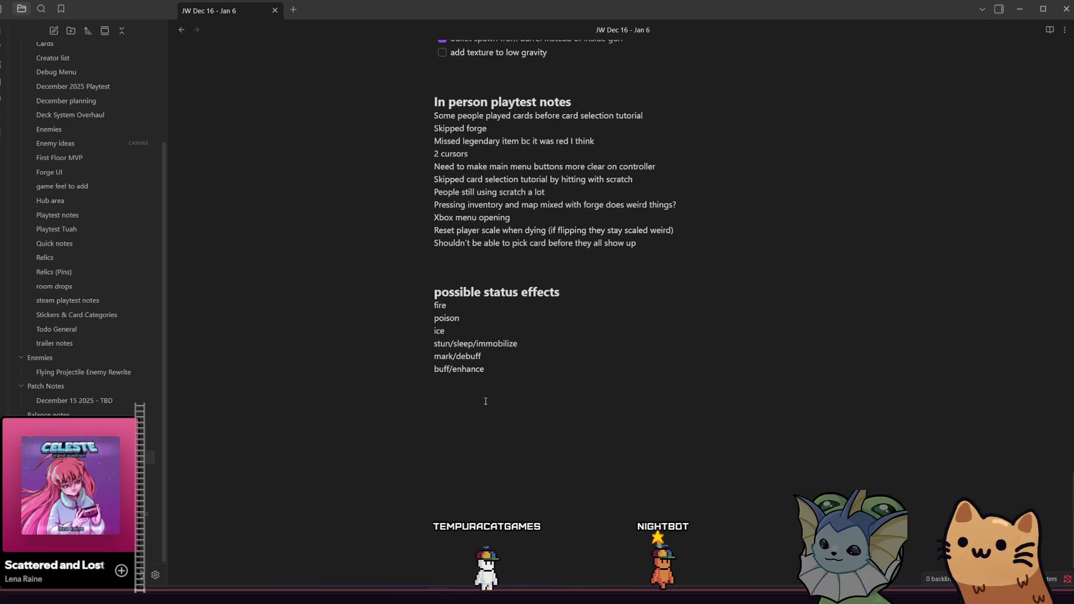
scroll(486, 401, up, 5)
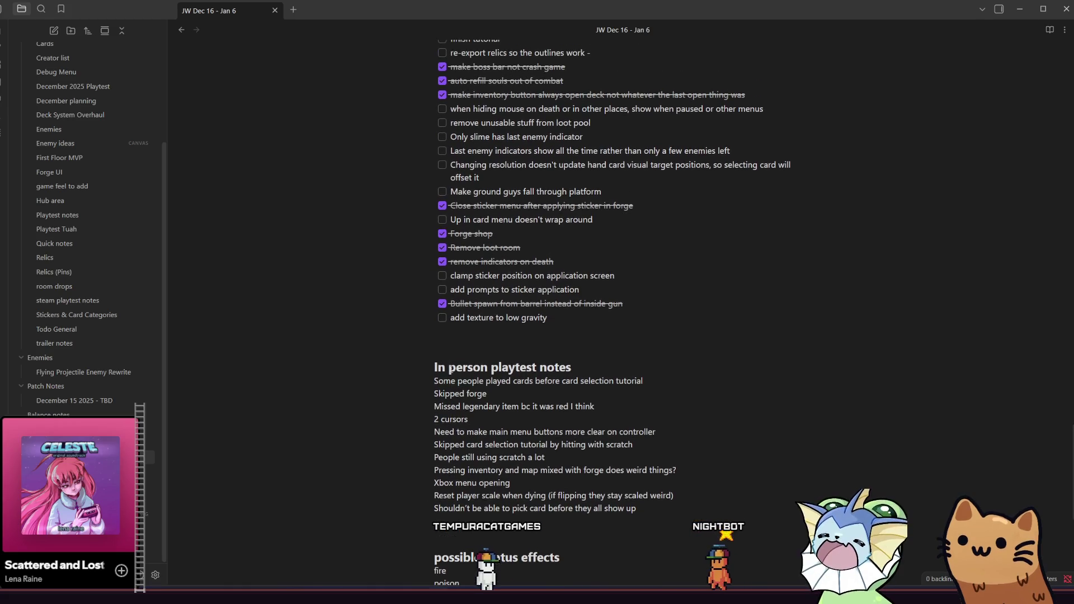
click(443, 288)
click(443, 275)
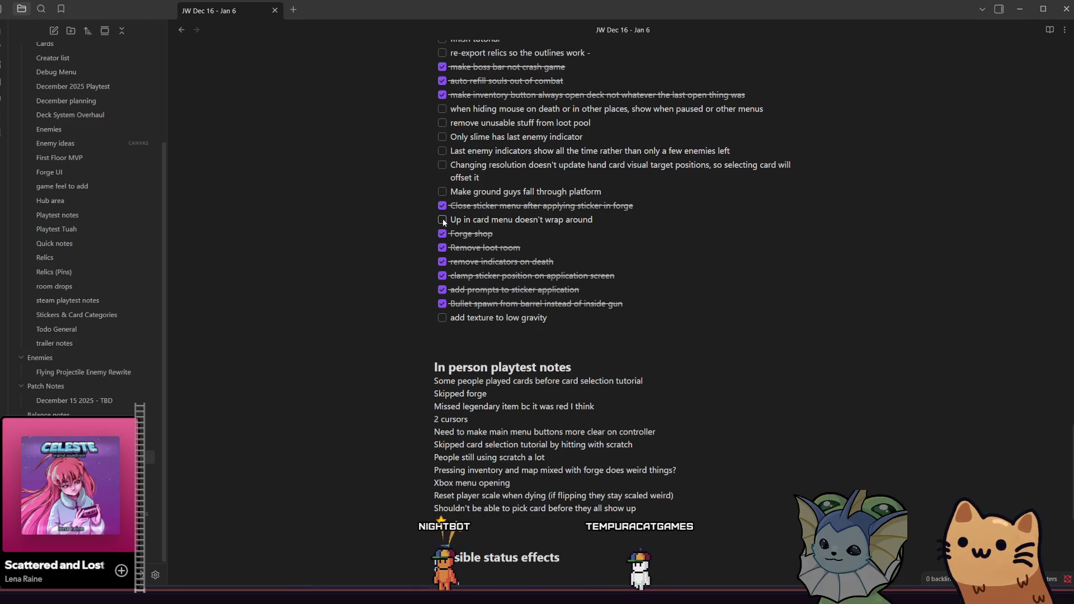
Return to the Godot editor and run the project
scroll(443, 212, up, 1)
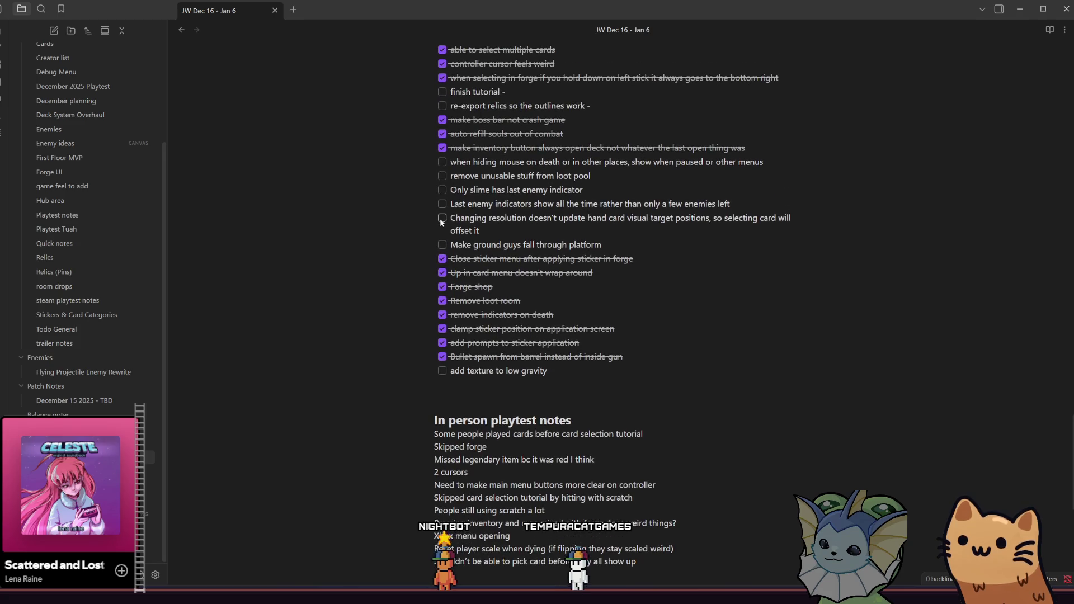
mouse_move(206, 596)
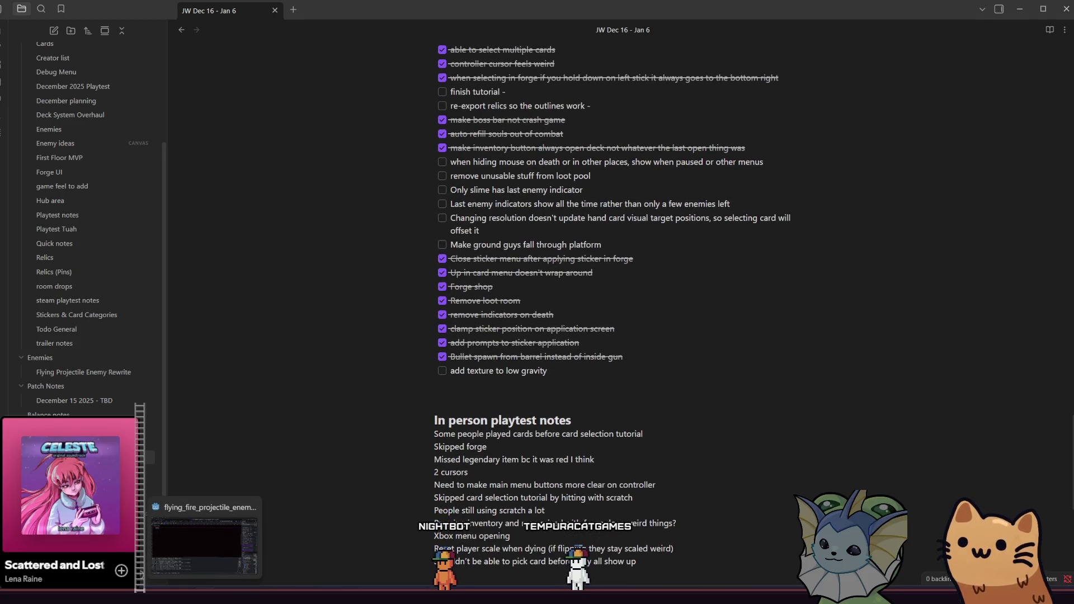
click(205, 546)
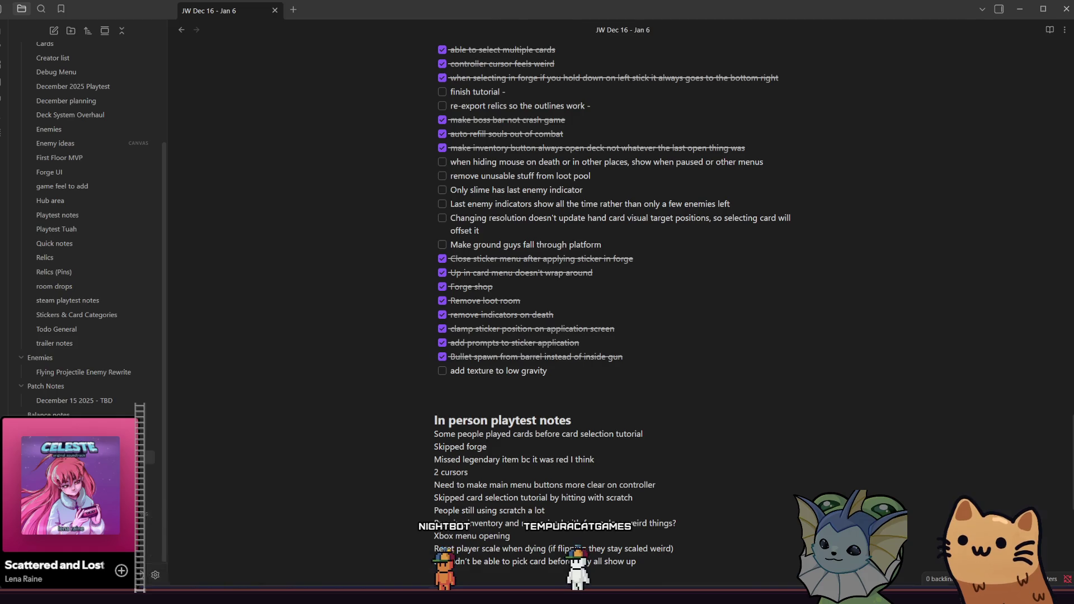
click(917, 26)
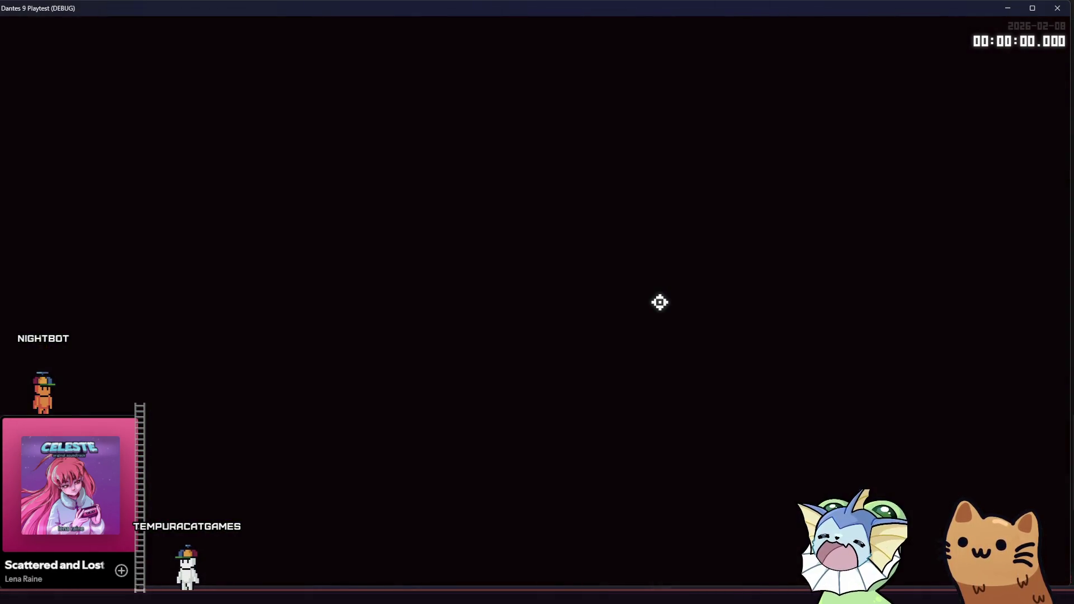
View the deck's card collection in the pause menu, then resume play
key(Escape)
key(e)
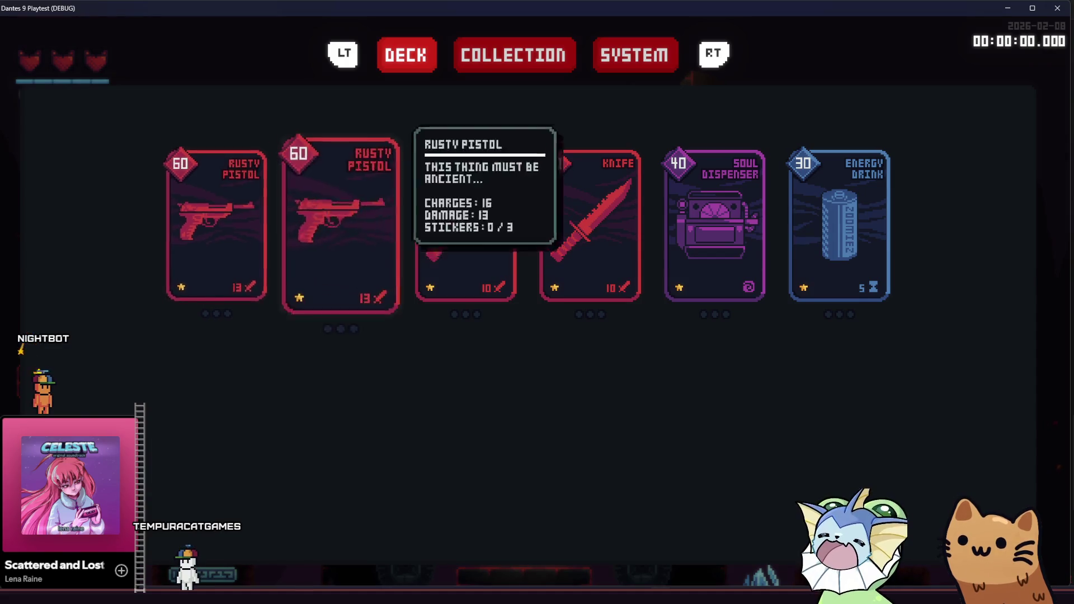
key(Escape)
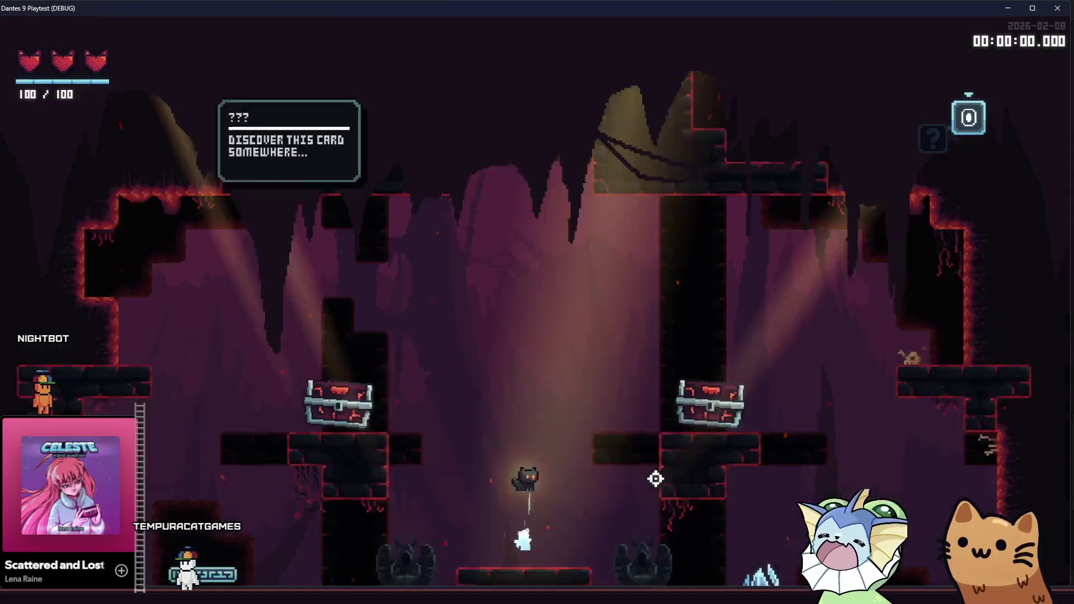
Teleport to ROOMSHOP via the debug level options and walk right toward the forge
key(F1)
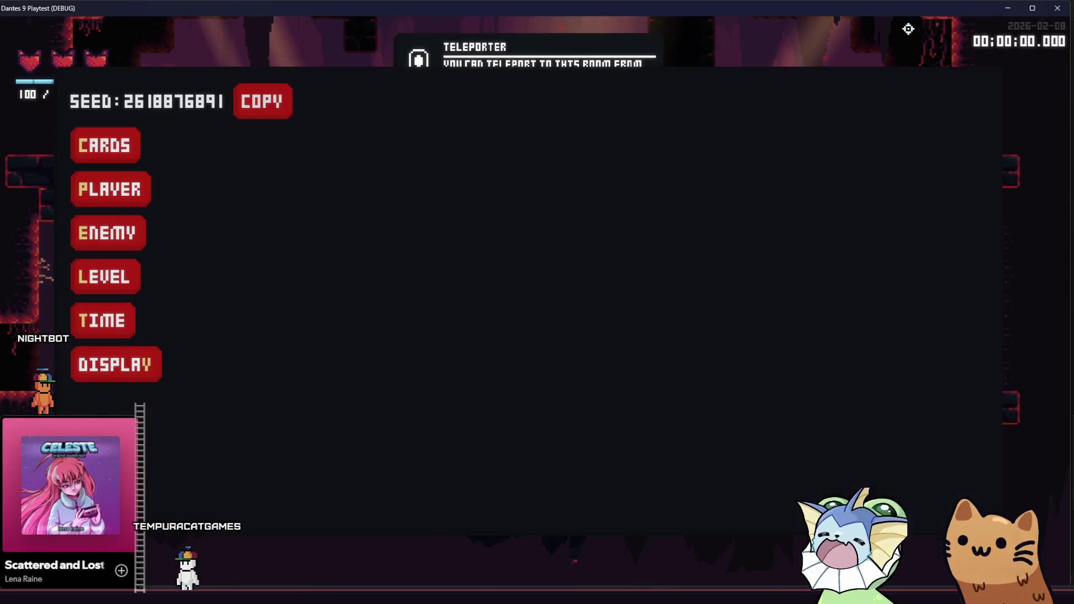
click(84, 283)
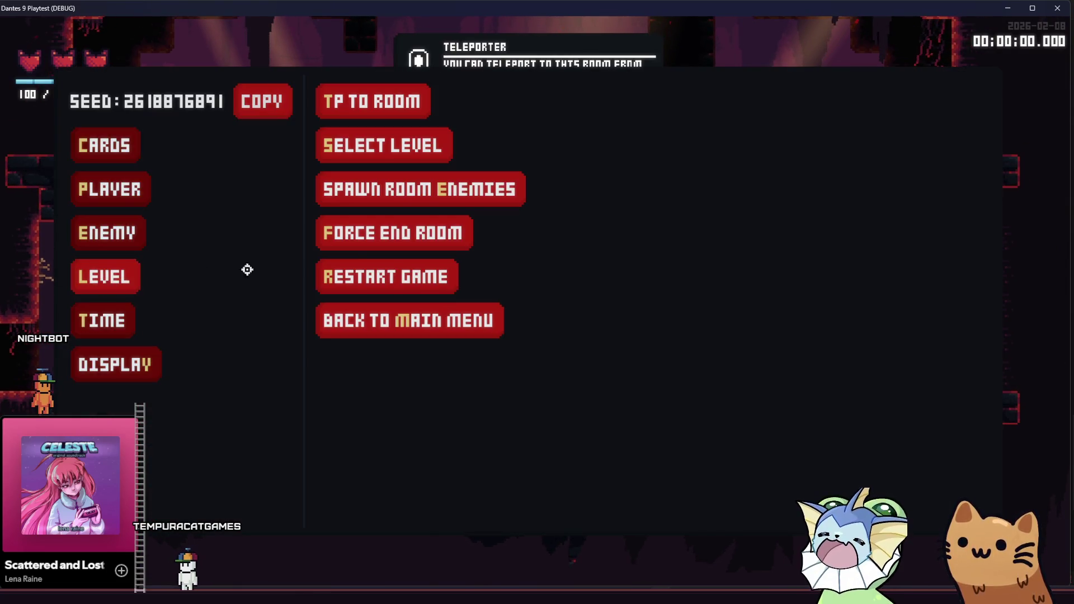
click(389, 117)
scroll(604, 389, down, 2)
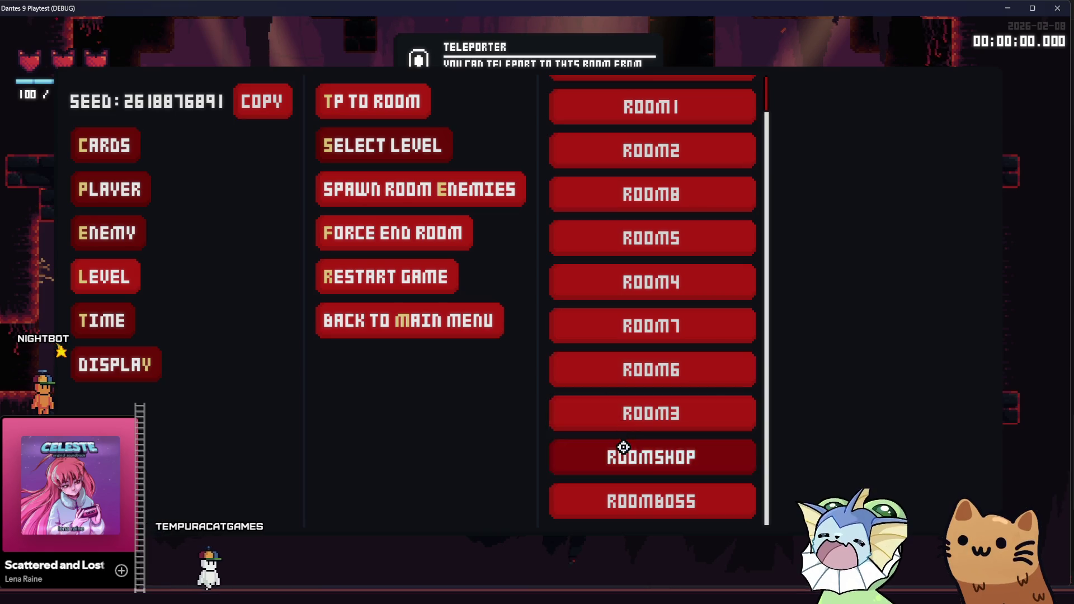
click(620, 447)
key(d)
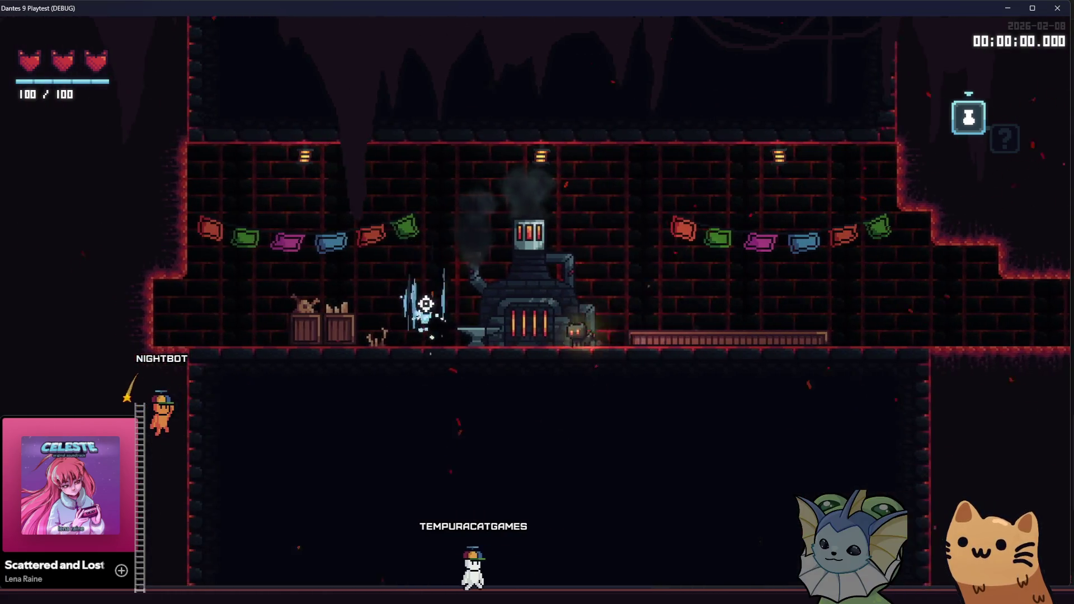
At the forge, choose the Rusty Pistol card to receive a sticker
key(e)
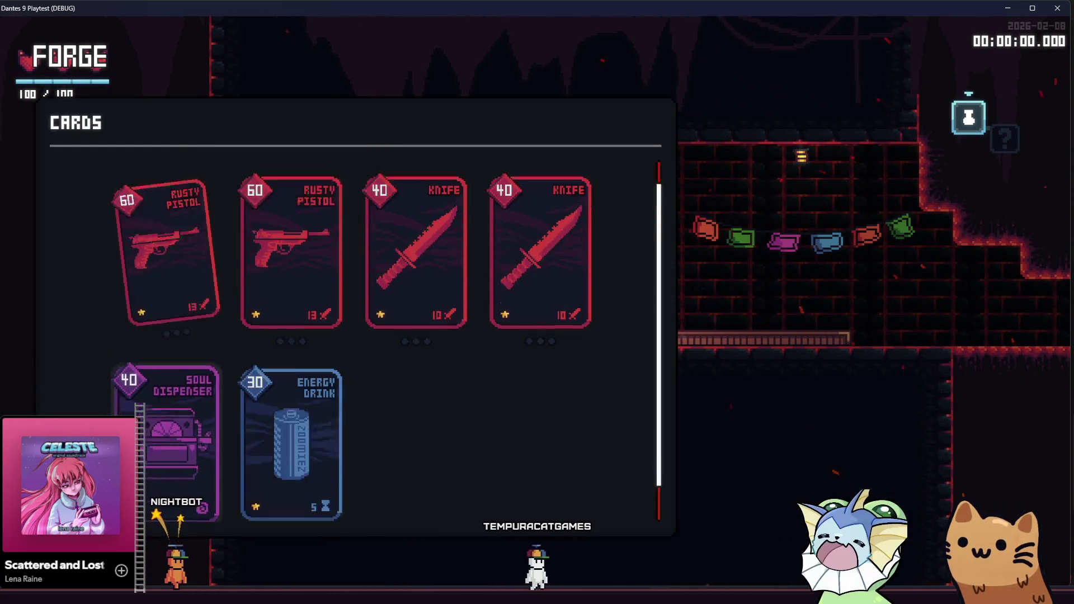
key(s)
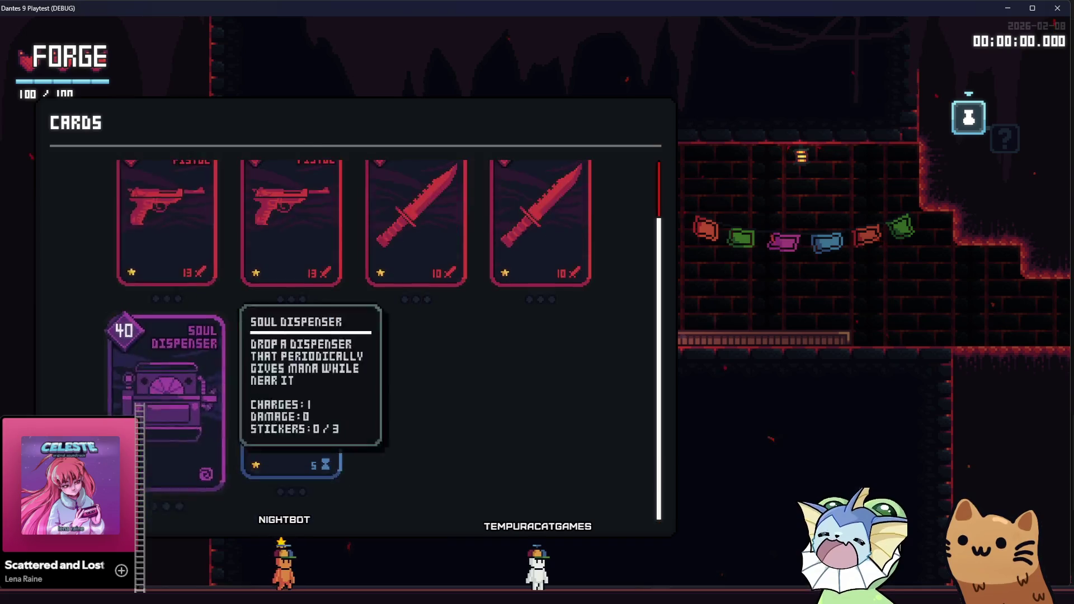
key(w)
key(s)
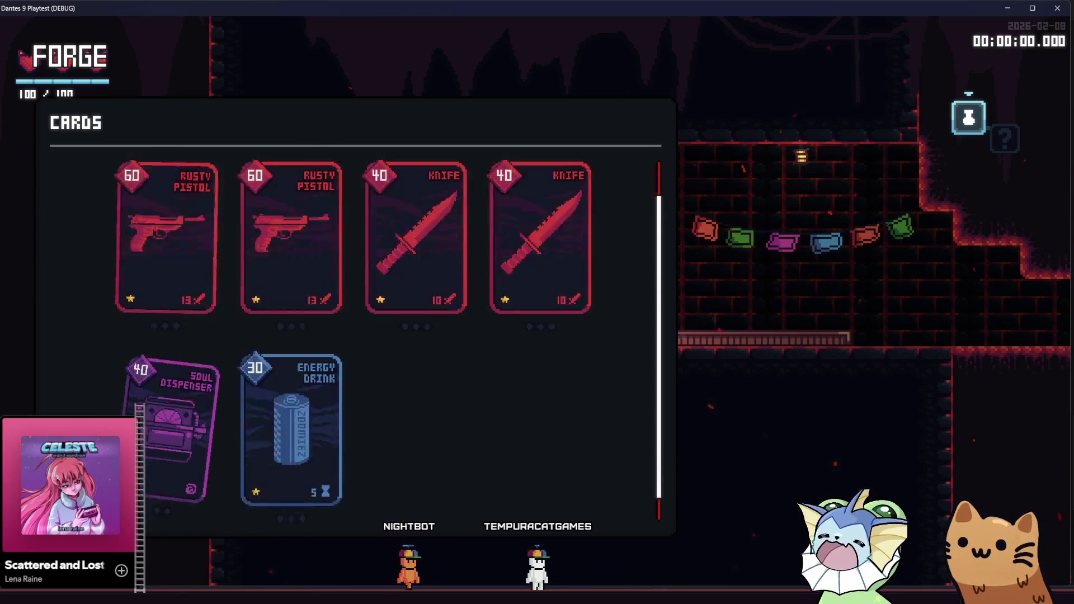
key(w)
key(s)
key(w)
key(space)
key(space)
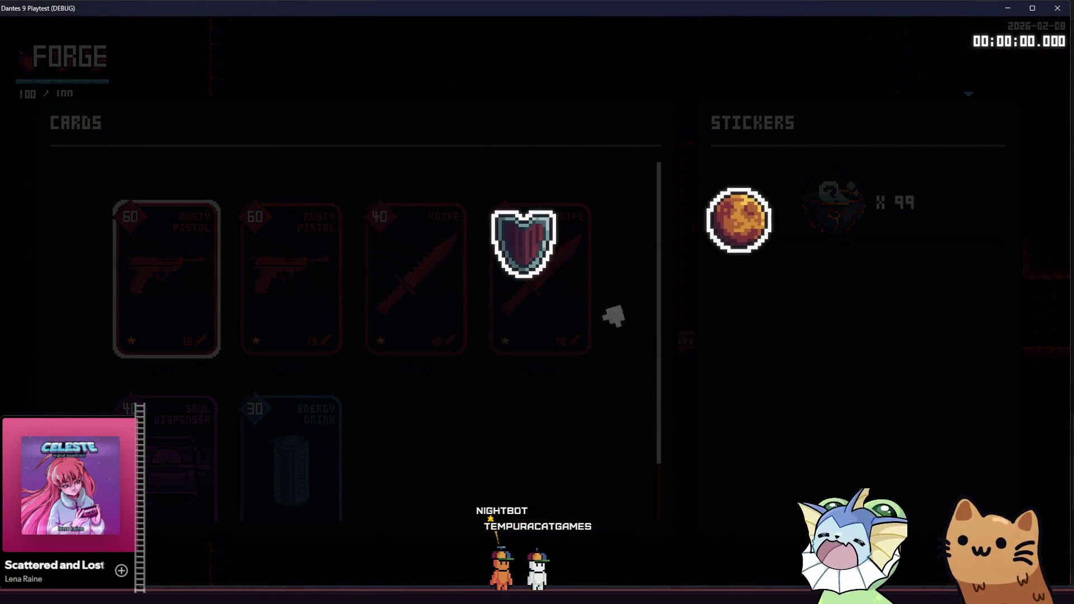
Pick the orange Venus sticker and move it toward the card's lower middle
key(s)
key(w)
key(space)
key(w)
key(s)
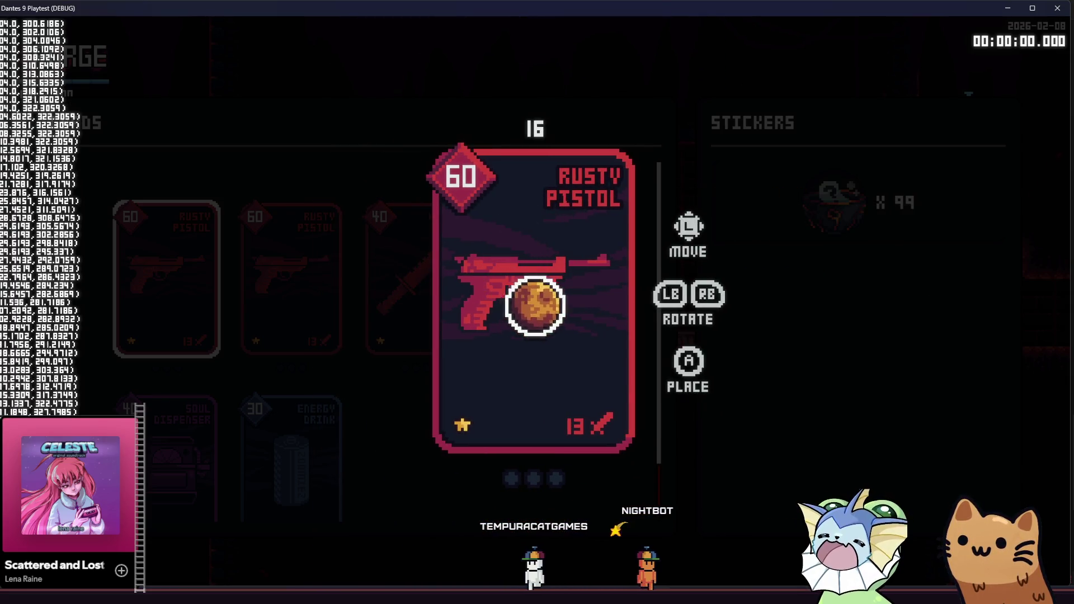
key(d)
key(s)
key(d)
key(a)
key(s)
Fine-tune the sticker's position and place it on the Rusty Pistol
key(d)
key(w)
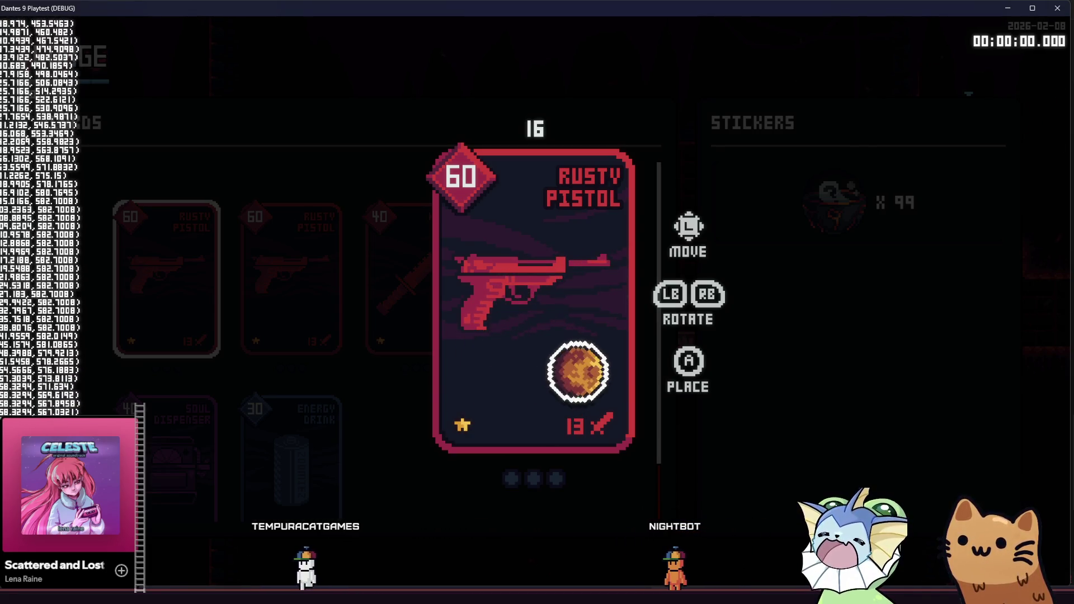
key(w)
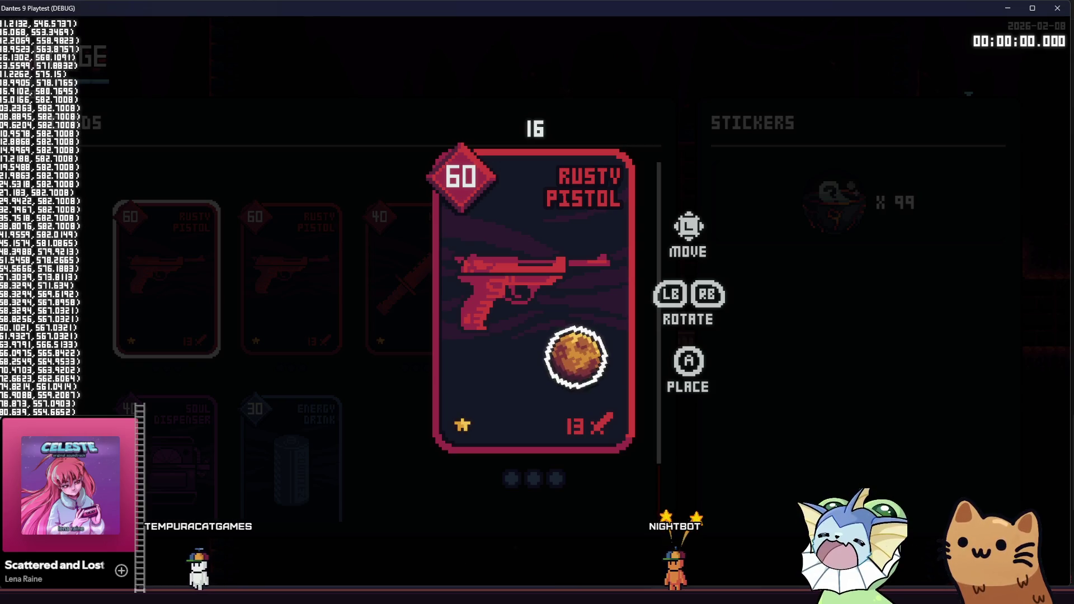
key(s)
key(space)
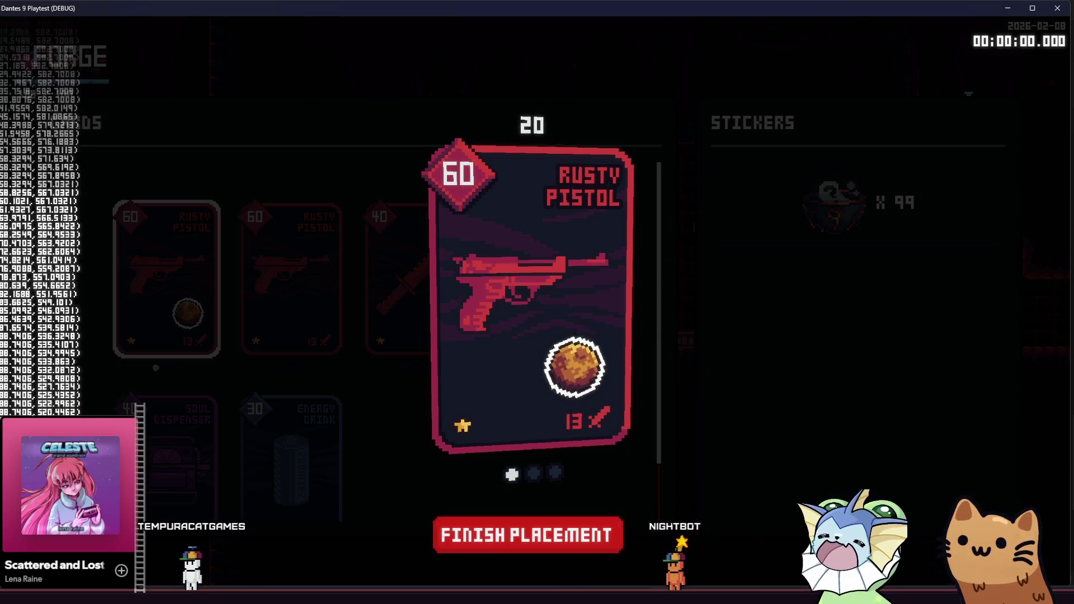
Confirm the pistol's new 20 charges, close the forge, and climb into the next cave room
key(space)
key(s)
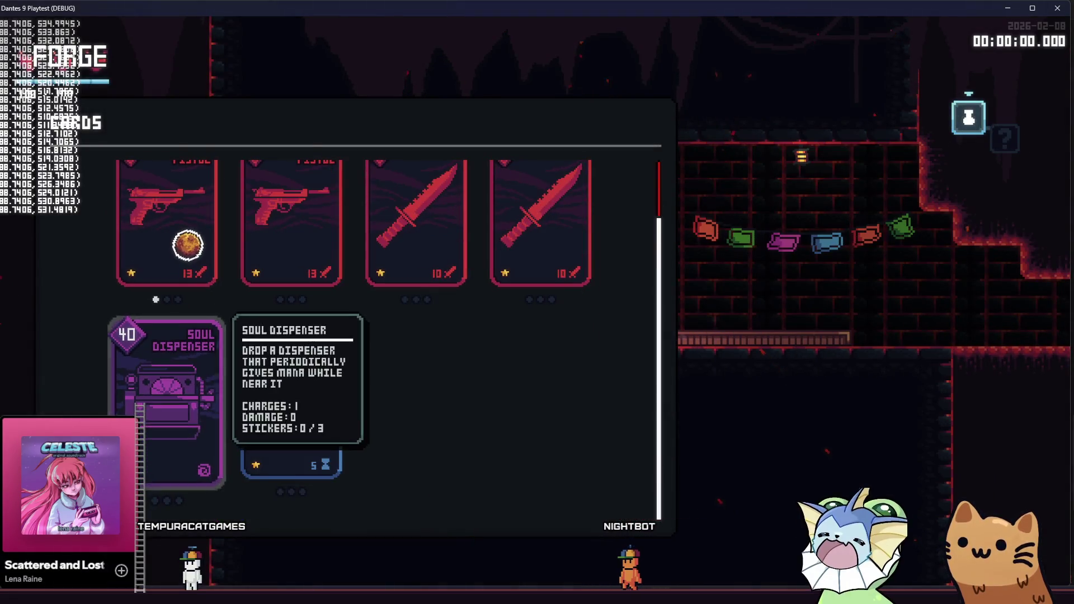
key(w)
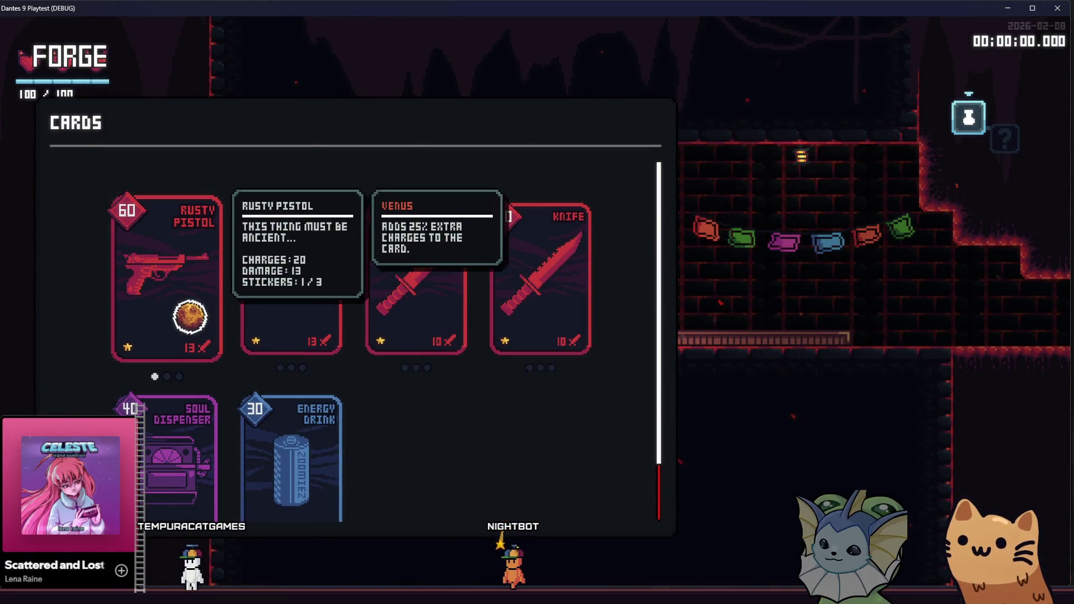
key(Escape)
key(d)
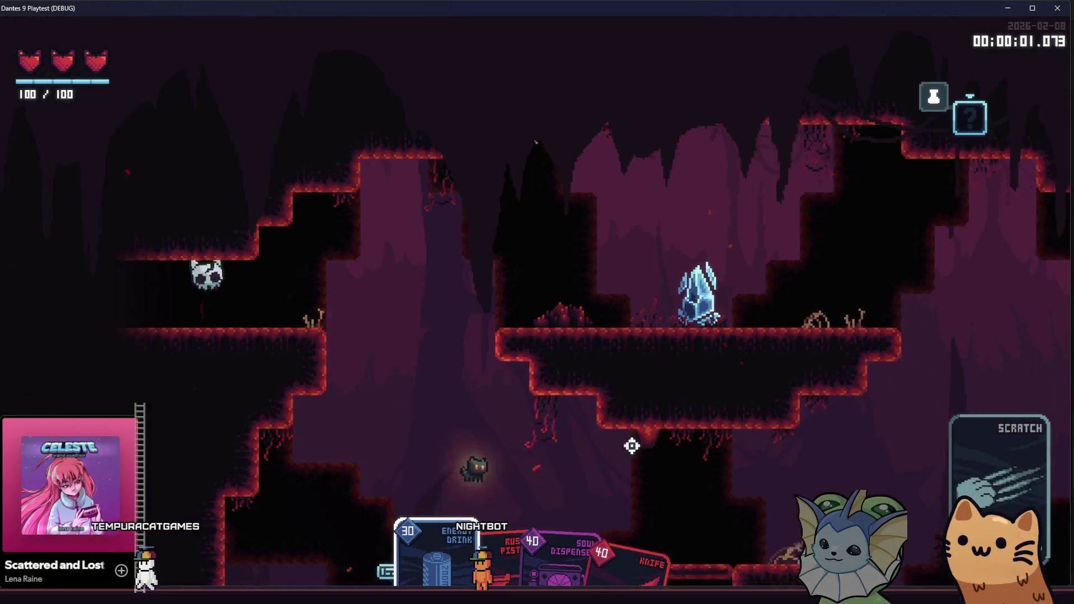
key(space)
key(space)
key(space)
scroll(398, 233, down, 1)
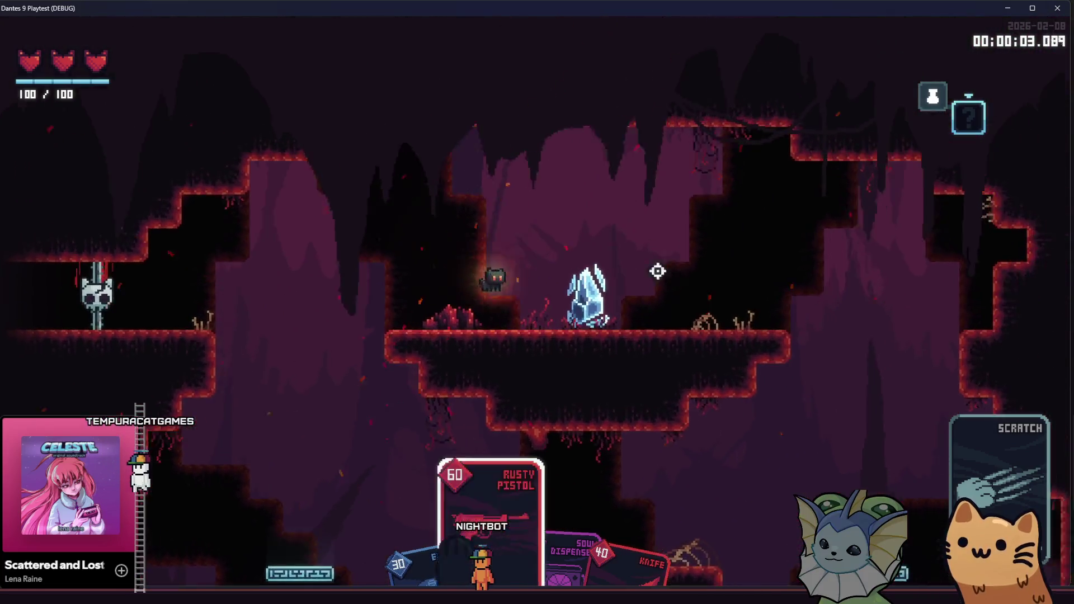
Move around the crystal, shooting the flying enemies on the left and right
key(d)
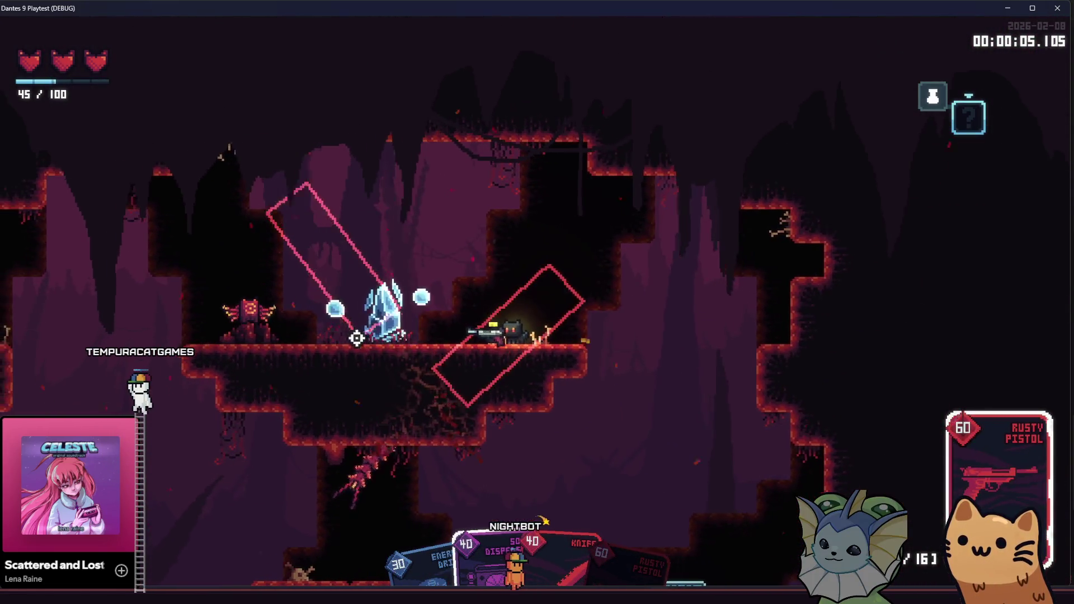
key(a)
click(399, 319)
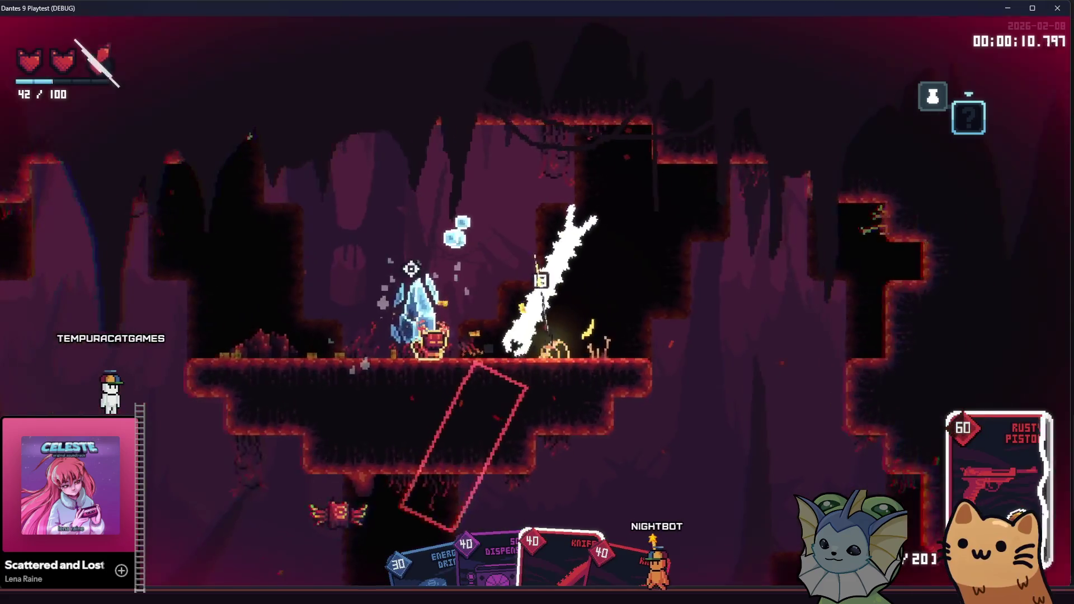
click(638, 263)
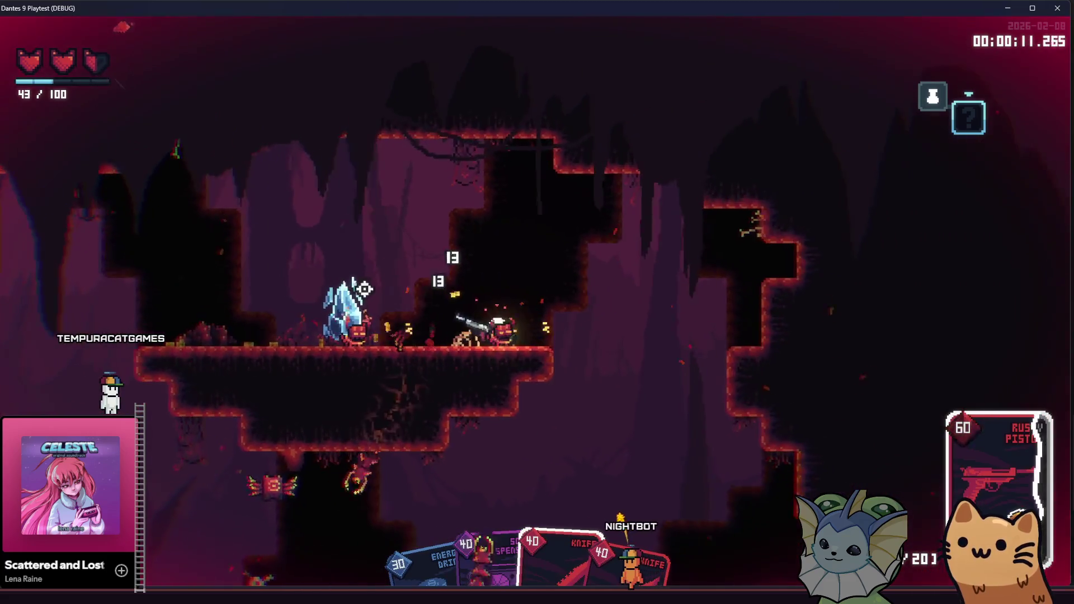
key(d)
click(698, 353)
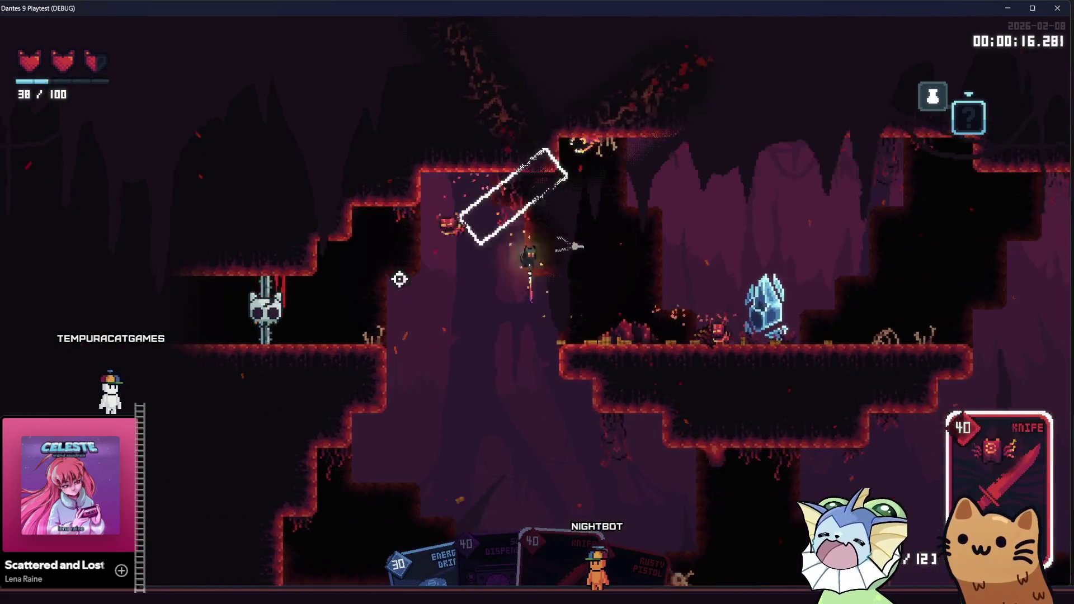
key(a)
click(341, 321)
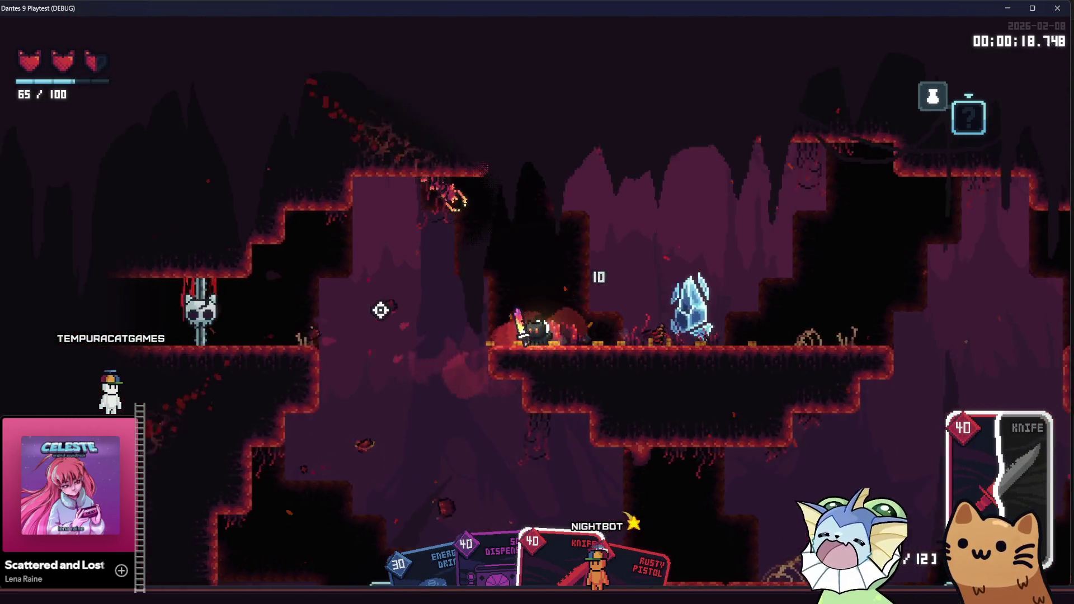
Drop to the lower platform, use the Knife card, and fire both ways from the higher ledge
key(s)
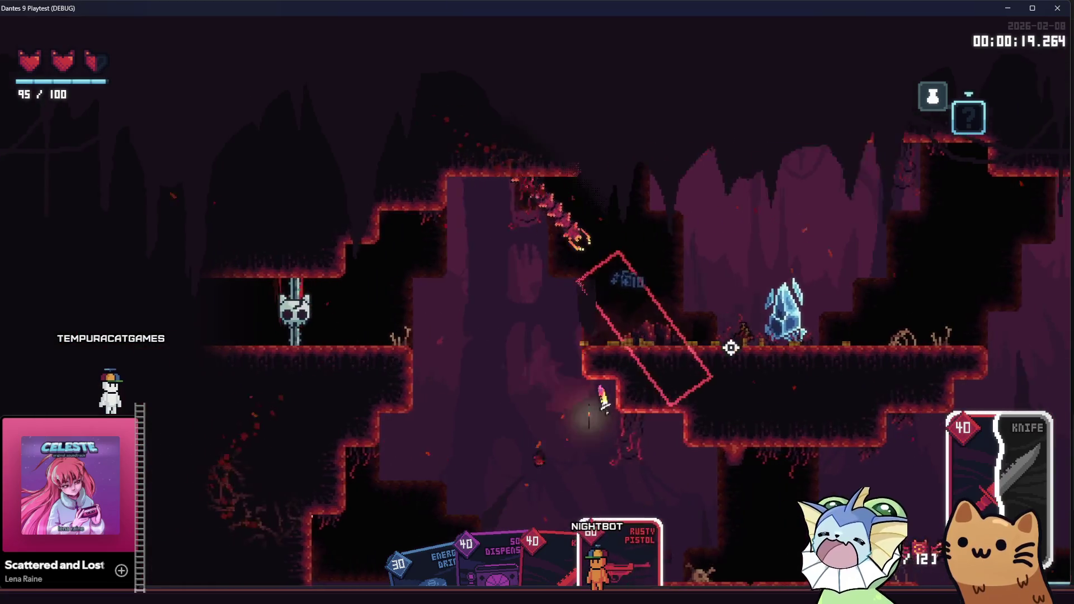
right_click(732, 347)
click(614, 314)
key(d)
key(space)
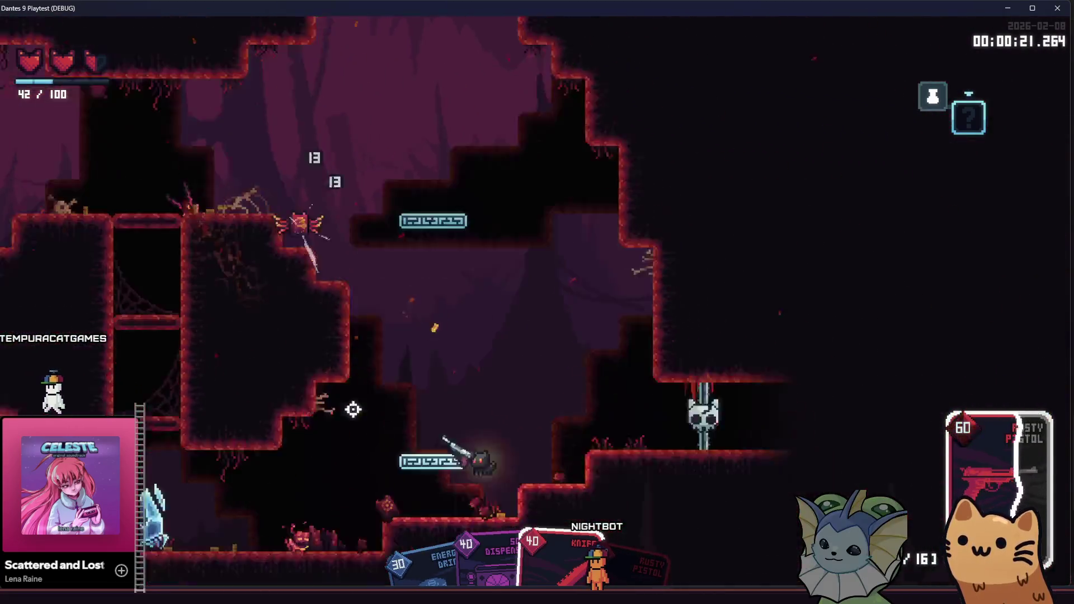
click(366, 323)
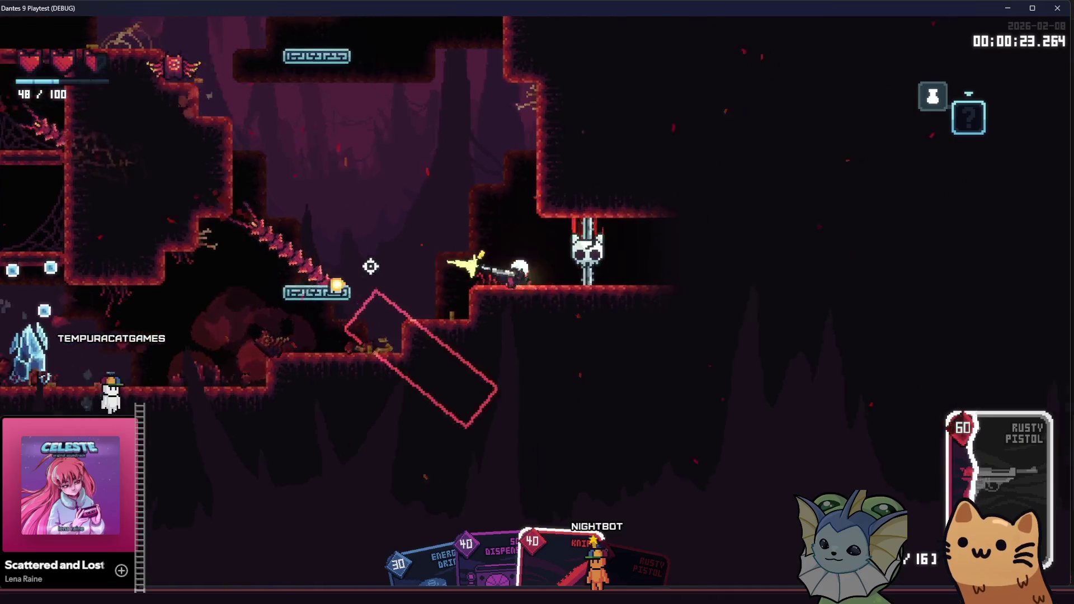
key(a)
scroll(560, 246, down, 1)
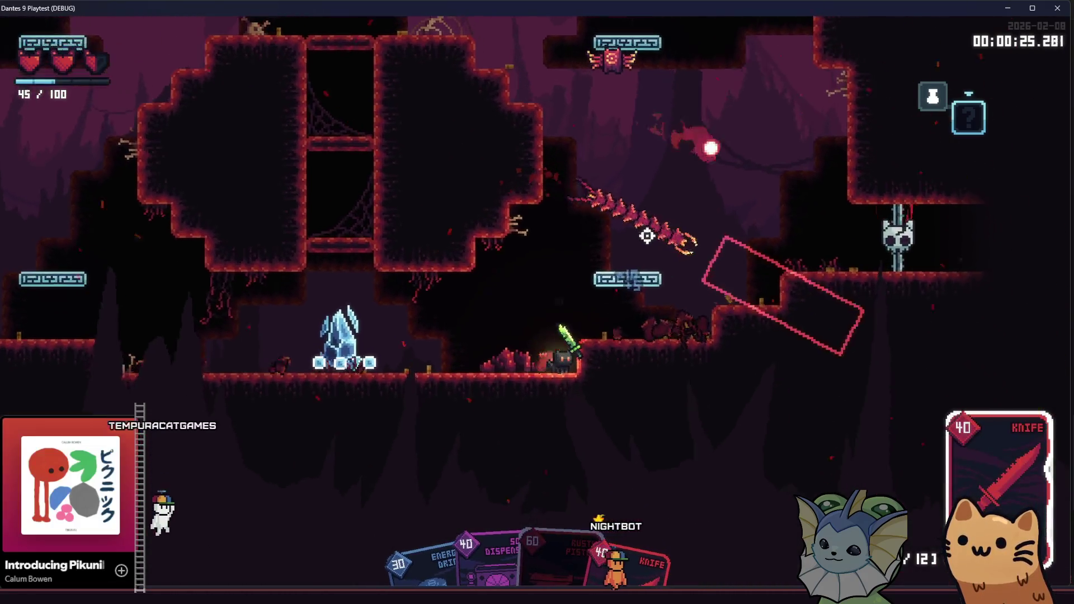
Run back under the enemies, fire upward with the Rusty Pistol, and jump to the higher platform
key(a)
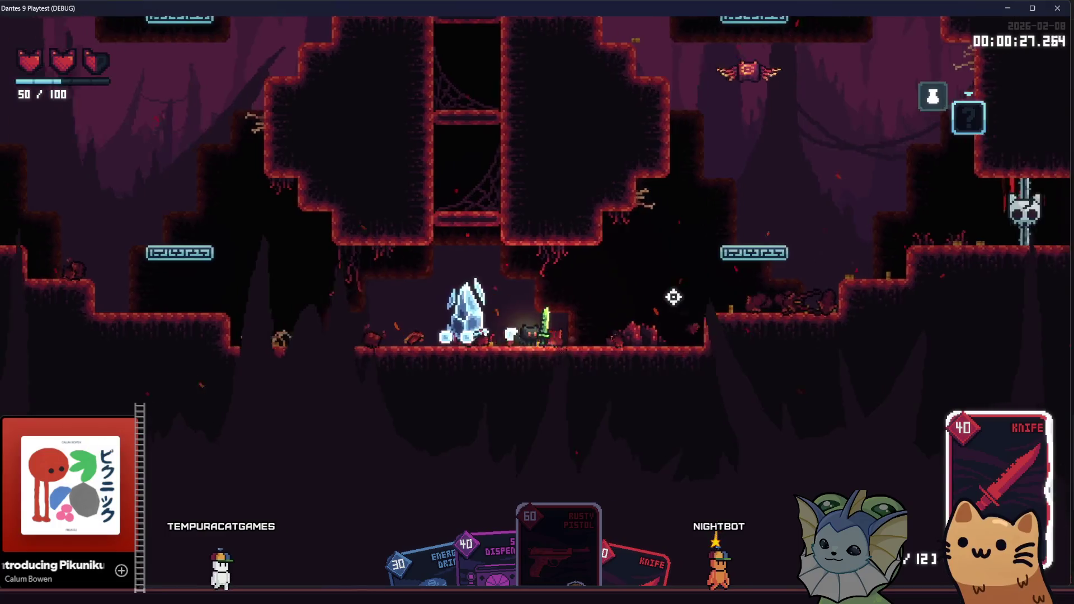
key(d)
scroll(710, 287, down, 1)
click(562, 204)
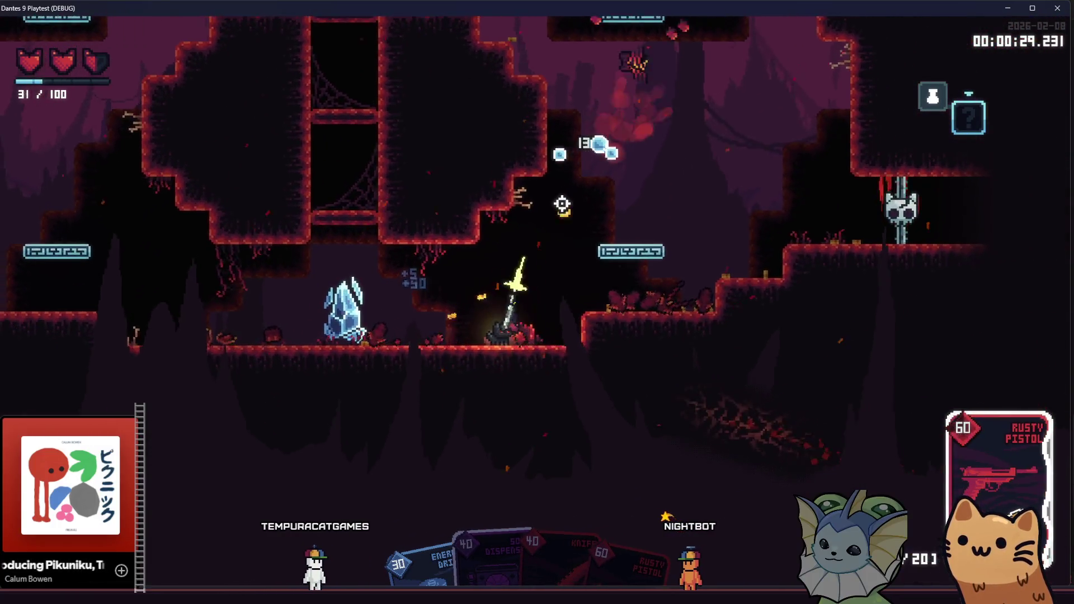
key(d)
key(space)
scroll(353, 281, down, 1)
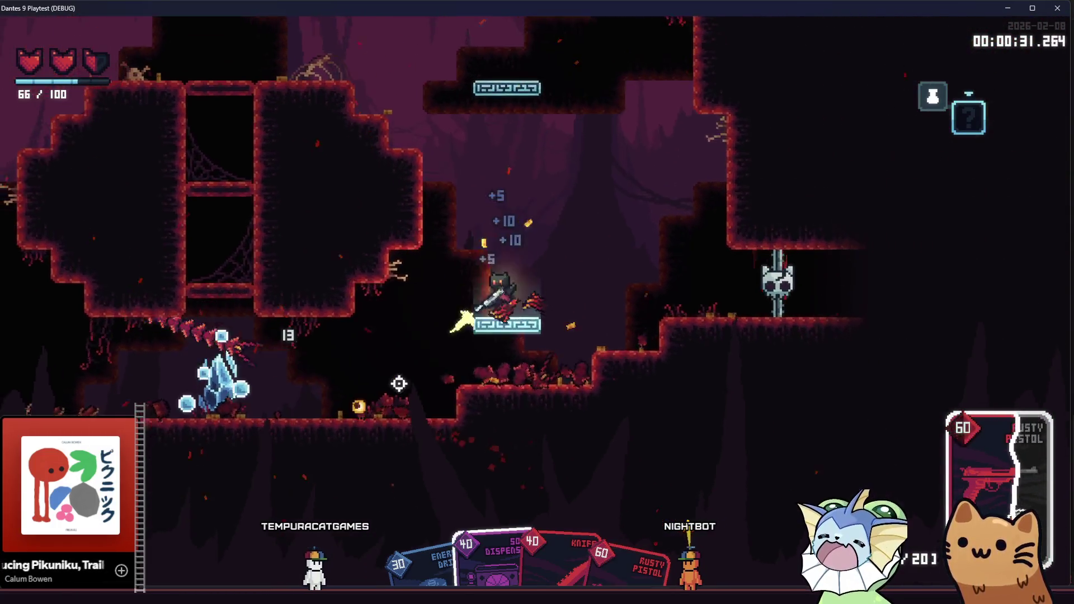
Drop back to the soul crystal, attack it, then shoot the enemies near the chest
key(a)
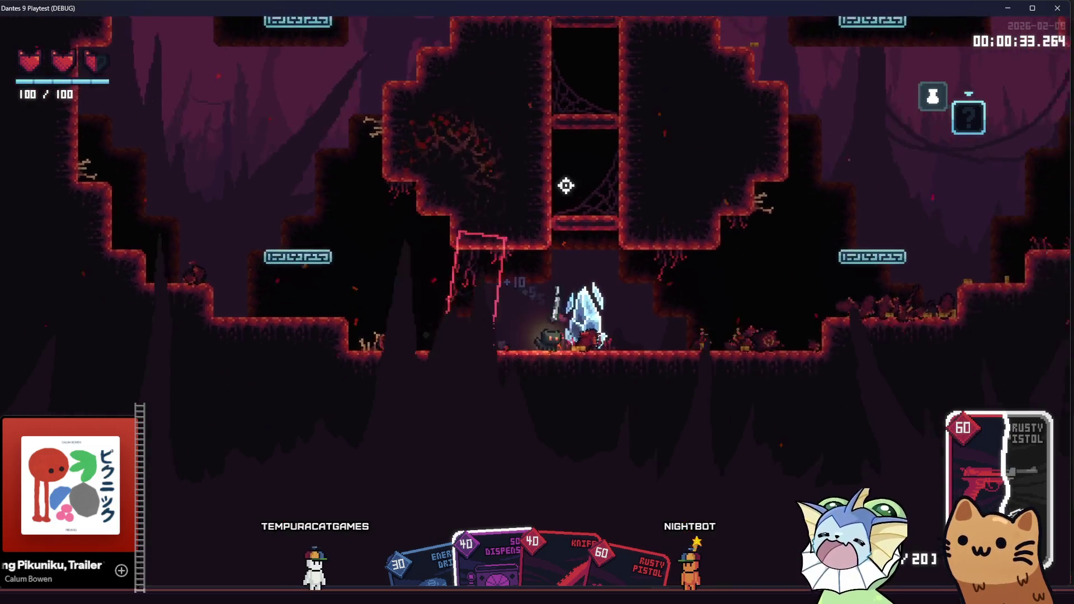
key(a)
click(367, 305)
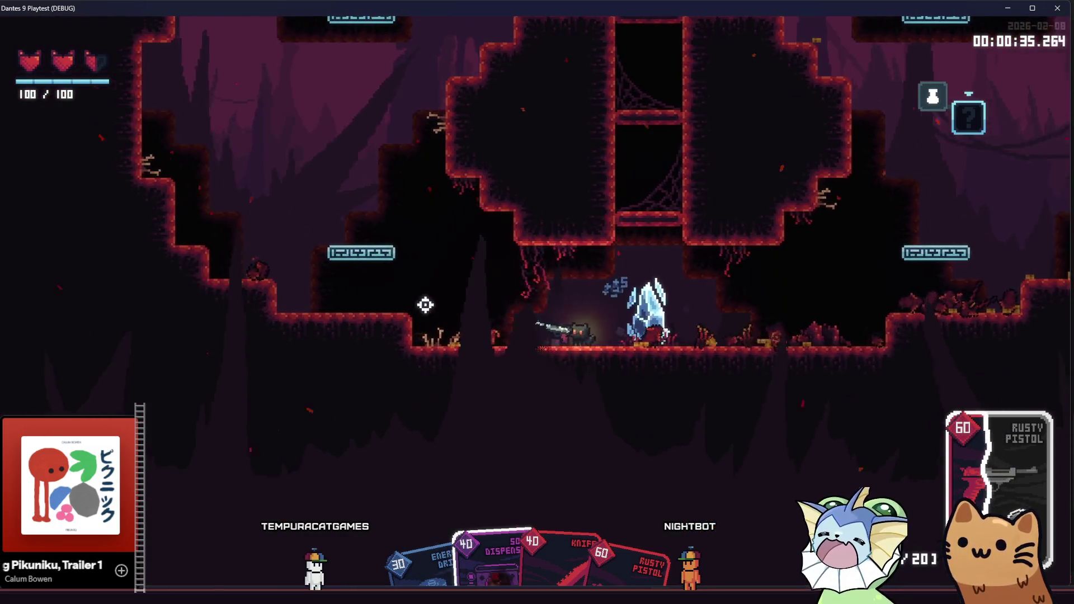
key(d)
click(396, 302)
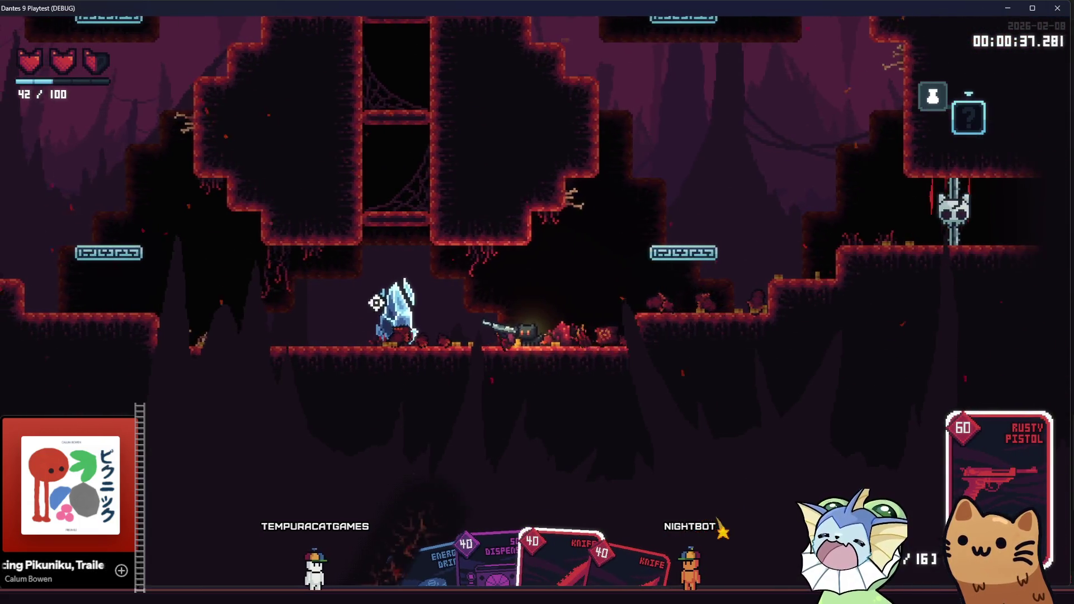
key(d)
click(448, 210)
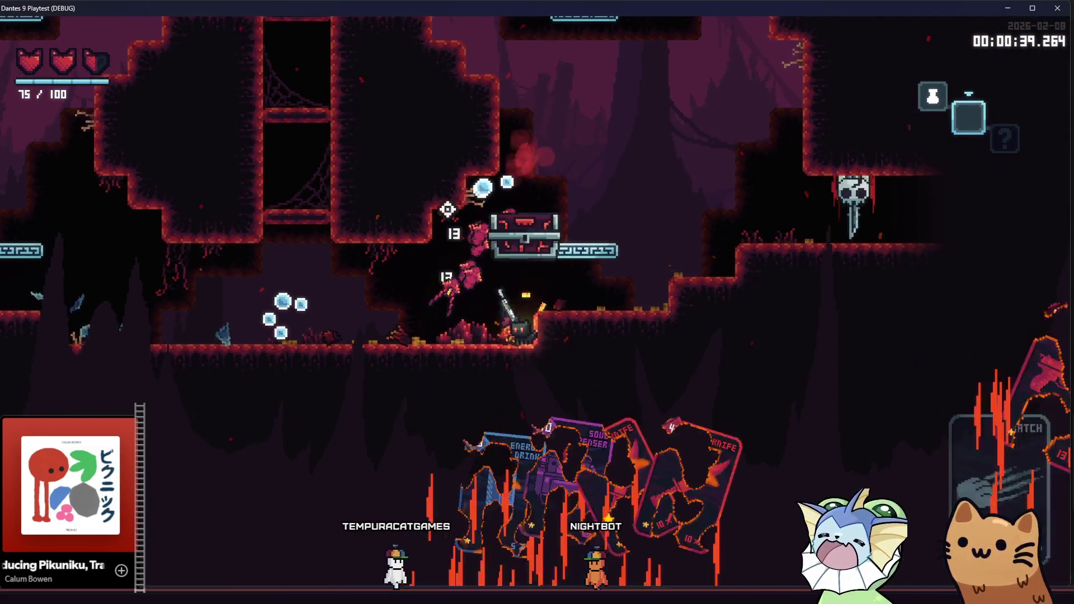
Open the chest, collect the Remote Detonator, then close the playtest window
key(d)
key(a)
key(e)
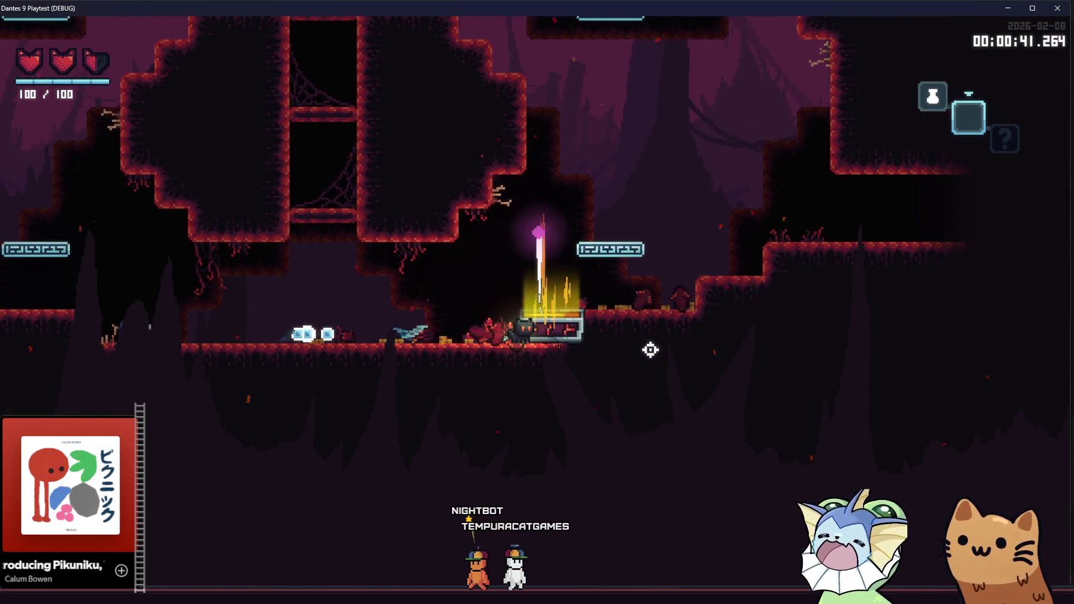
key(d)
key(space)
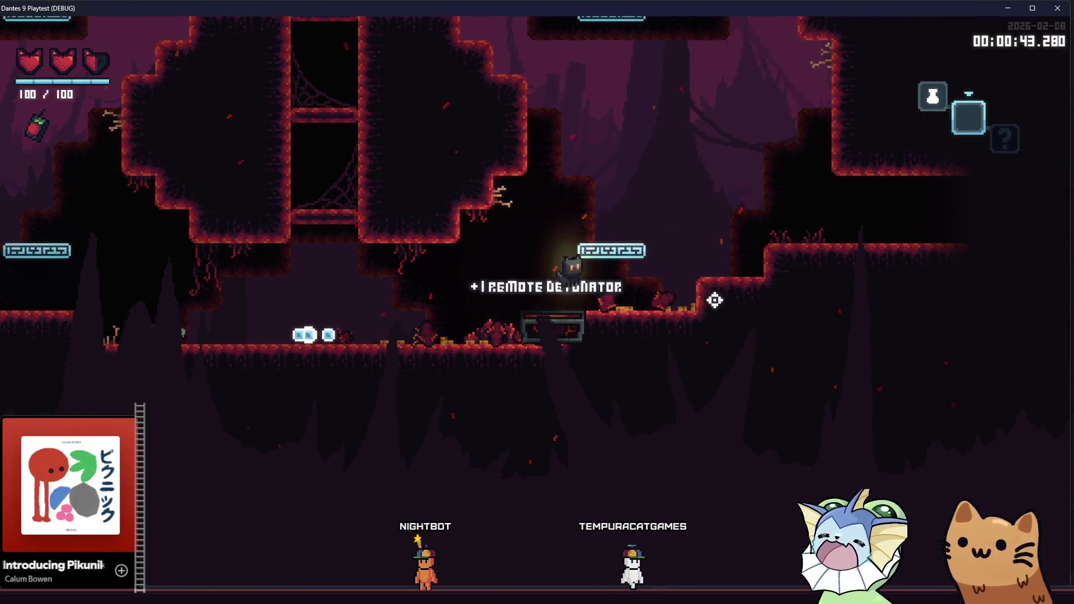
key(d)
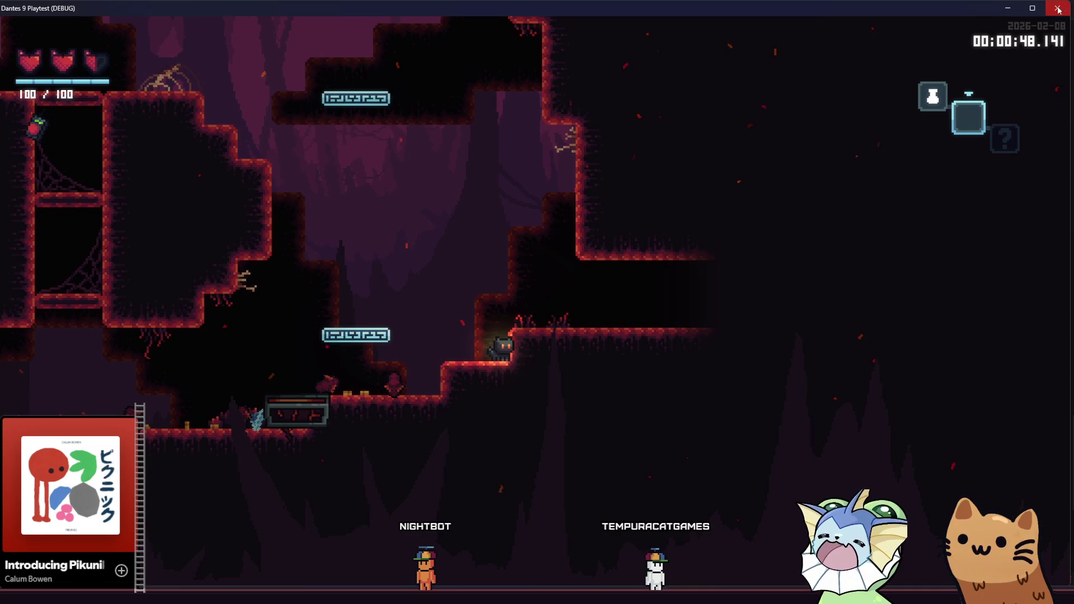
click(1057, 9)
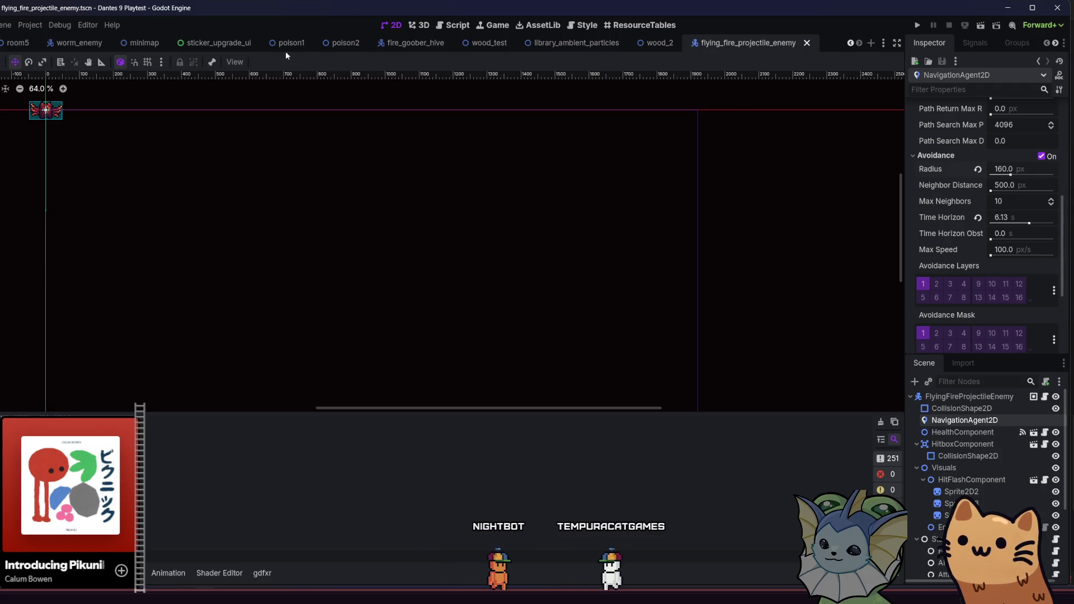
Switch to the soul_crystal scene tab and open soul_crystal.gd from the SoulCrystal root node
scroll(175, 43, up, 10)
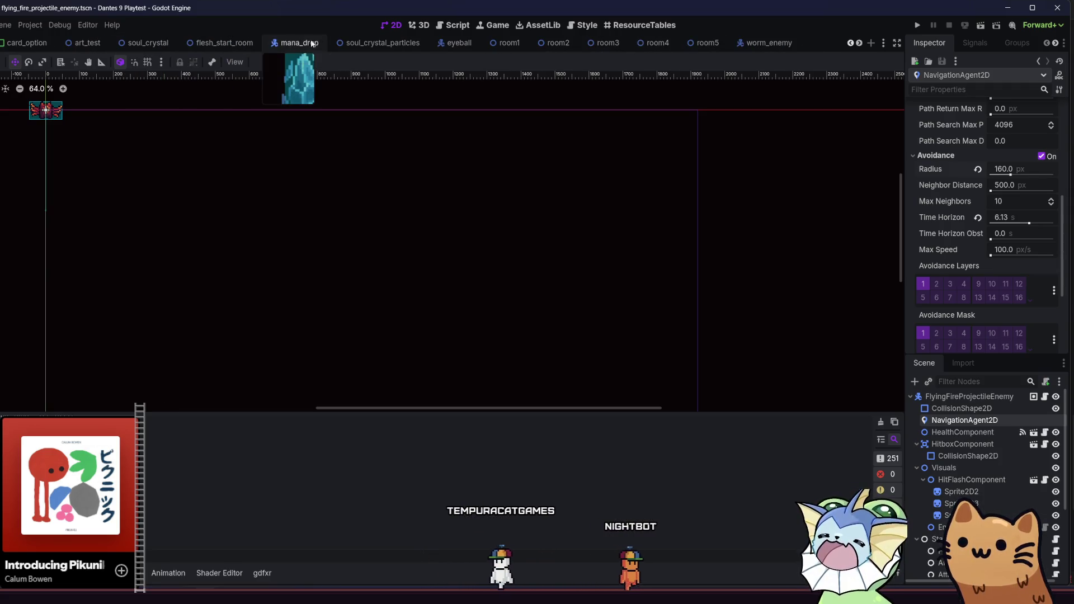
click(494, 43)
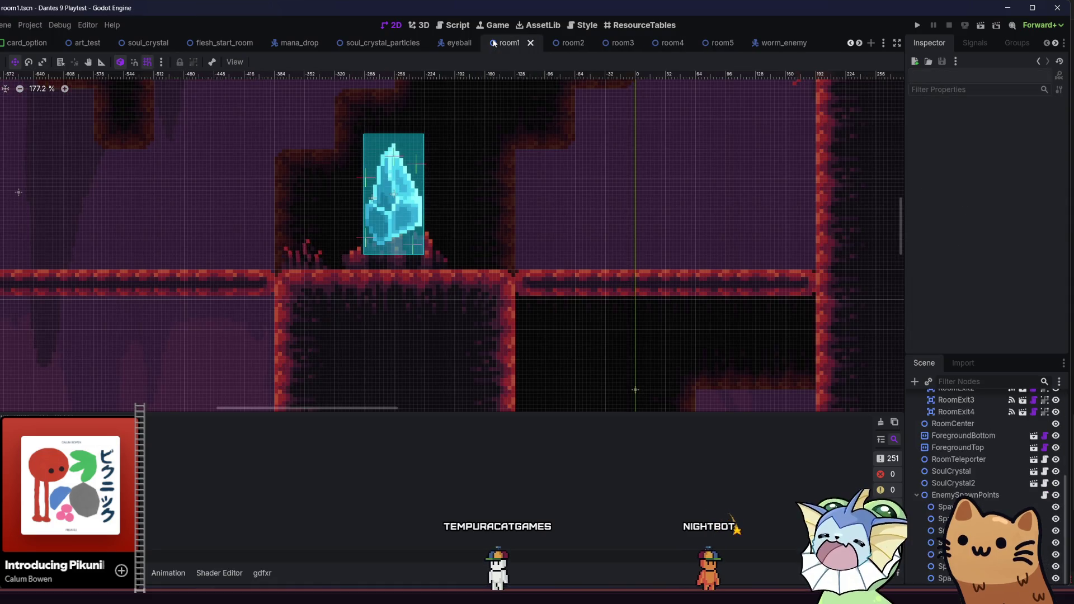
click(296, 43)
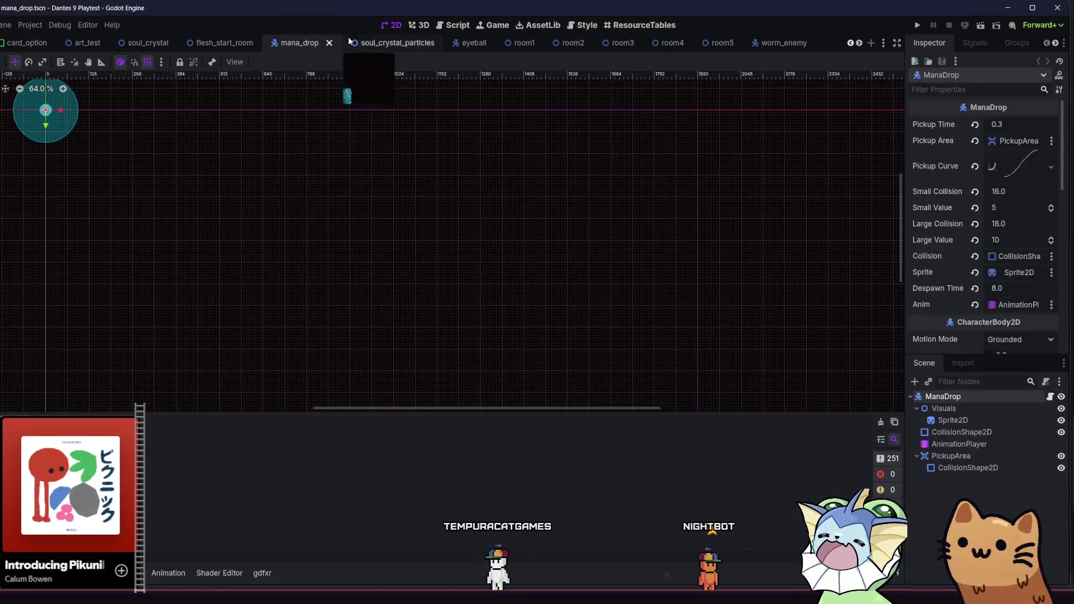
click(374, 43)
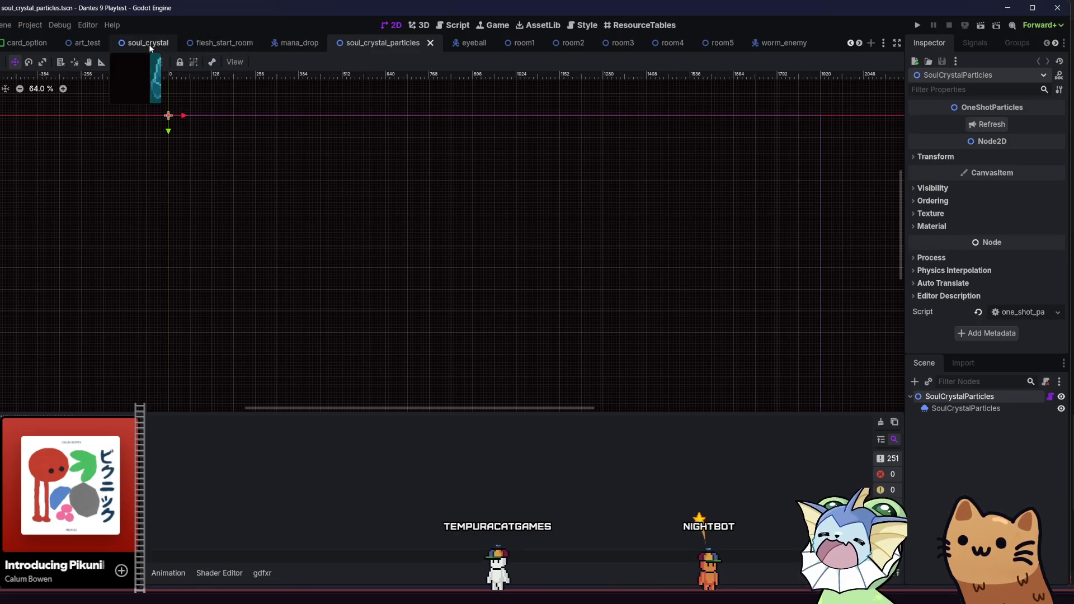
click(149, 43)
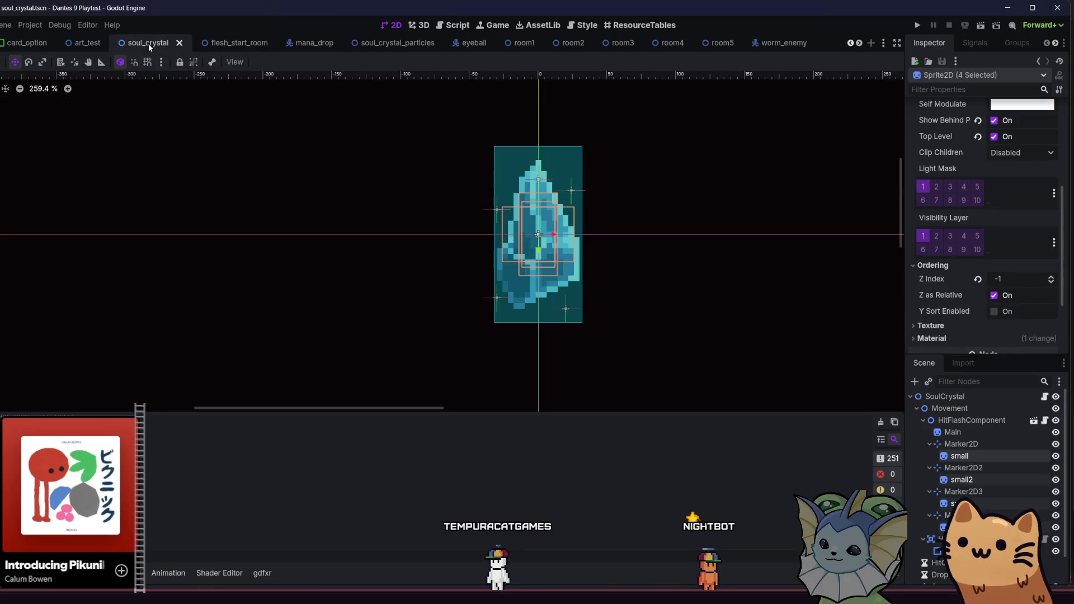
click(953, 396)
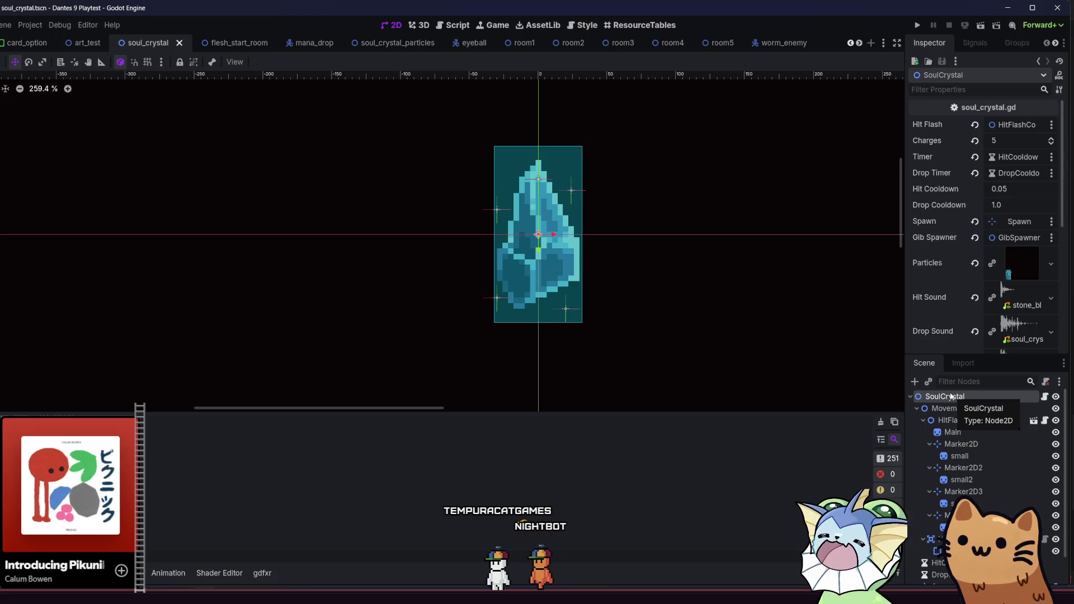
click(1045, 396)
scroll(501, 302, up, 2)
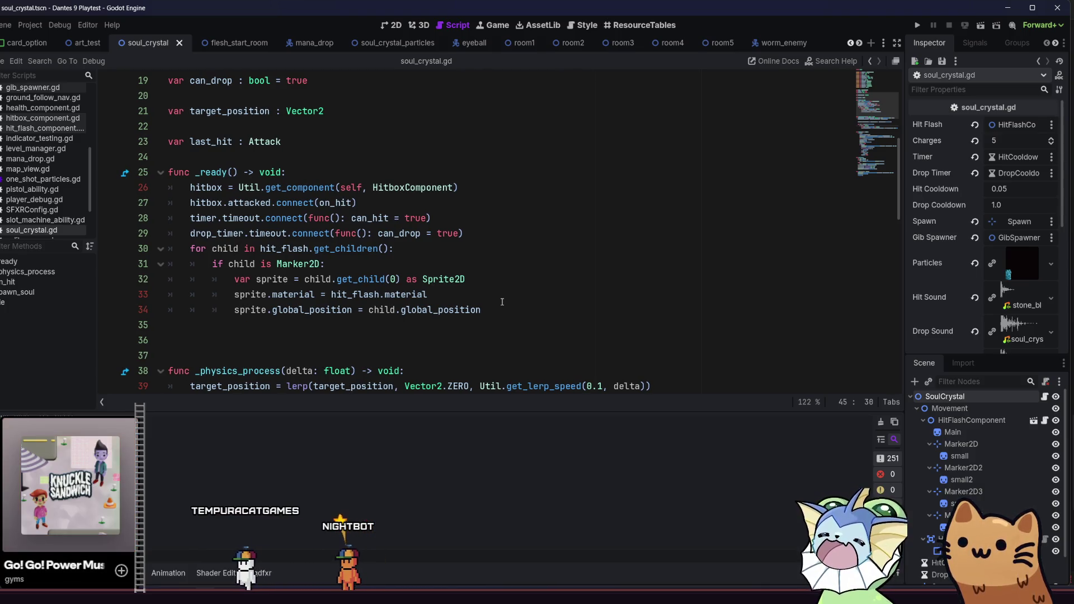
scroll(502, 302, down, 5)
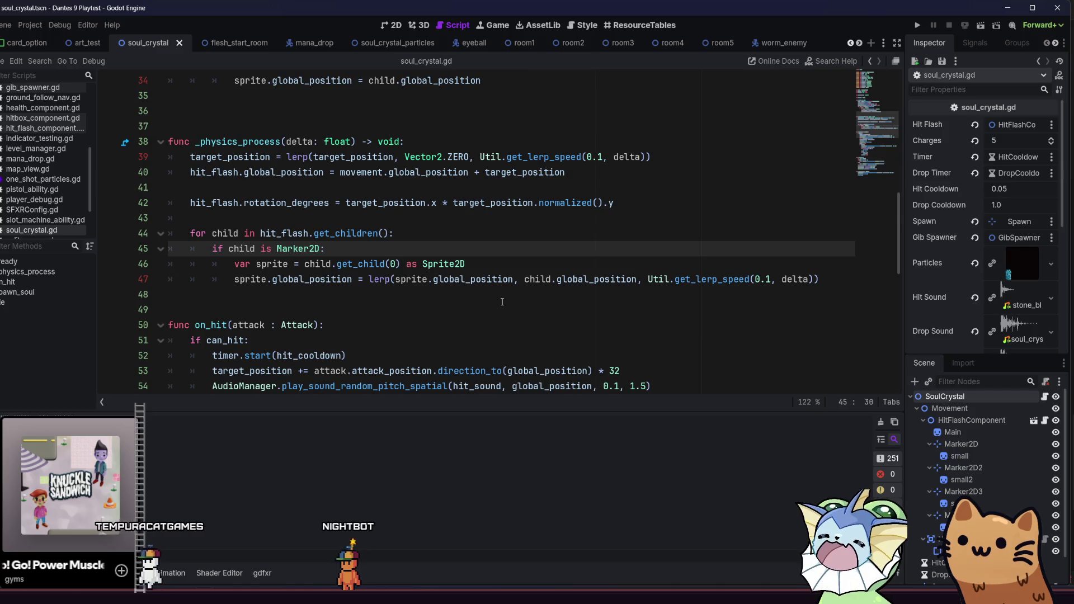
scroll(502, 302, down, 9)
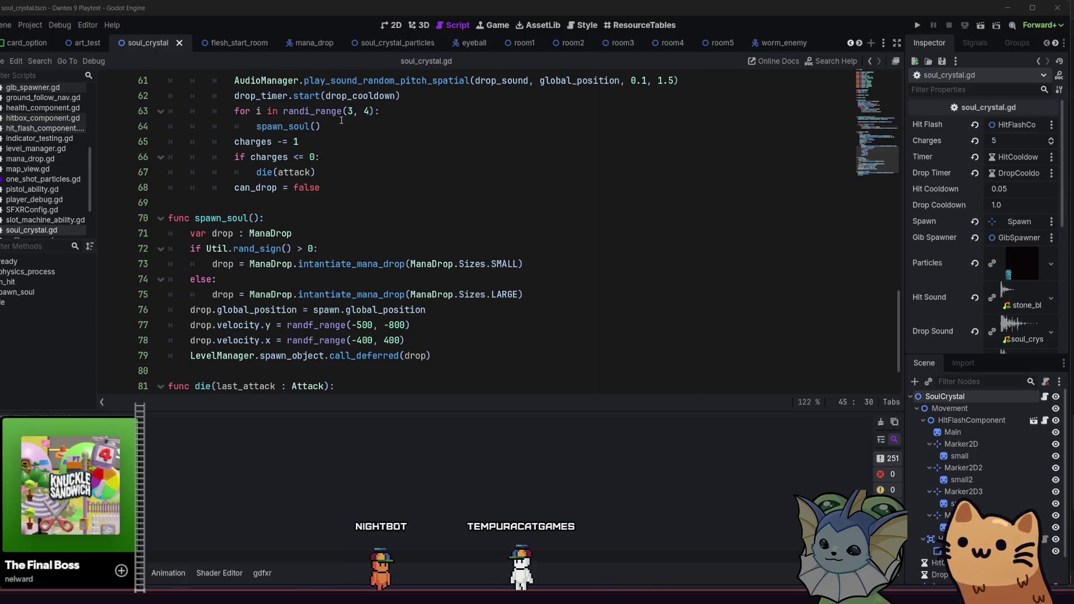
mouse_move(357, 102)
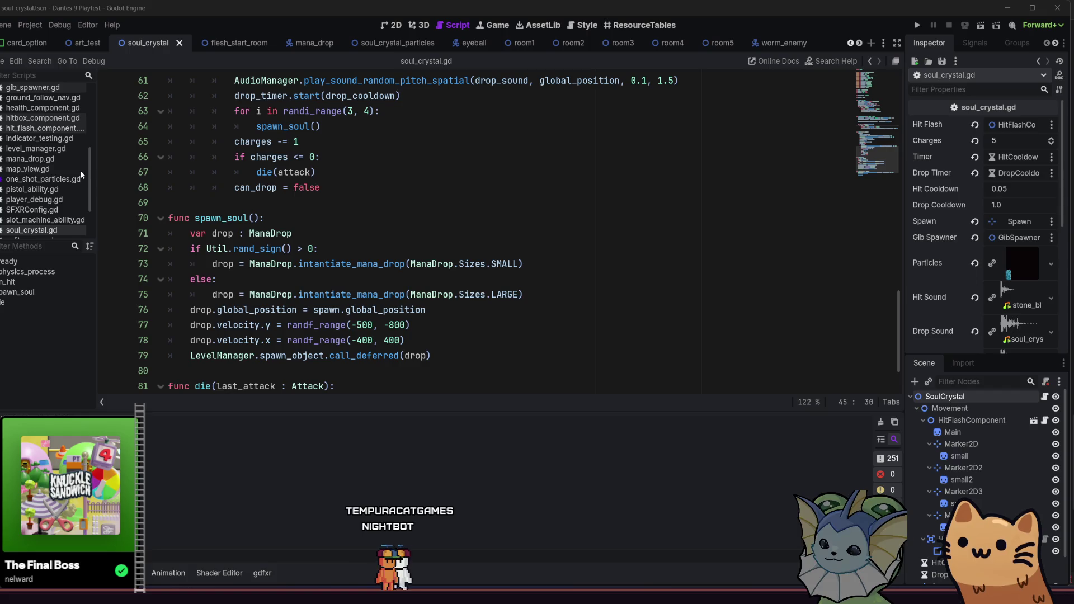
click(509, 178)
Open tutorial_4.tscn through the quick scene search
key(alt+shift+o)
text(tutorial_3)
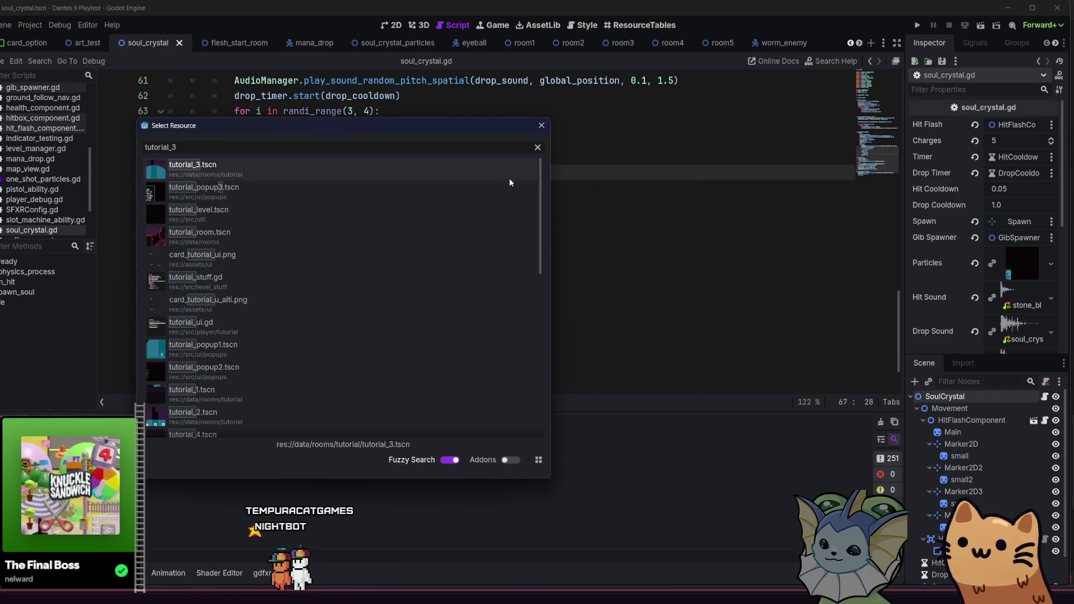
key(BackSpace)
text(4)
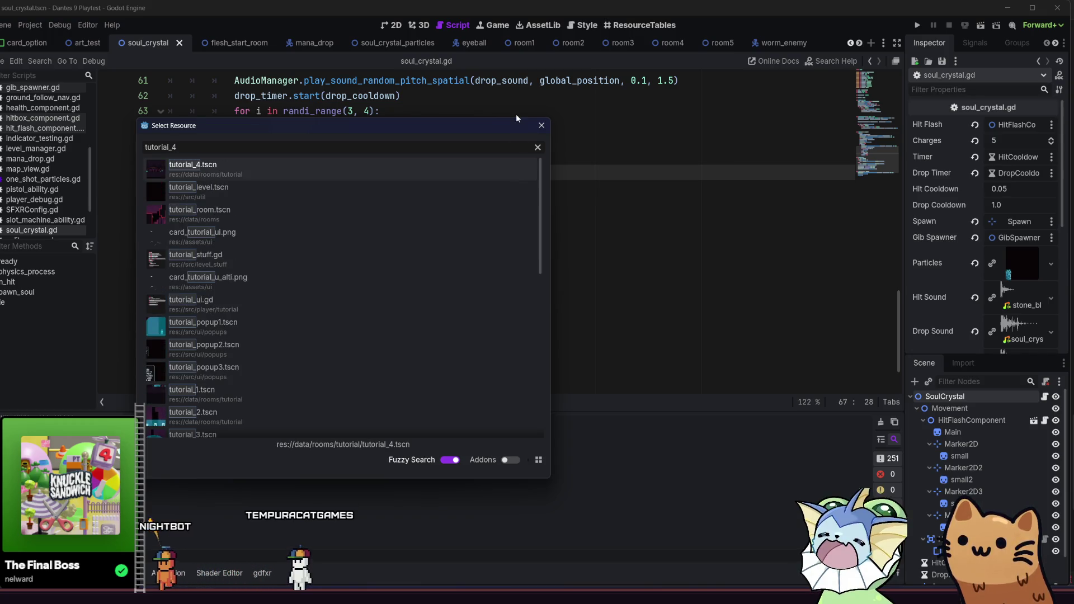
double_click(431, 168)
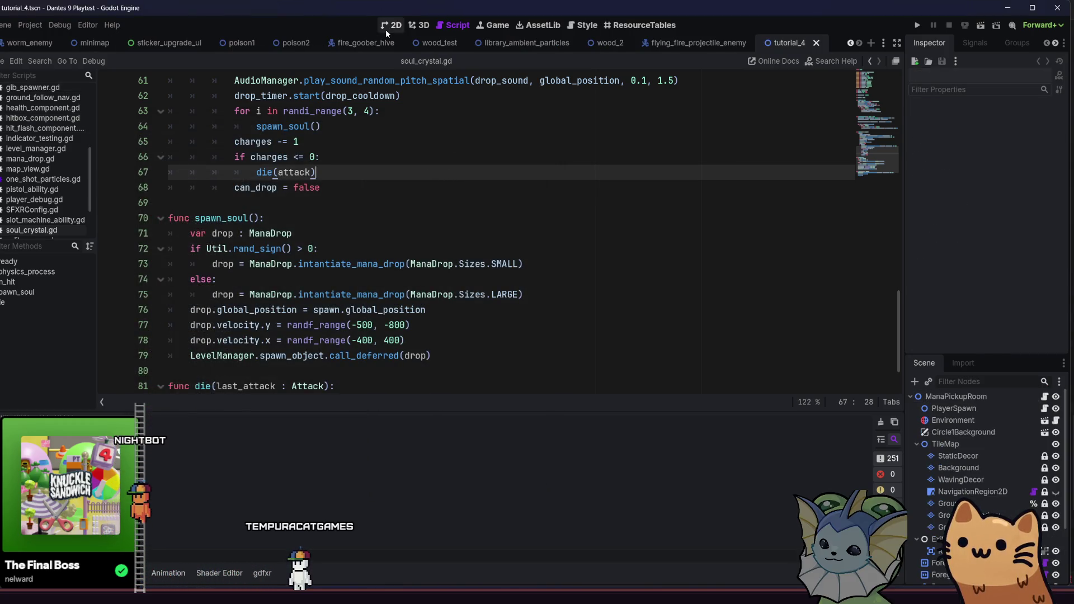
Show the tutorial_4 cave level in the 2D view, framed on the crystal room
click(391, 25)
mouse_move(439, 103)
mouse_down()
mouse_move(492, 216)
mouse_move(561, 289)
mouse_up()
scroll(561, 290, down, 3)
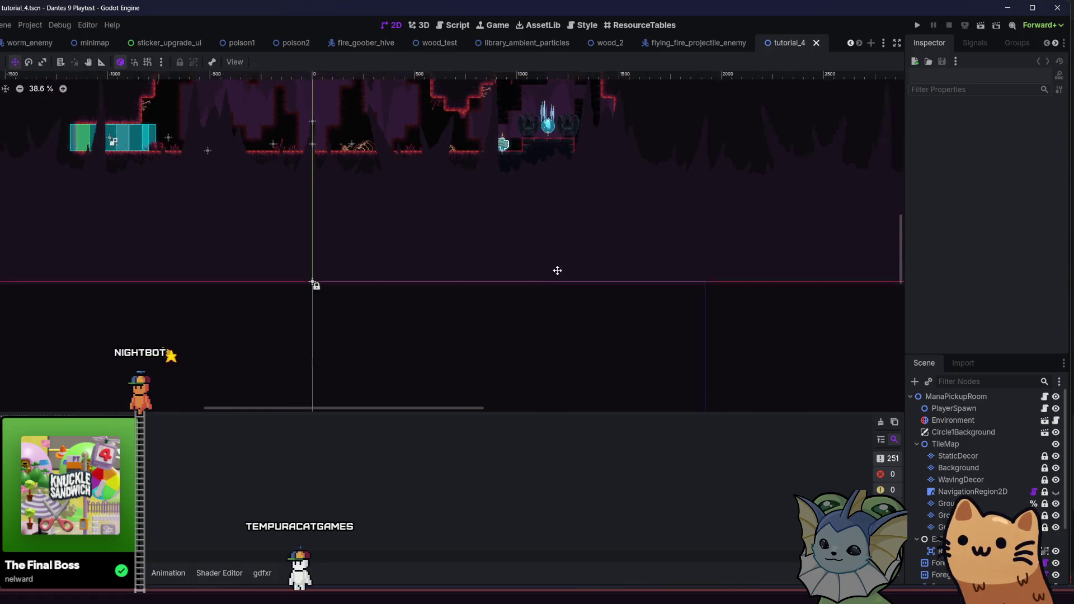
scroll(582, 259, up, 3)
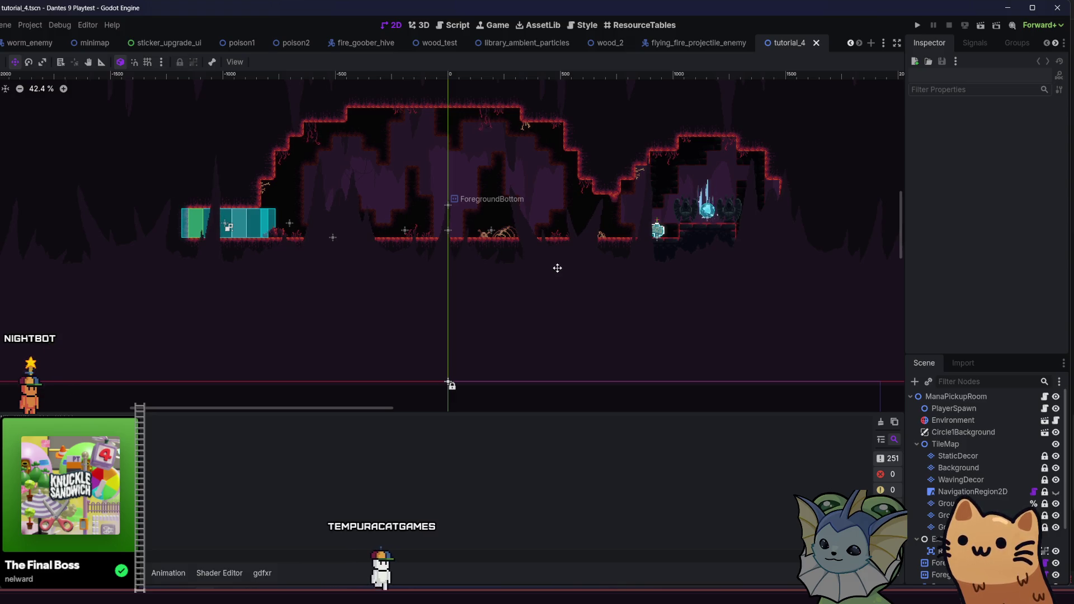
scroll(525, 176, up, 4)
scroll(537, 192, up, 1)
drag(528, 192, 473, 191)
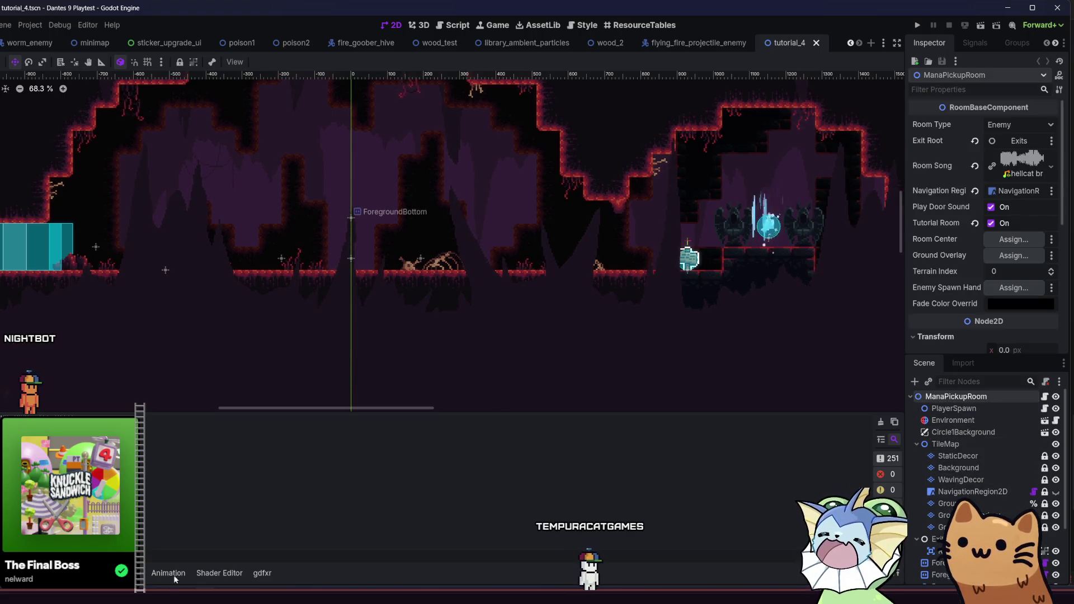
Instance soul_crystal.tscn, snap it onto the cave floor with grid snap, and save
click(929, 382)
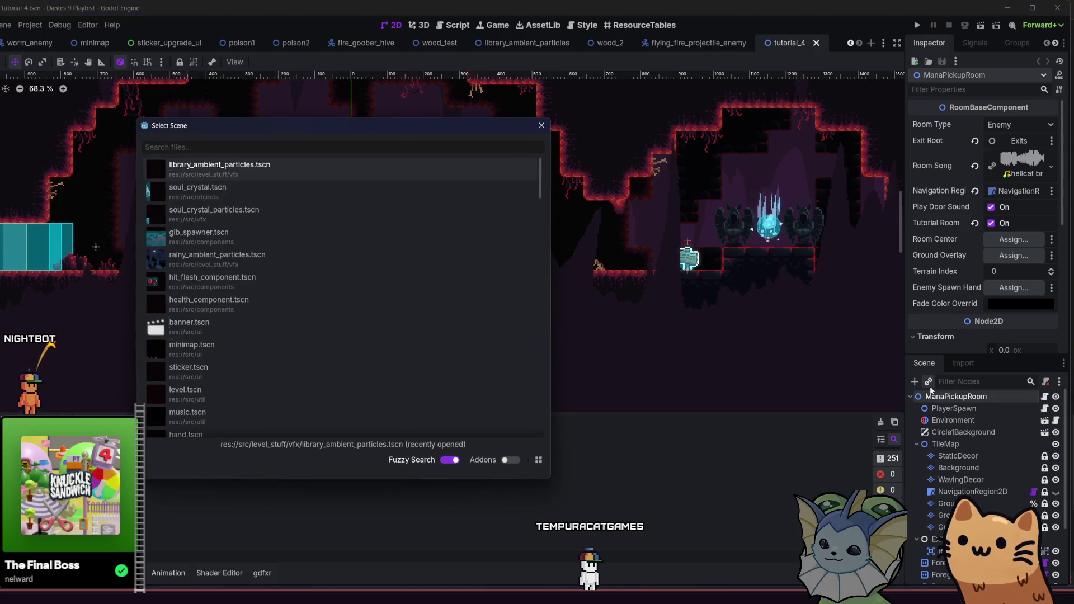
text(soul_cr)
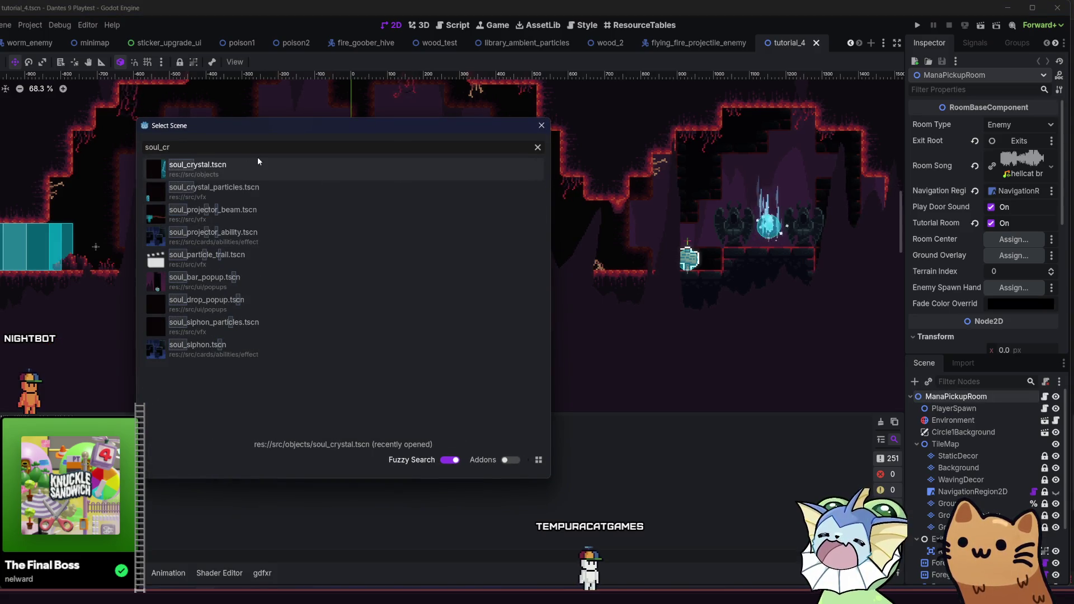
double_click(258, 159)
mouse_move(264, 275)
mouse_down()
mouse_move(261, 264)
mouse_move(391, 313)
mouse_move(471, 241)
mouse_up()
scroll(518, 263, up, 3)
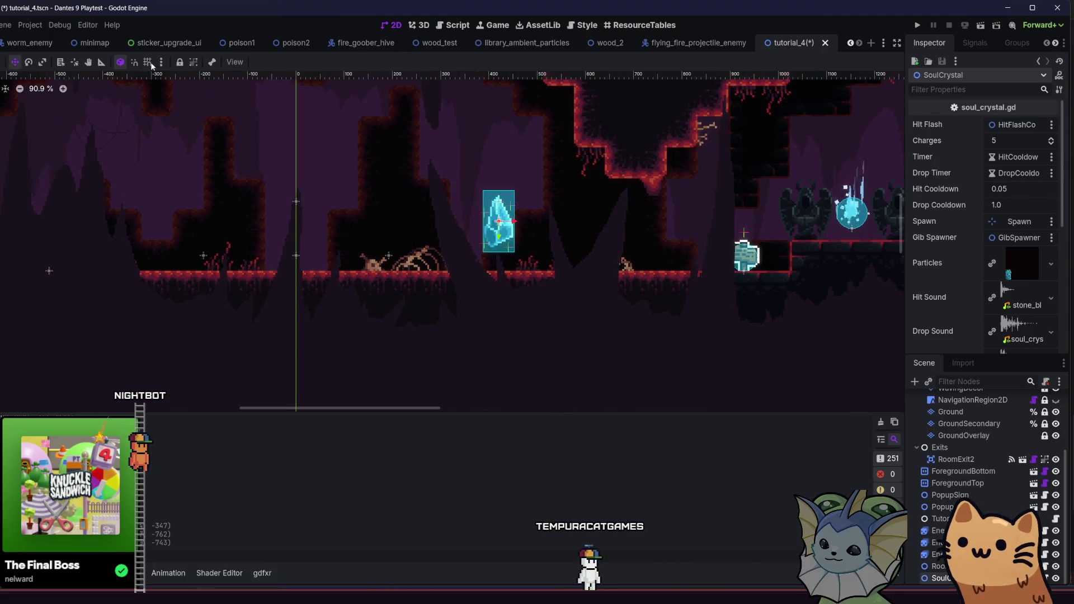
click(148, 62)
mouse_move(406, 283)
mouse_down()
mouse_move(477, 297)
mouse_move(472, 310)
mouse_move(518, 285)
mouse_move(537, 291)
mouse_move(509, 290)
mouse_up()
key(ctrl+s)
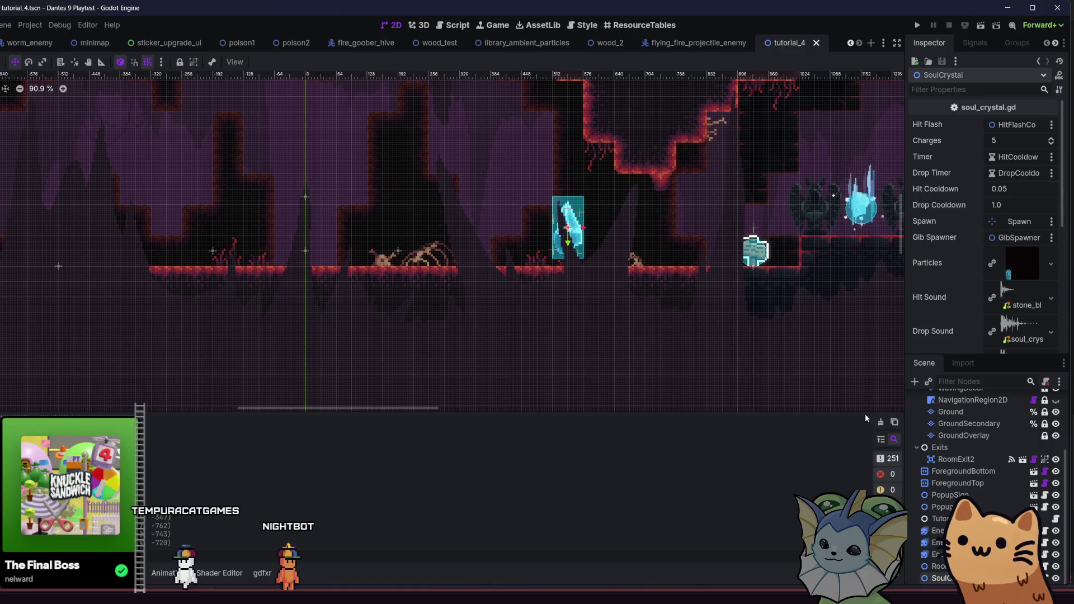
Duplicate the existing PopupSign and place the copy just left of the soul crystal
click(755, 249)
key(ctrl+d)
mouse_move(755, 254)
mouse_down()
mouse_move(702, 275)
mouse_move(499, 284)
mouse_move(494, 302)
mouse_up()
scroll(526, 286, up, 2)
key(ctrl+s)
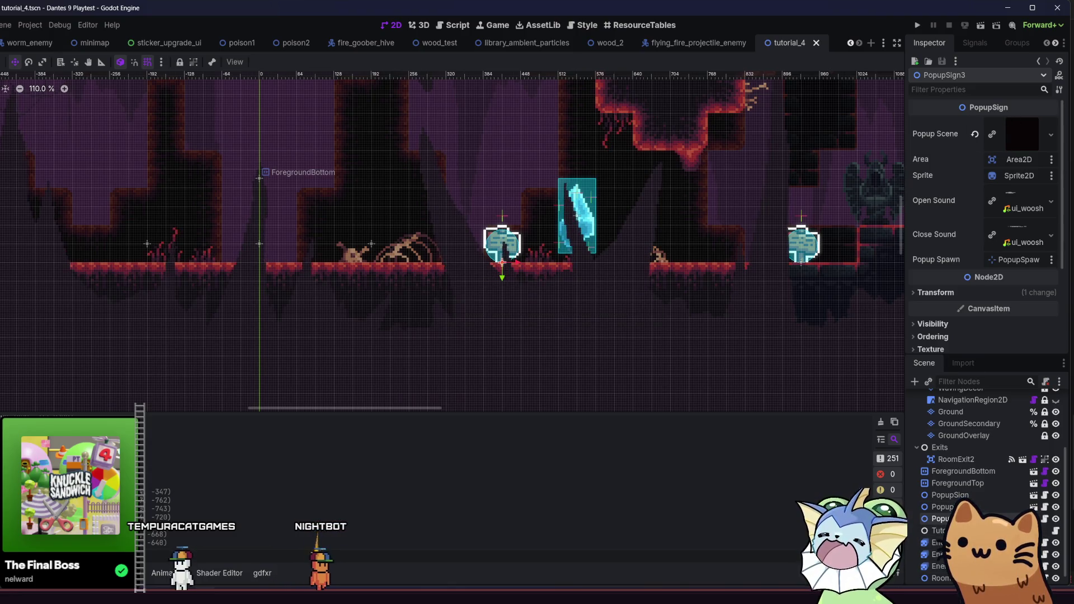
Show the ui/popups folder in the FileSystem dock and bring up soul_drop_popup.tscn's context menu
key(alt+f)
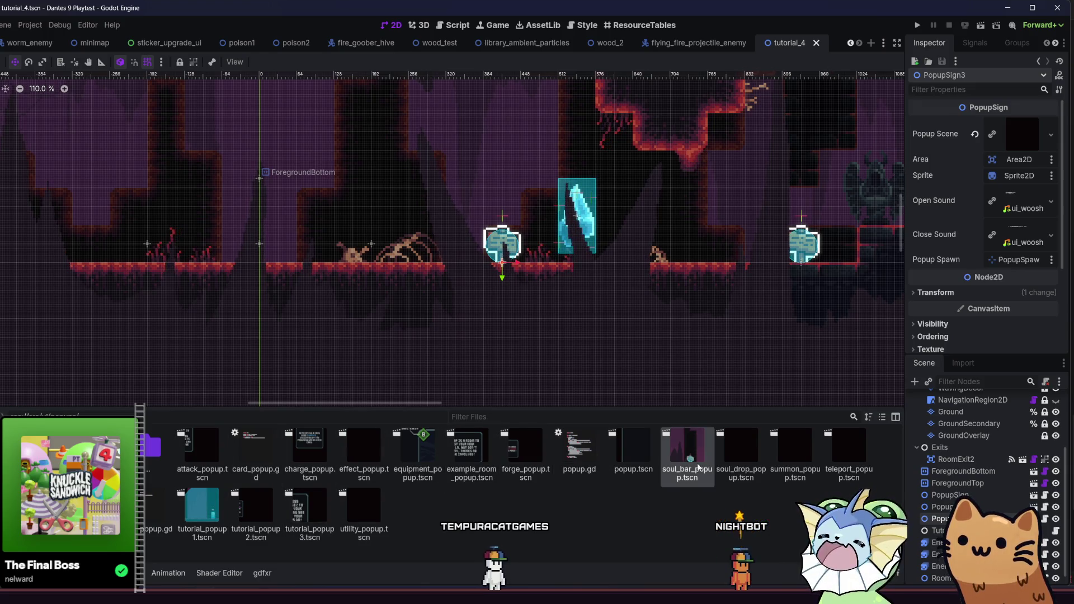
right_click(731, 459)
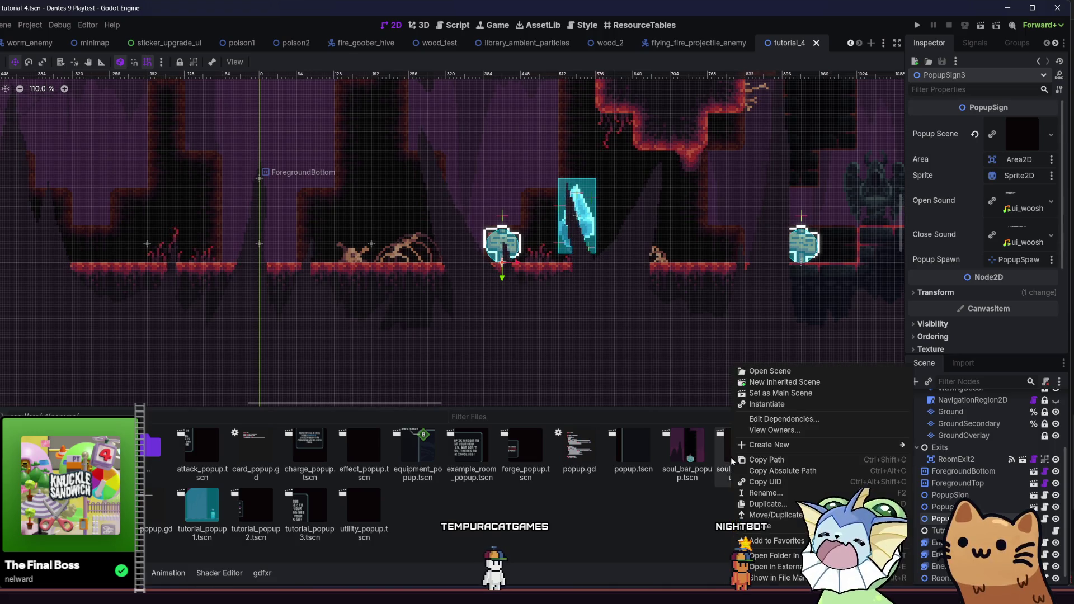
Duplicate soul_drop_popup.tscn as soul_crystal_popup.tscn and open the new scene
click(777, 504)
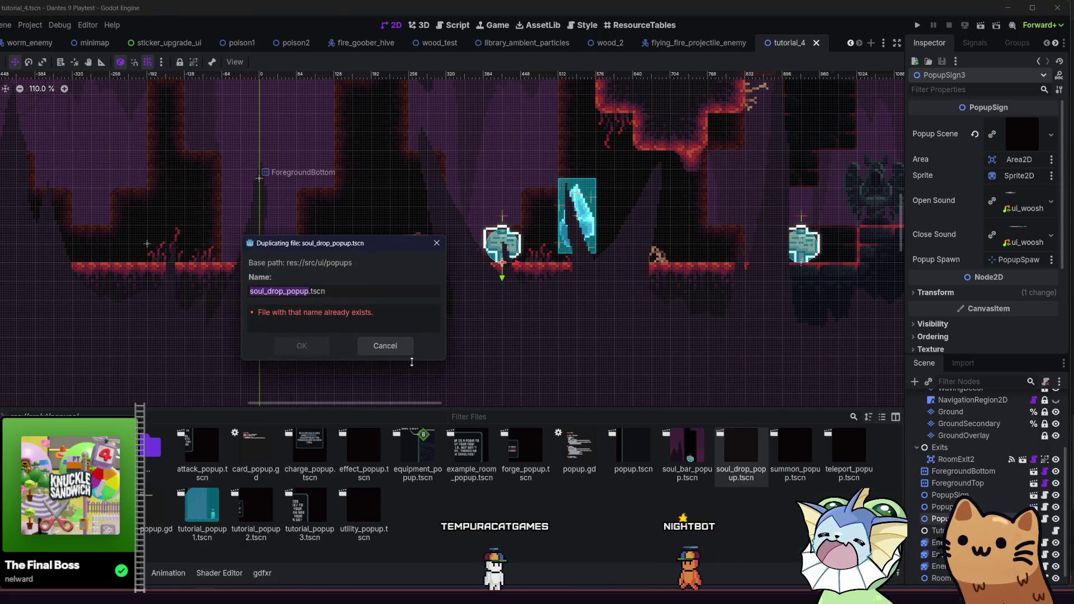
text(stal)
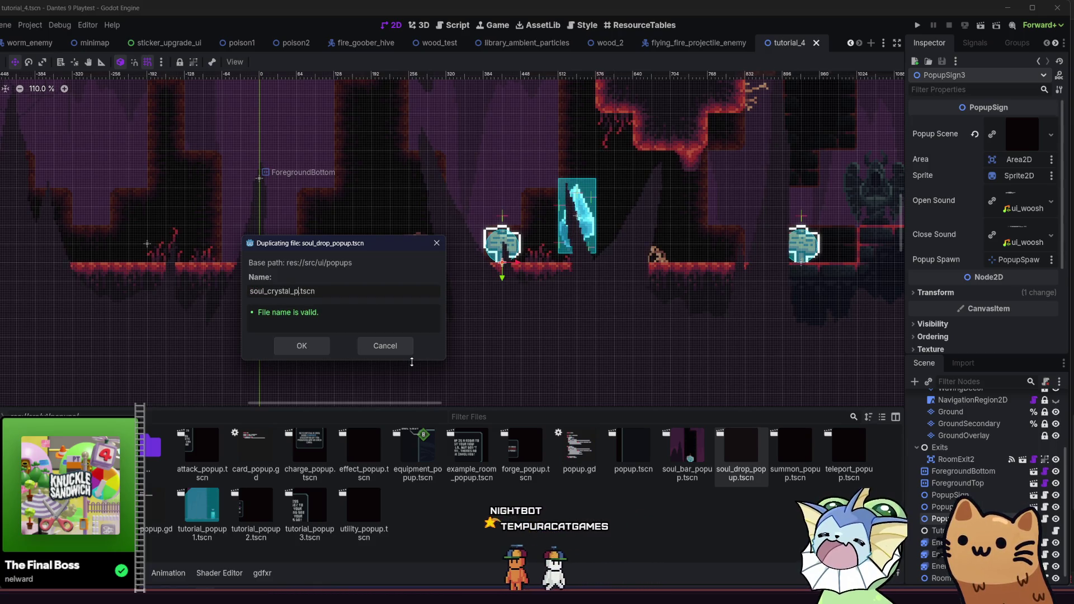
text(pu)
key(Return)
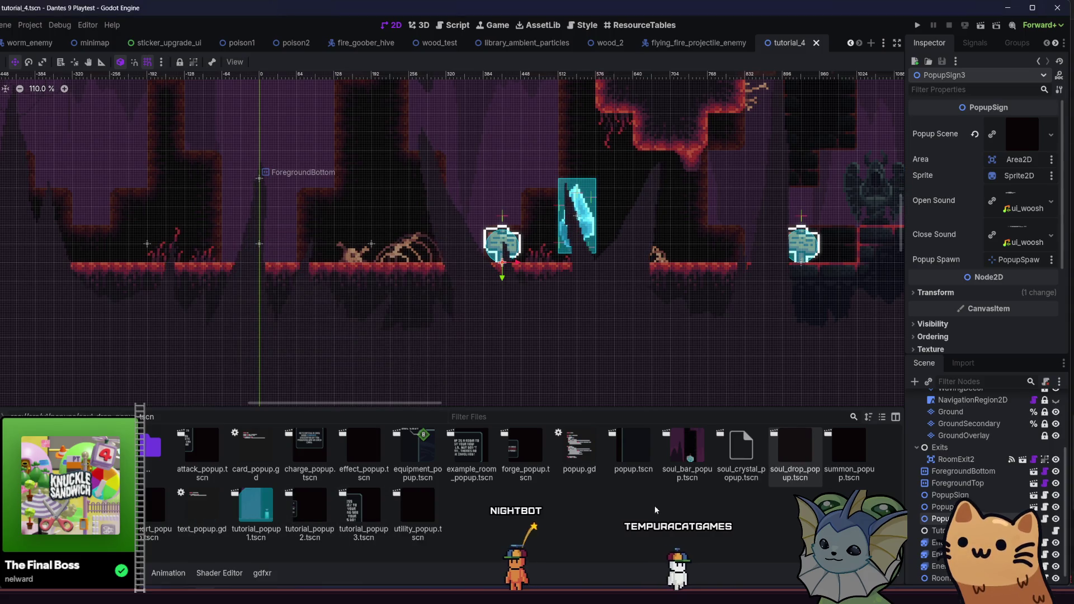
double_click(794, 469)
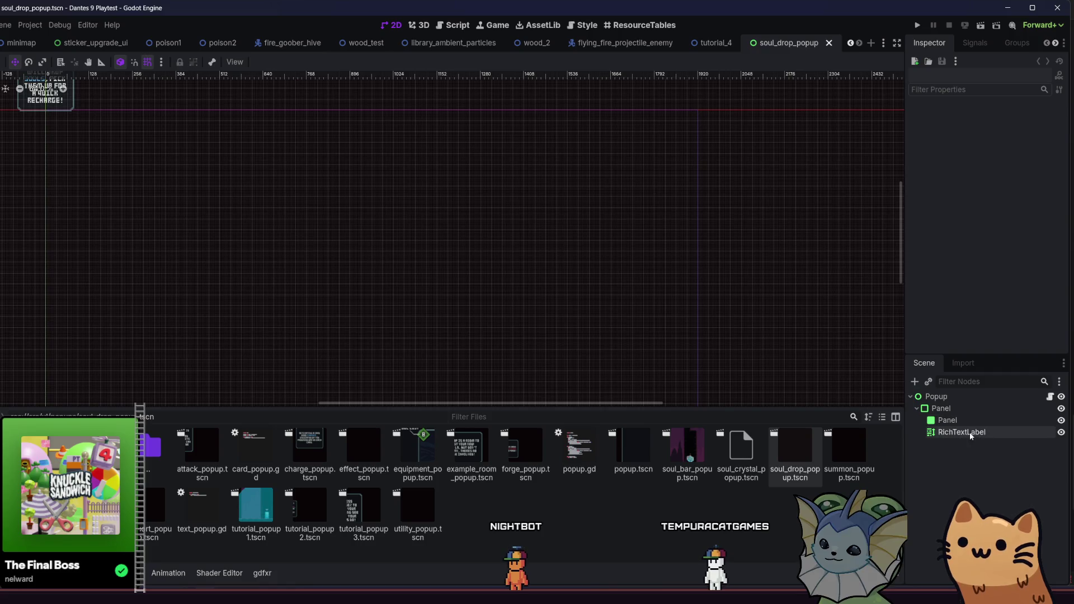
double_click(739, 458)
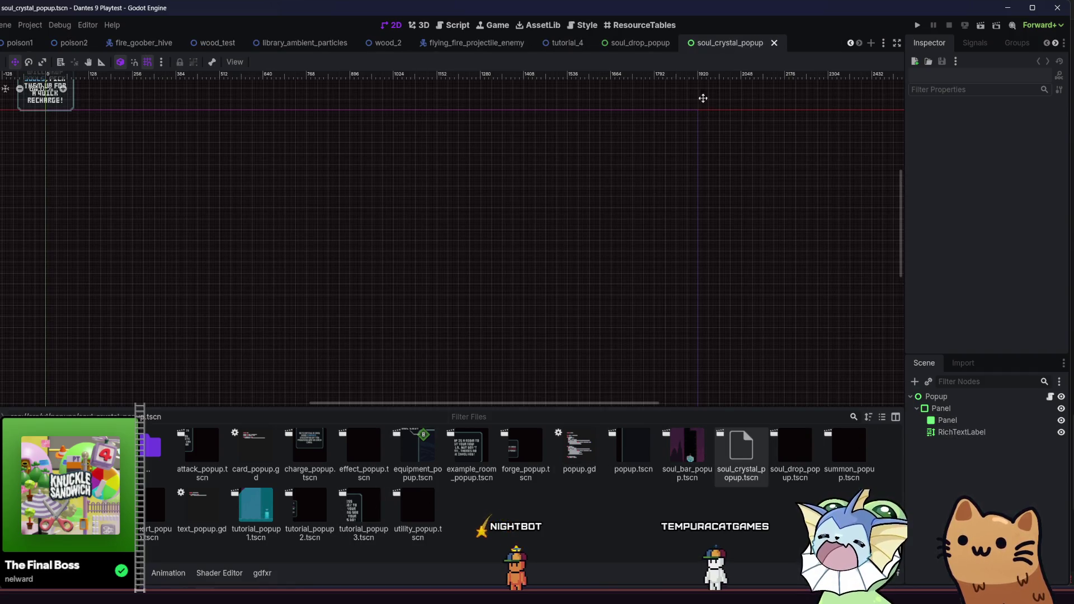
key(ctrl+shift+Tab)
key(ctrl+shift+Tab)
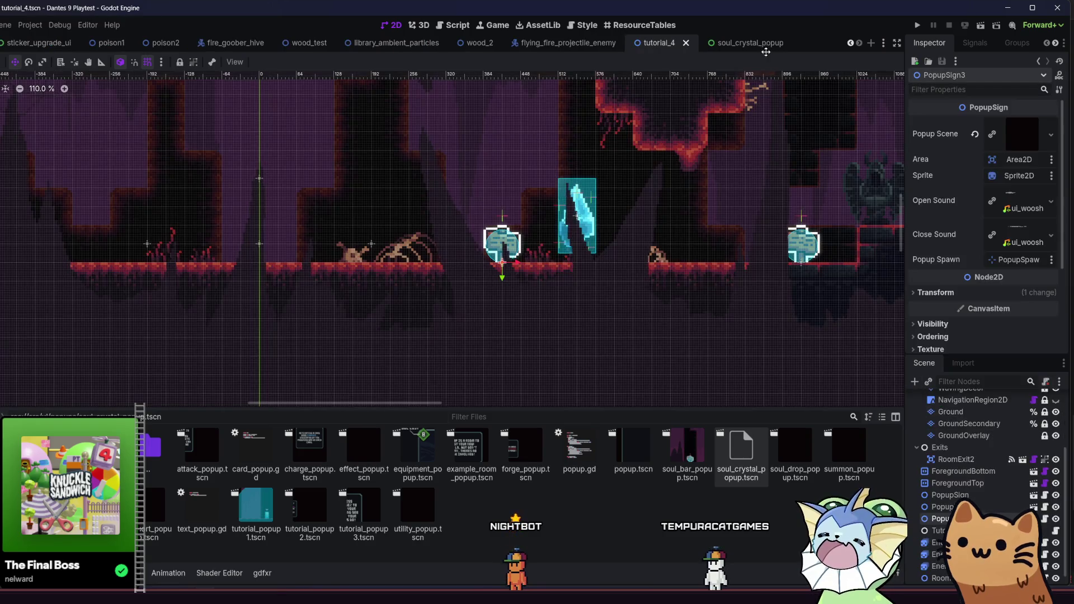
Set the RichTextLabel to 'You can also break Soul Crystals to get extra Souls!' with coloured terms
click(723, 41)
click(950, 433)
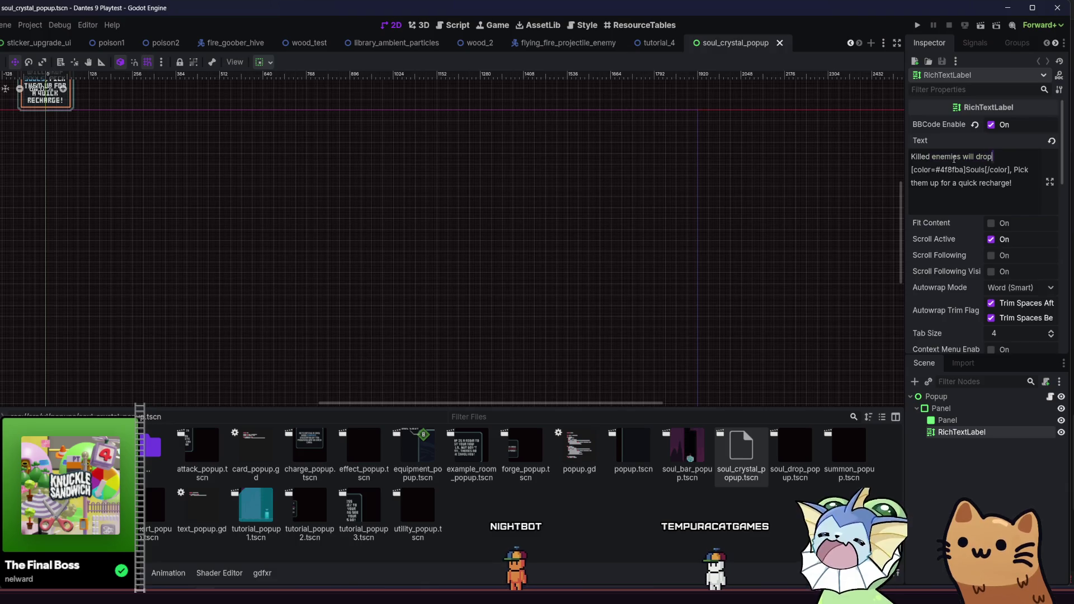
text(Yu)
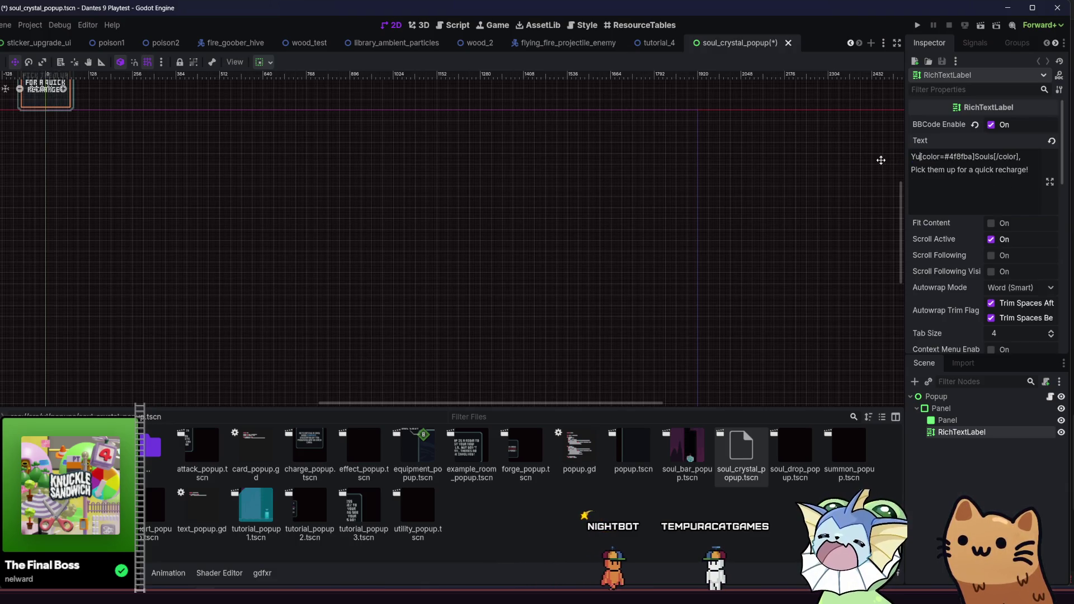
text(ou can alo)
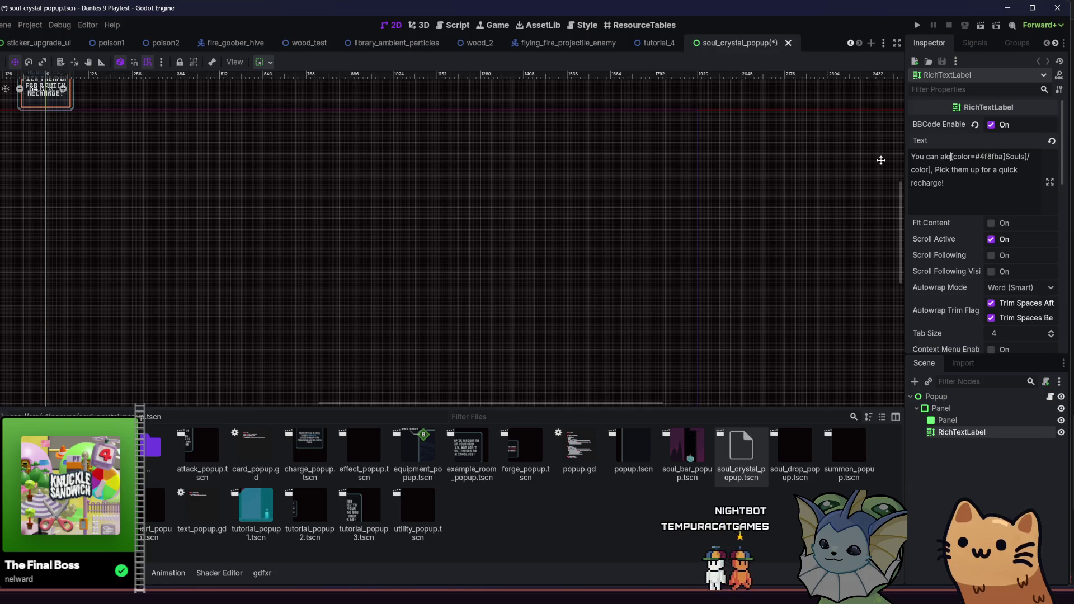
text( break)
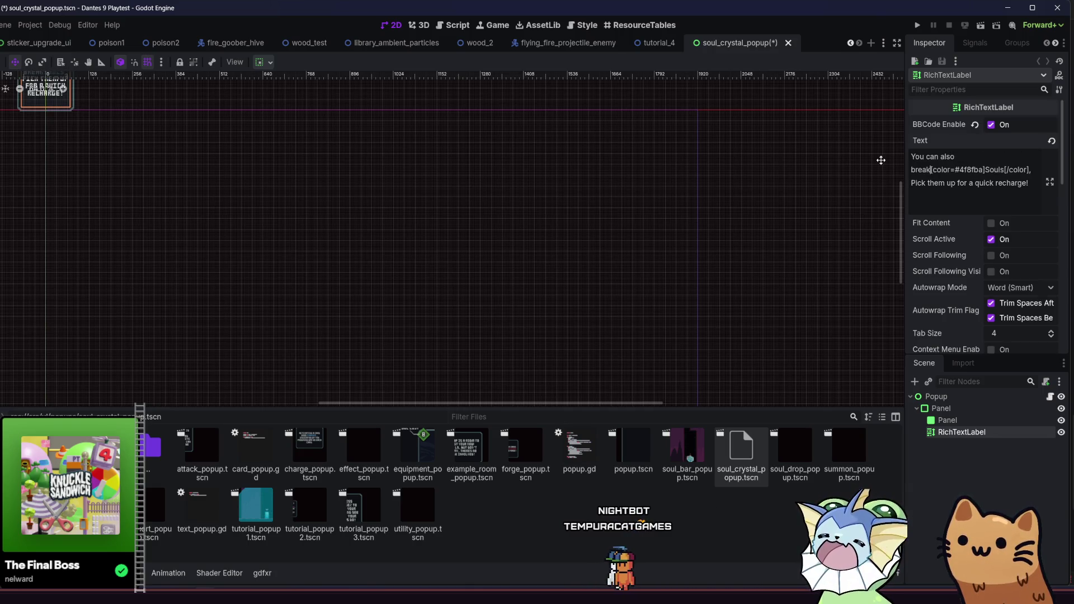
click(967, 171)
key(BackSpace)
text(sta)
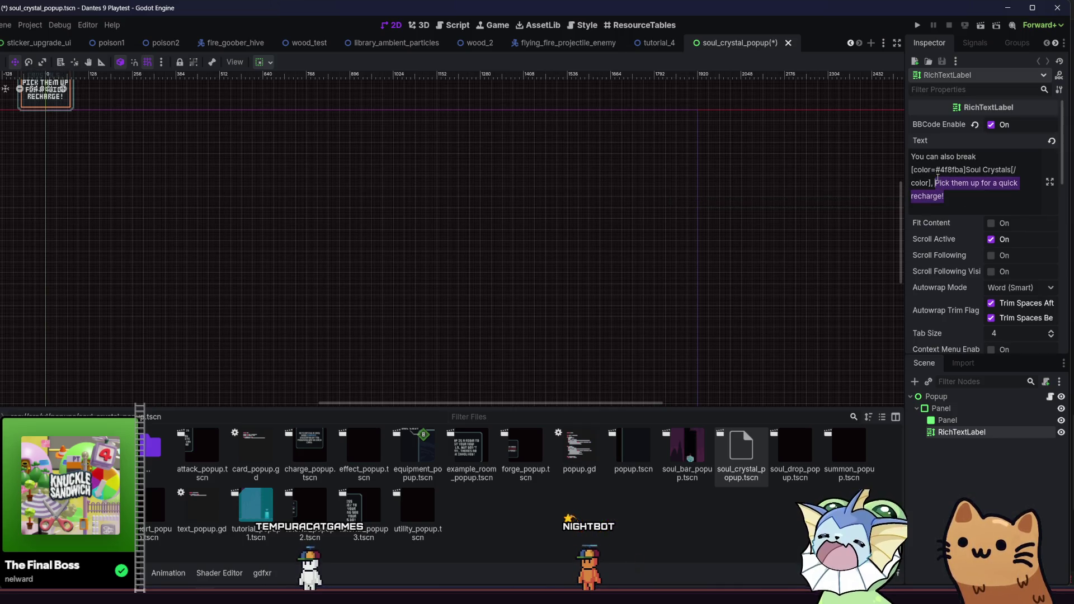
text(to ga)
key(BackSpace)
key(BackSpace)
key(BackSpace)
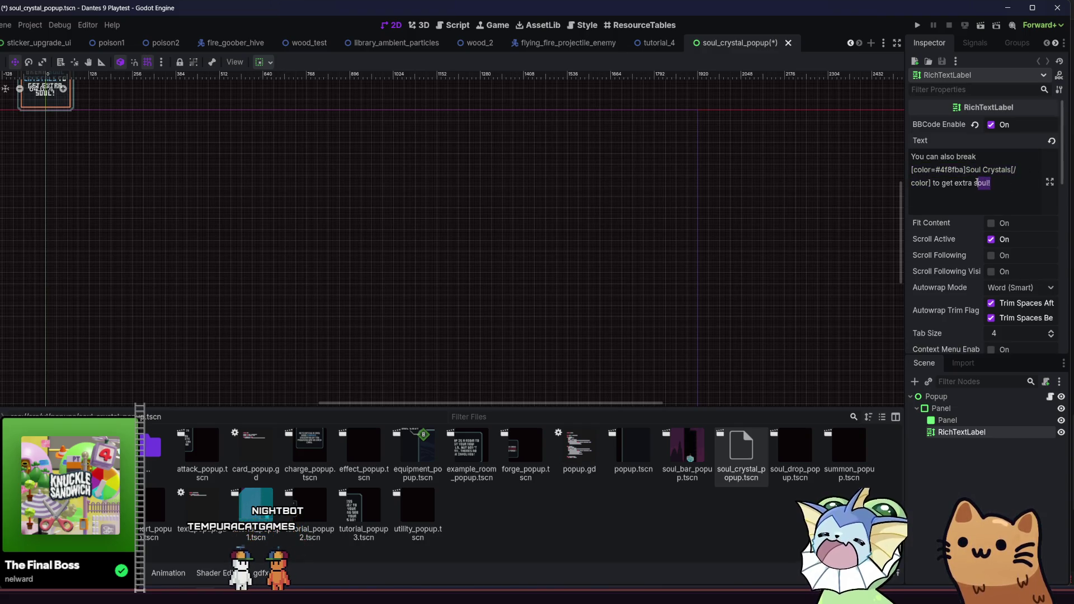
text([color=#4f8fba]Soul Crystals[/color])
click(1006, 195)
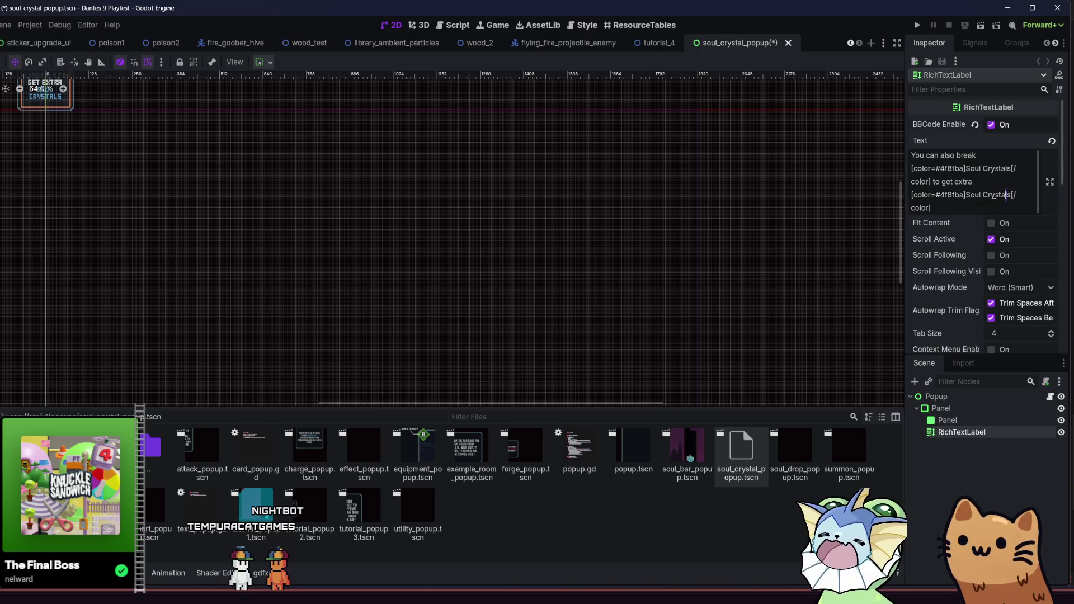
key(BackSpace)
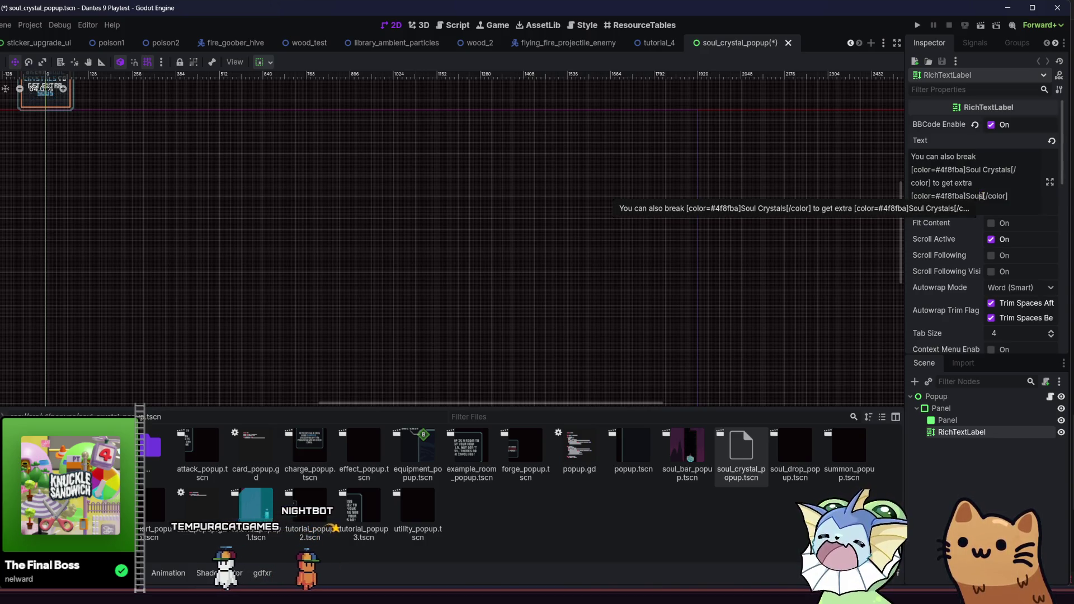
key(ctrl+s)
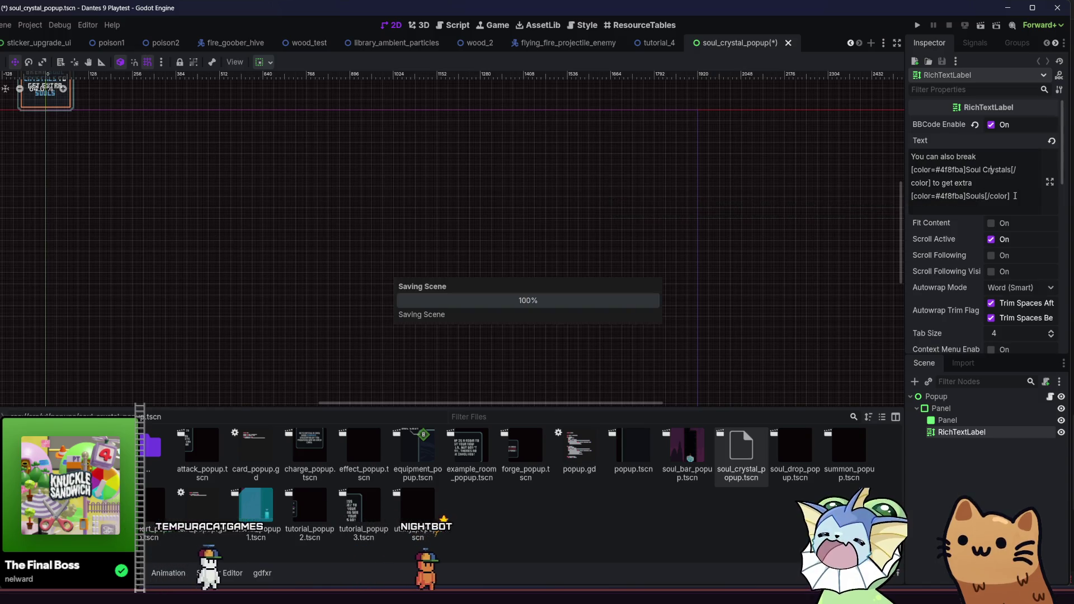
Centre the popup label in the view and save soul_crystal_popup.tscn again
scroll(615, 291, up, 3)
scroll(616, 291, left, 5)
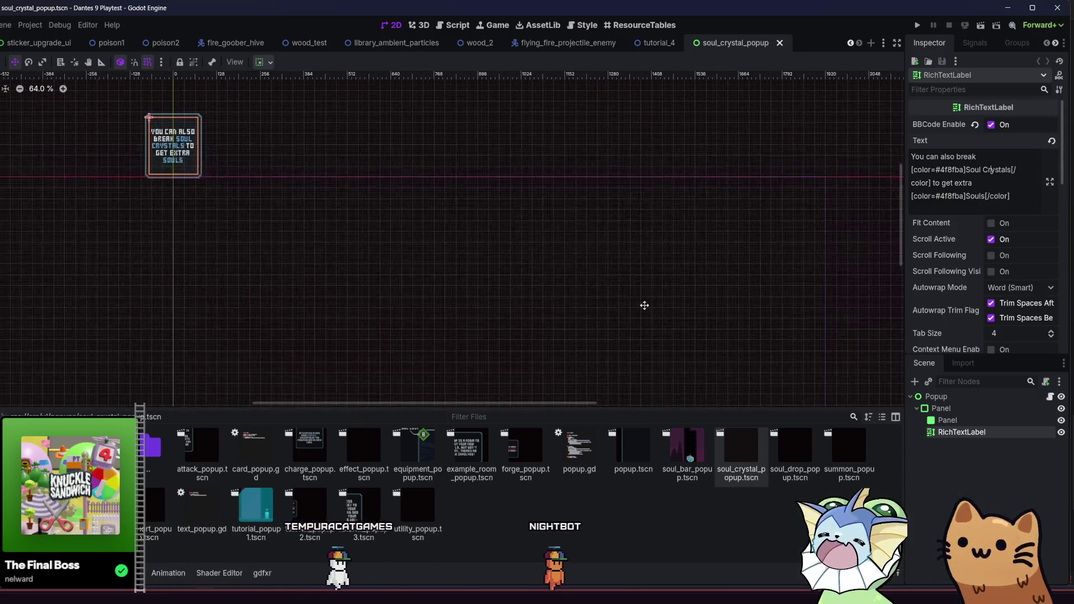
drag(358, 222, 435, 243)
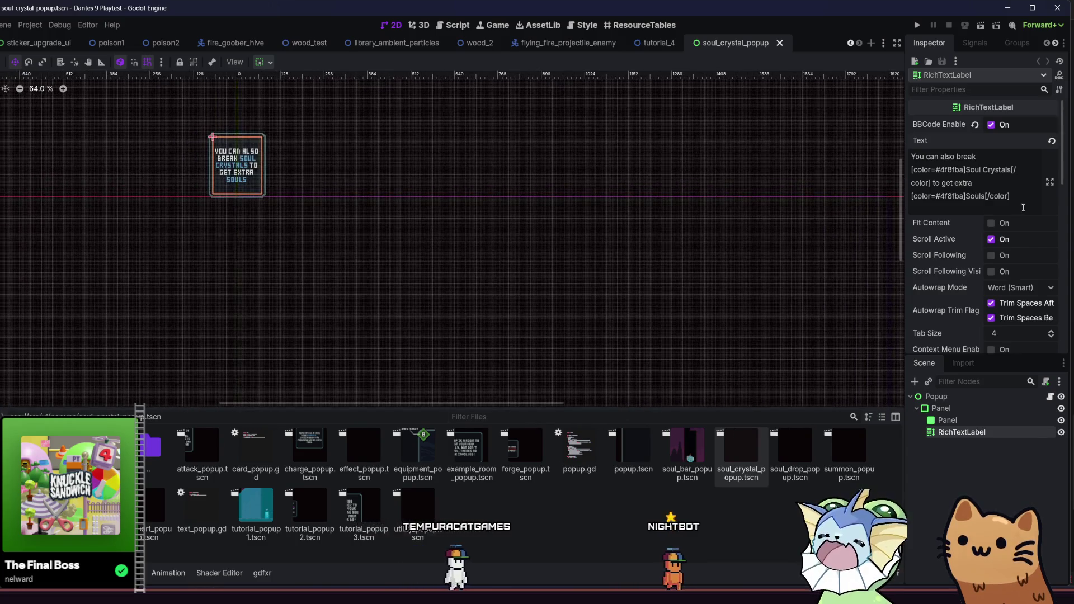
scroll(982, 151, down, 3)
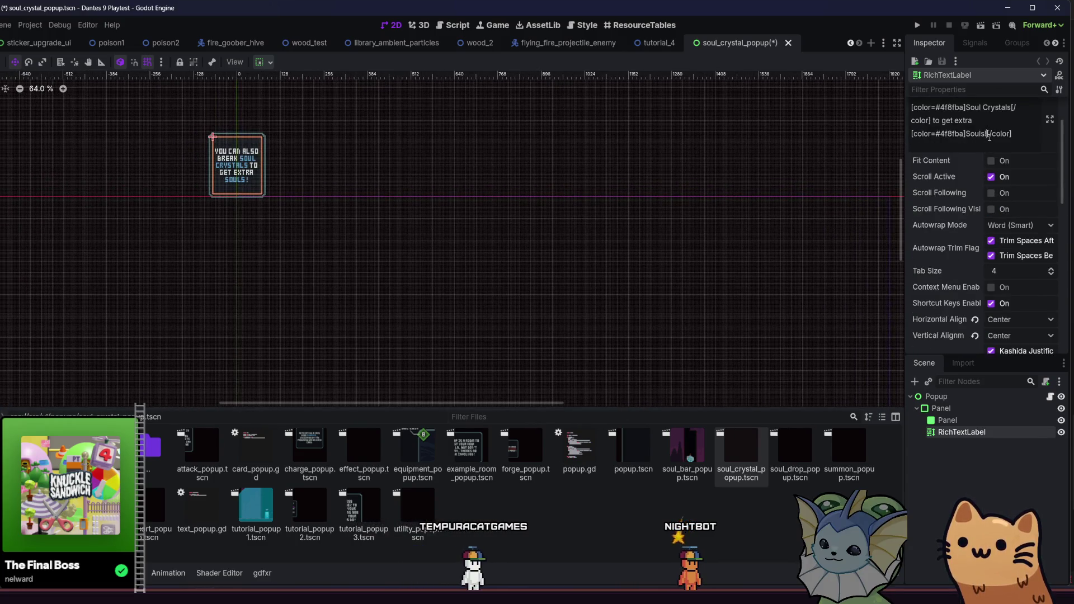
drag(640, 186, 691, 193)
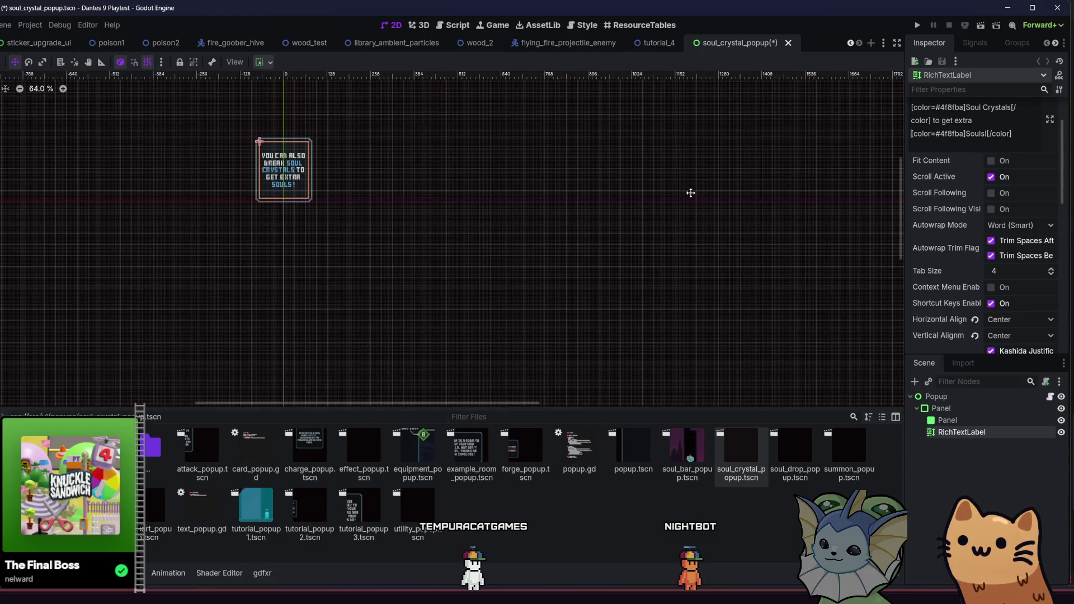
scroll(289, 208, up, 2)
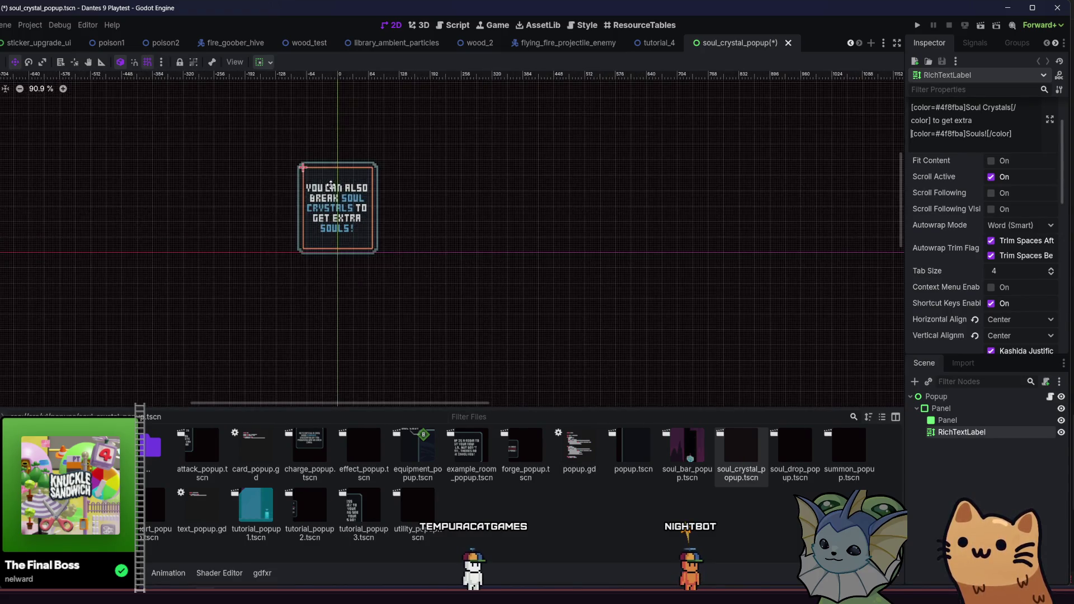
drag(290, 208, 317, 232)
key(ctrl+s)
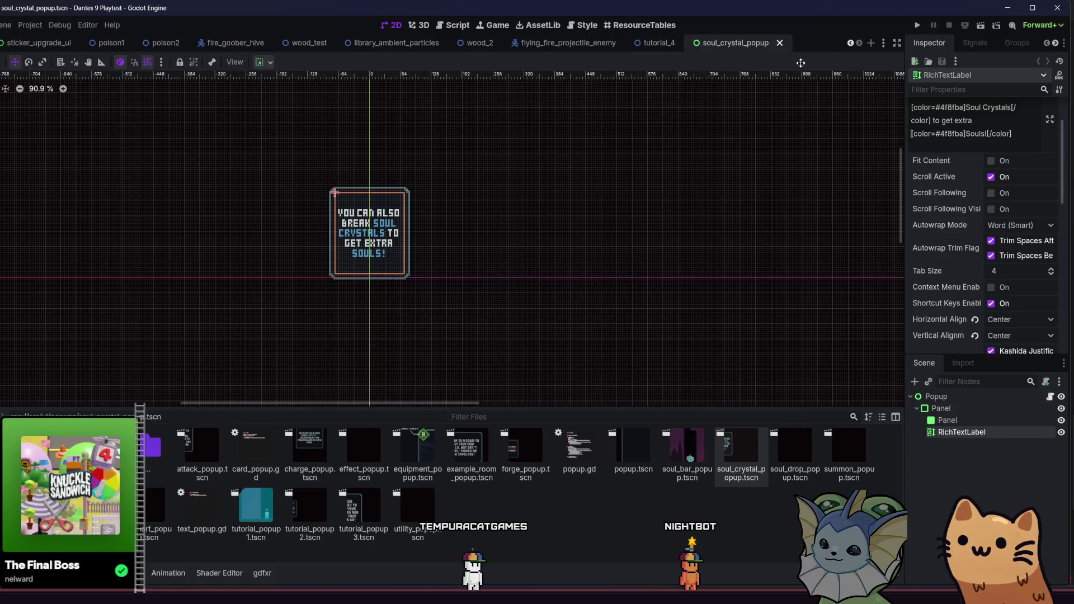
click(645, 42)
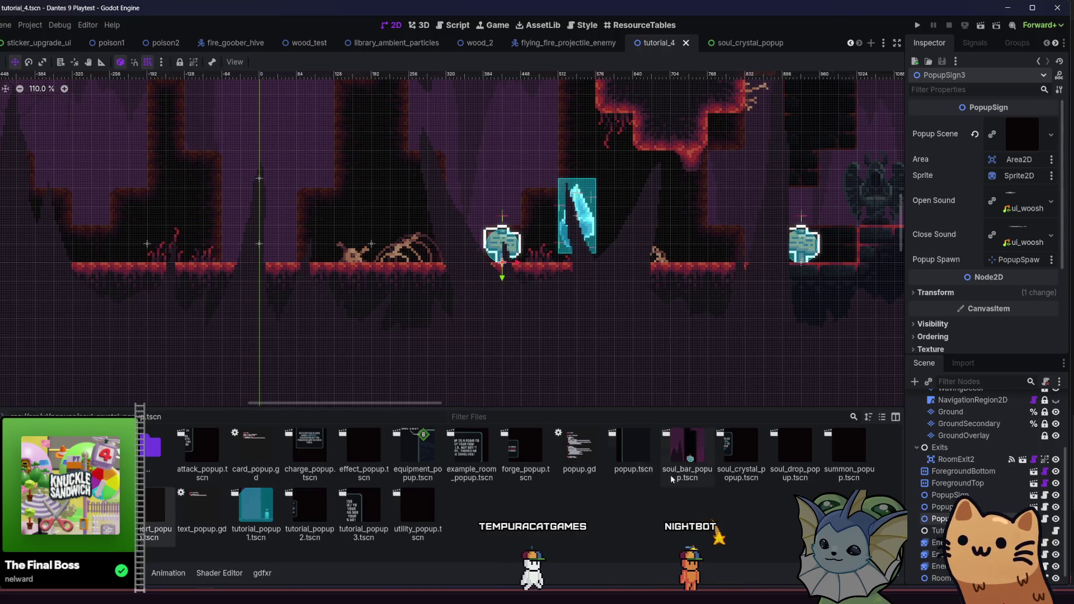
Save tutorial_4 and start it with Run Current Scene
key(ctrl+s)
click(981, 27)
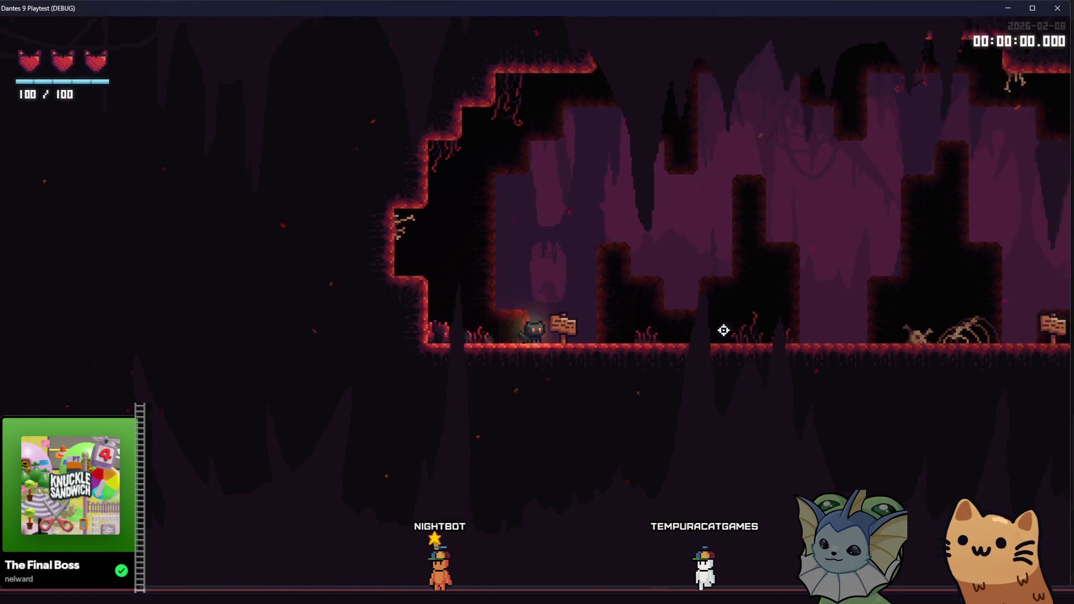
Walk to the signpost and attack the soul crystal until it shatters
key(d)
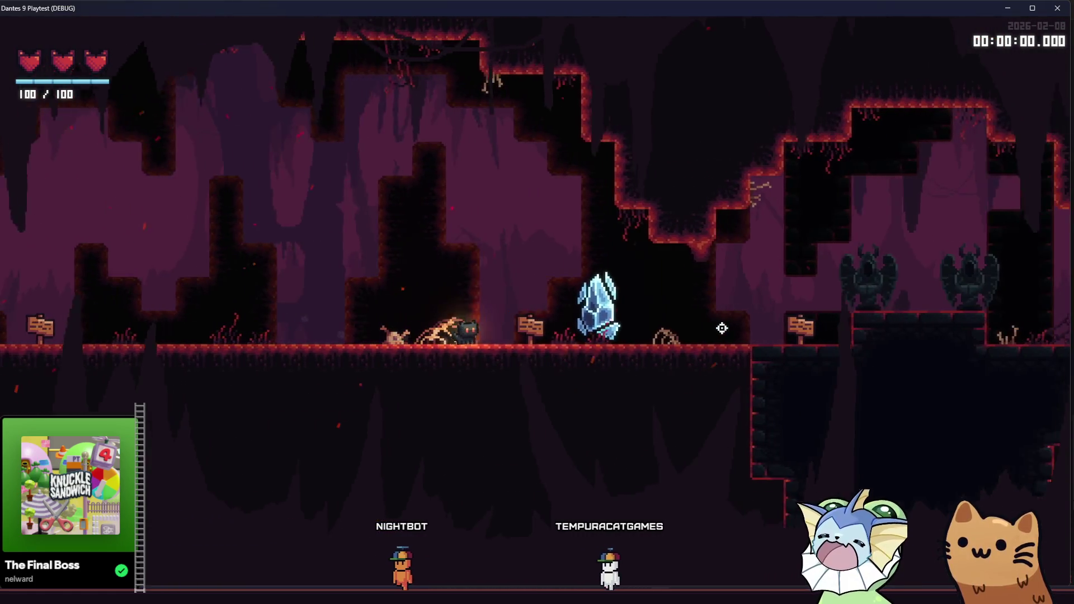
key(d)
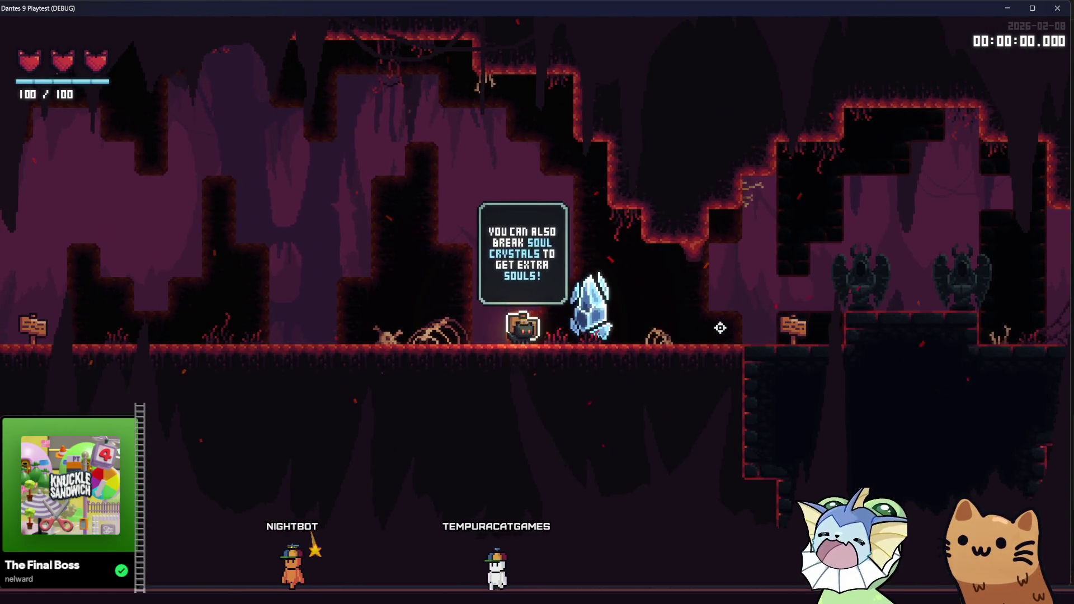
key(d)
click(693, 301)
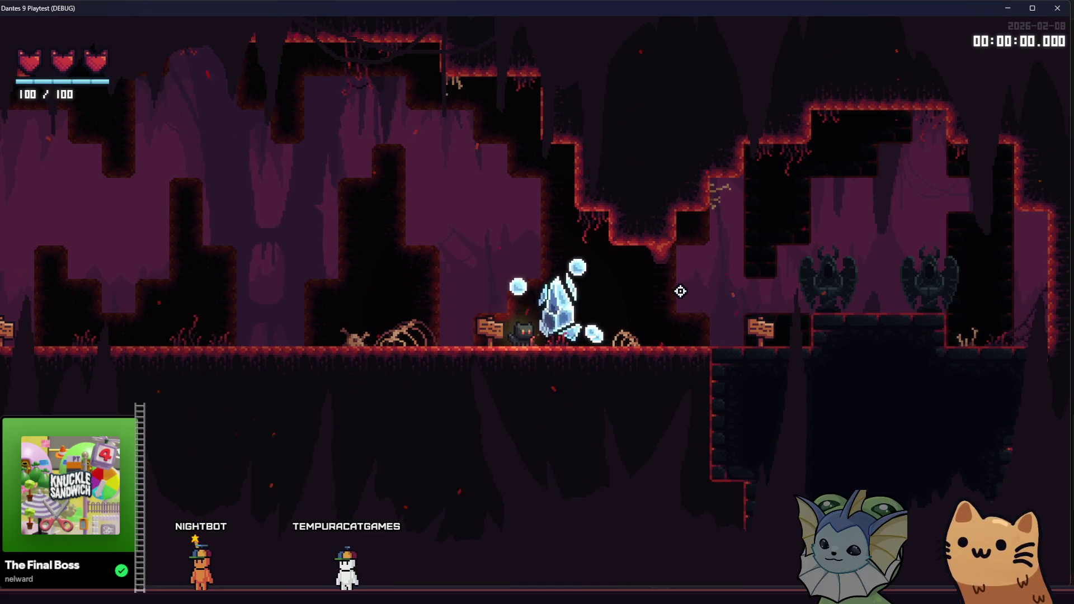
click(681, 291)
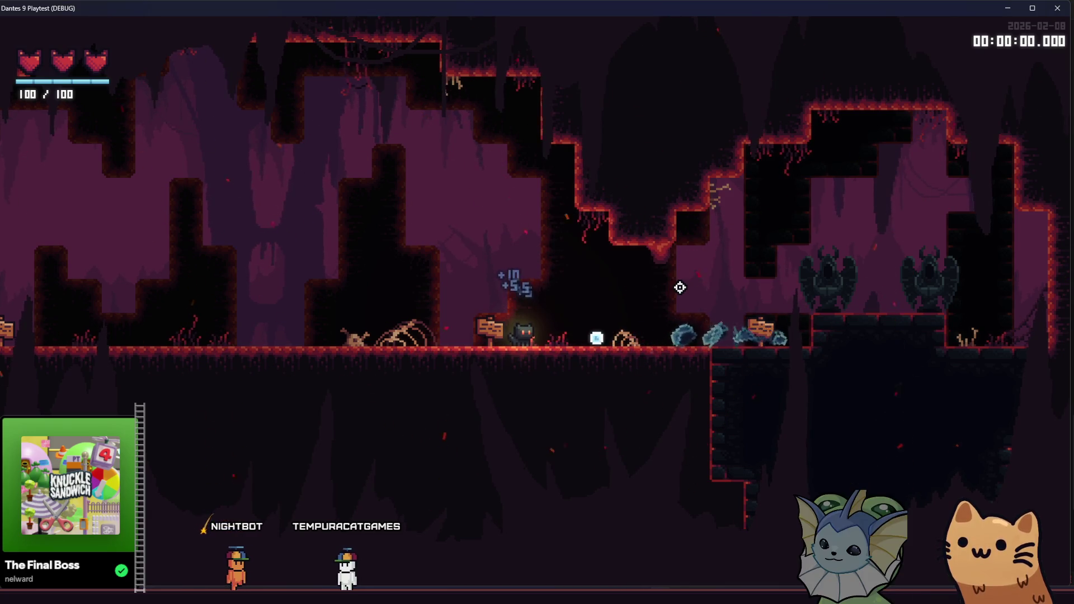
Walk back to reread the hint, head to the next sign, then minimize the game
key(a)
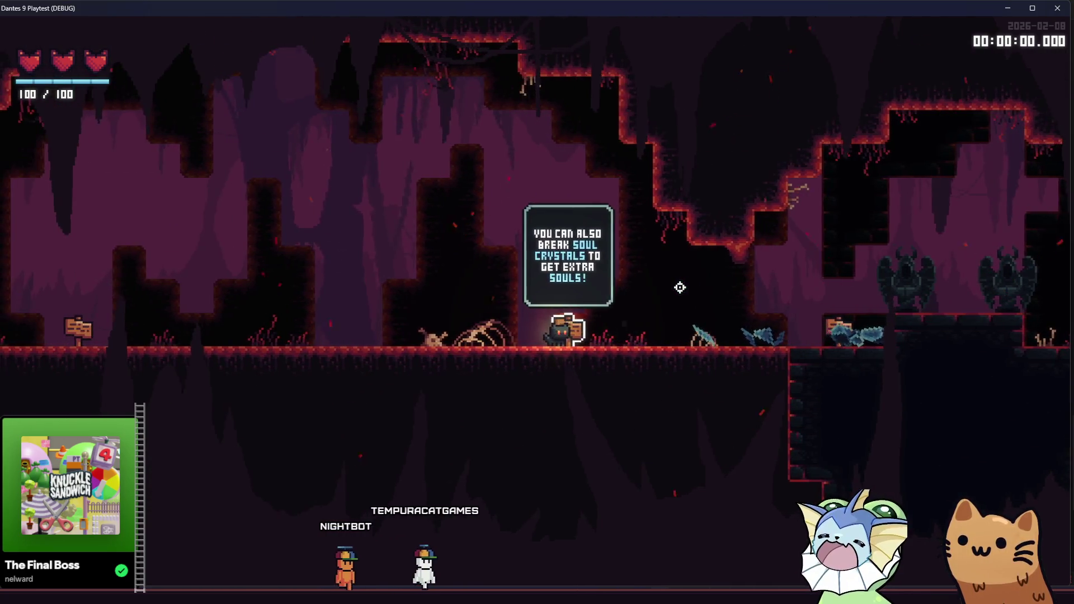
key(d)
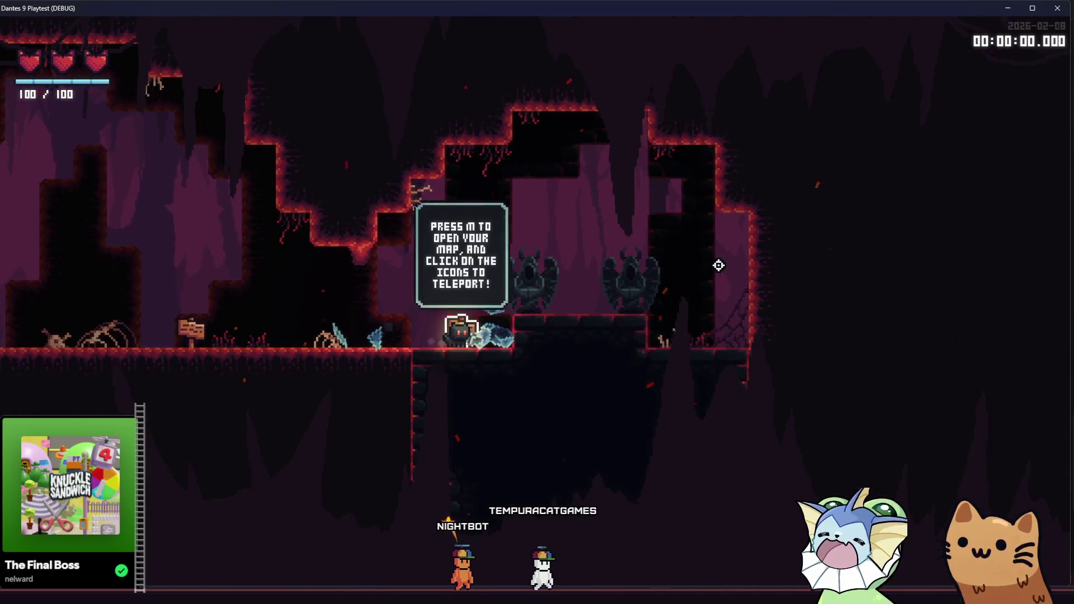
key(d)
key(space)
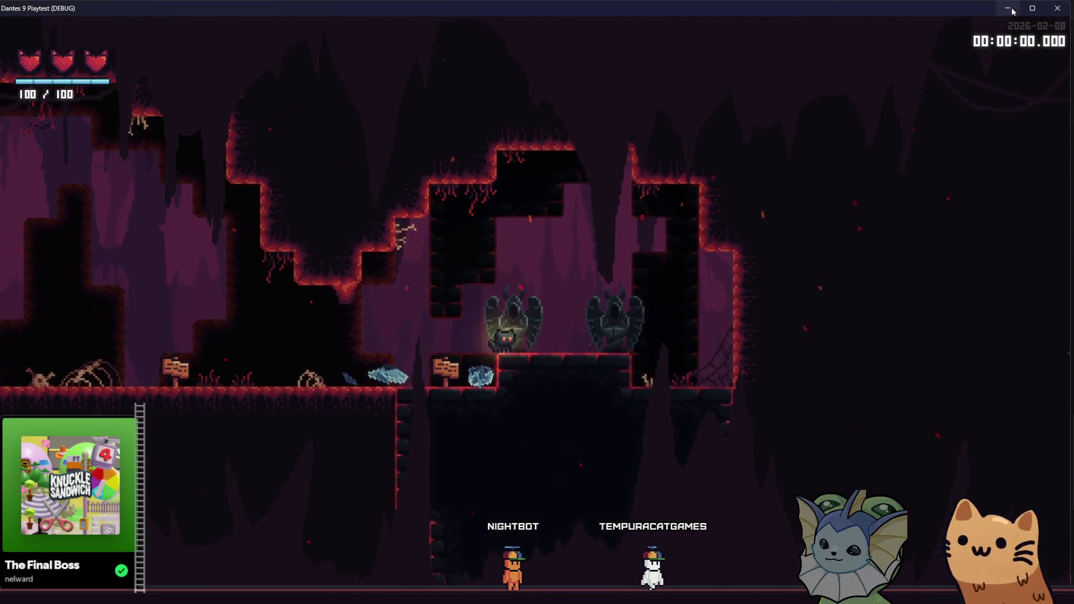
click(1010, 8)
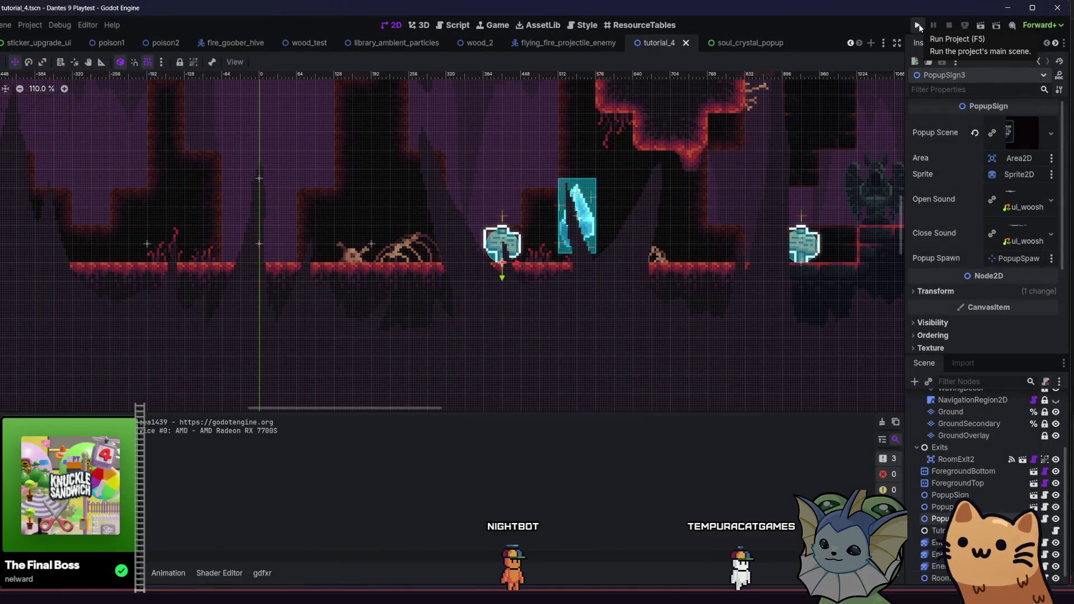
Take room4's SoulCrystal into the room5 scene
scroll(162, 45, up, 6)
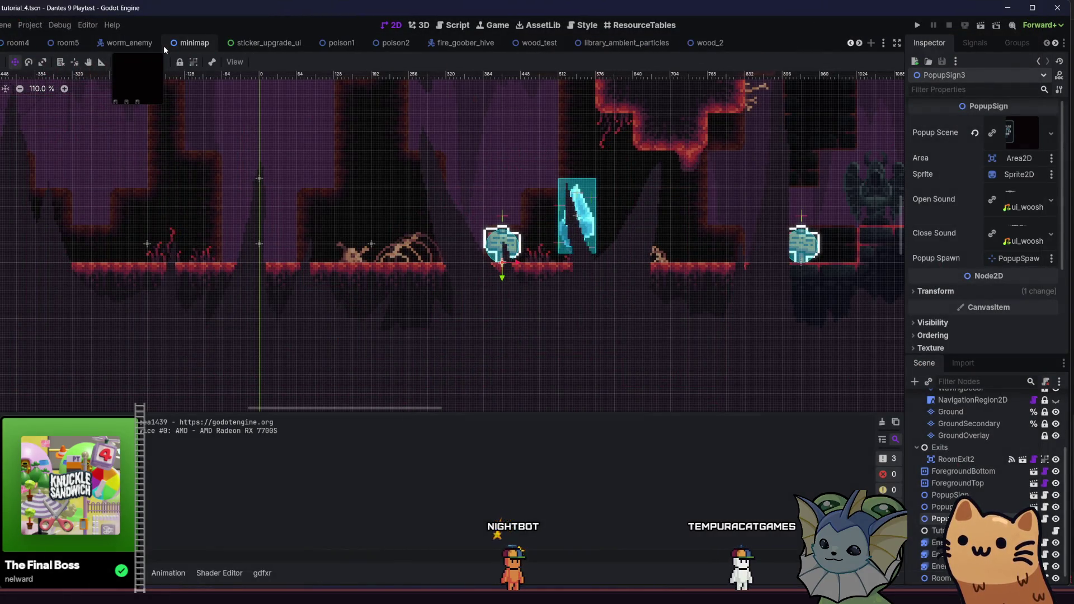
click(166, 44)
scroll(245, 255, down, 5)
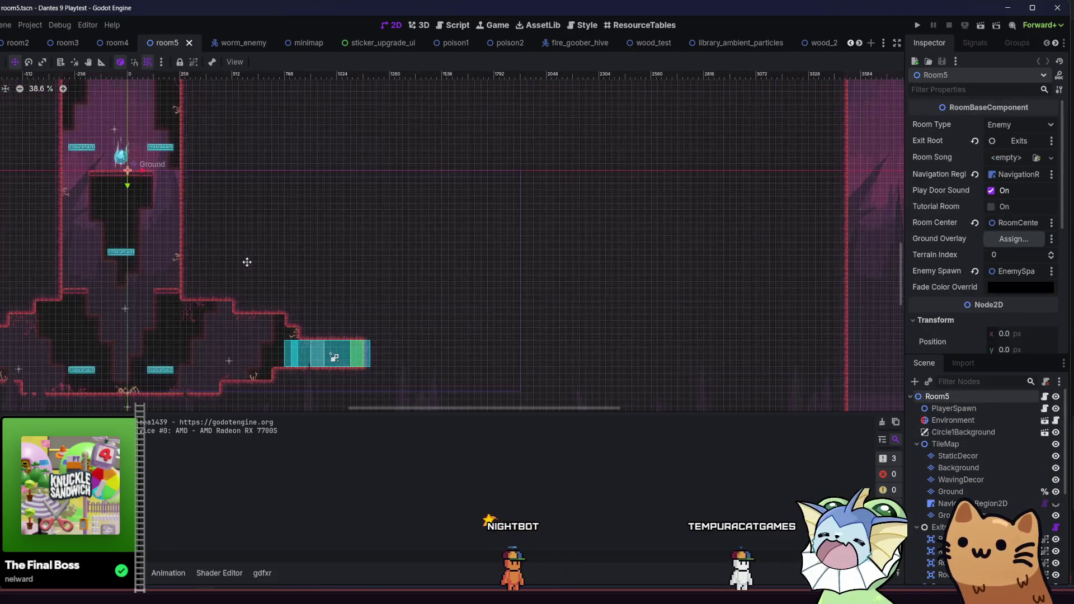
click(116, 43)
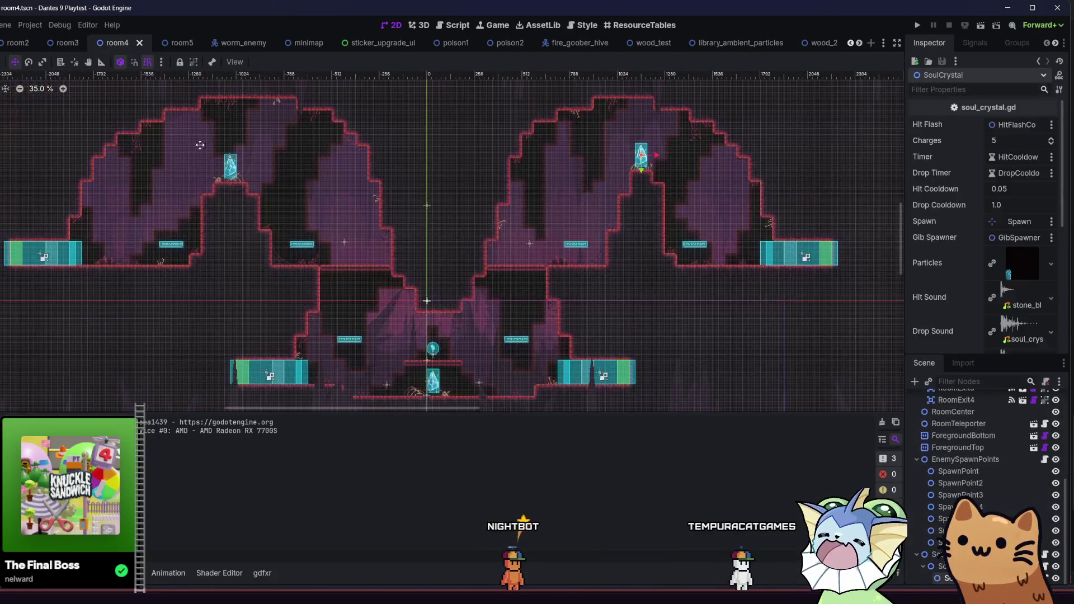
click(175, 45)
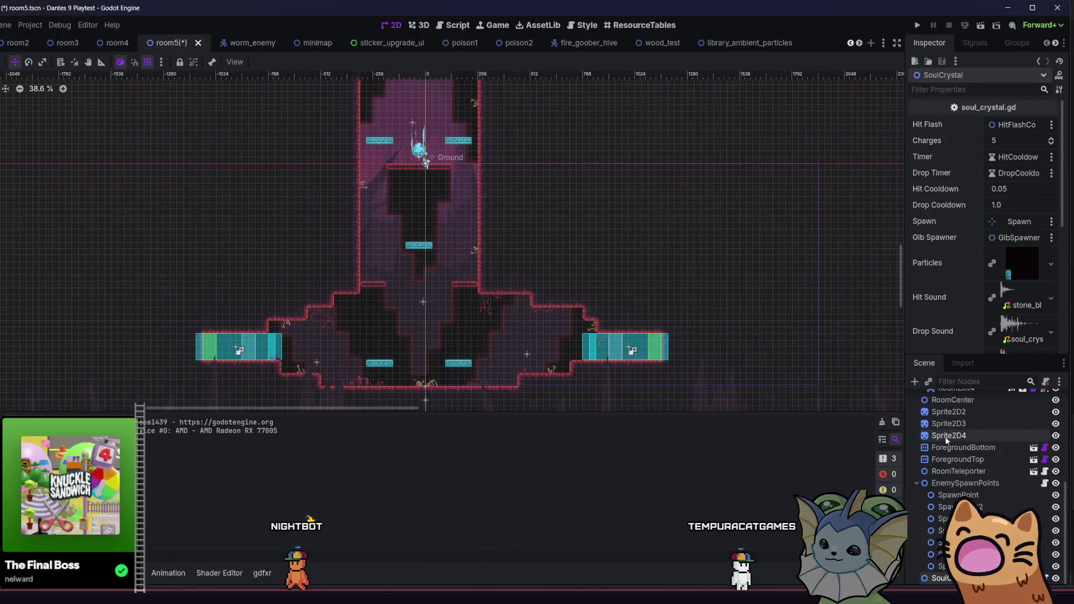
Drop the SoulCrystal onto the room5 floor between markers and nudge it up
mouse_move(245, 271)
mouse_down()
mouse_move(255, 329)
mouse_move(327, 493)
mouse_up()
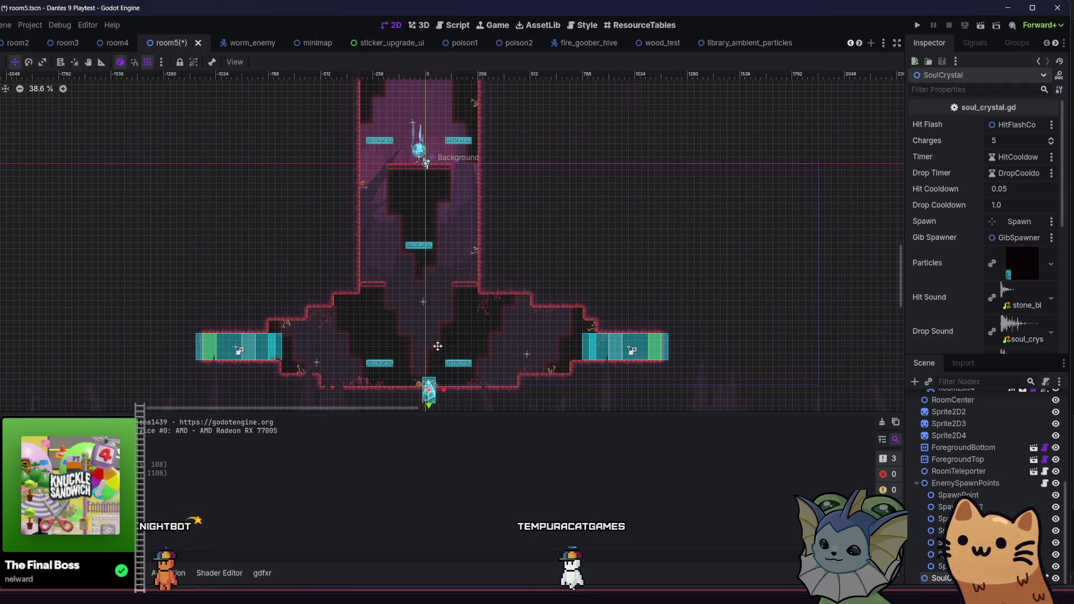
scroll(431, 358, up, 6)
drag(430, 334, 411, 371)
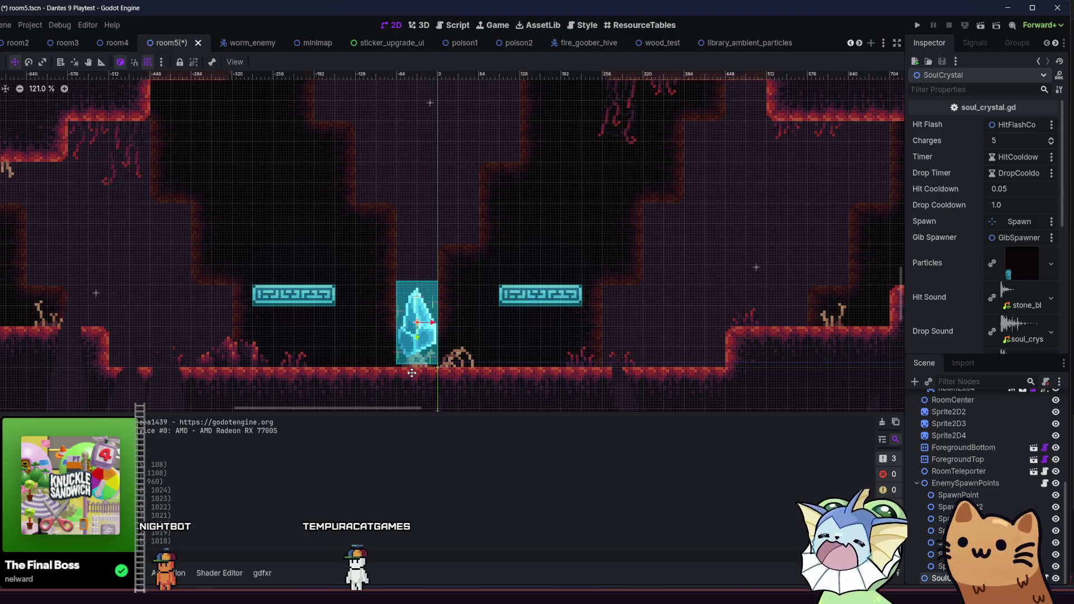
key(Up)
key(Up)
key(Up)
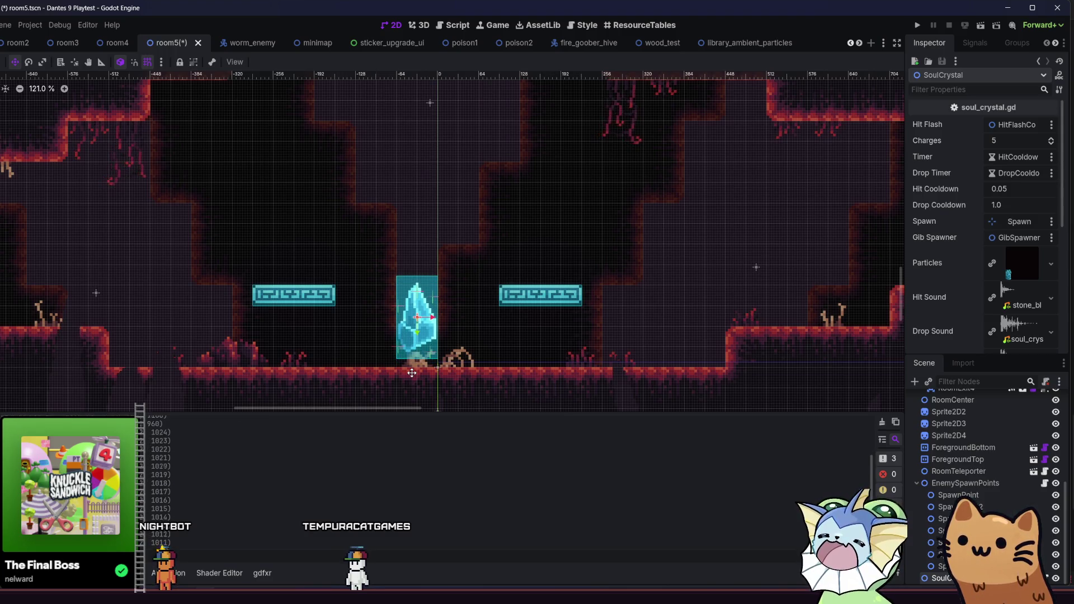
scroll(372, 330, down, 7)
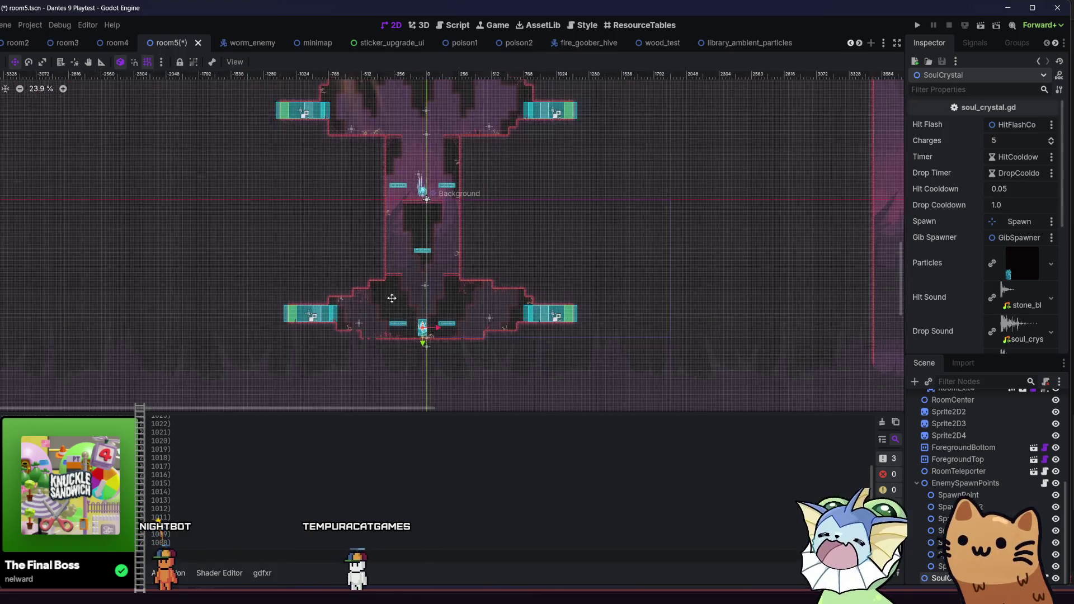
scroll(426, 328, down, 2)
scroll(344, 211, up, 4)
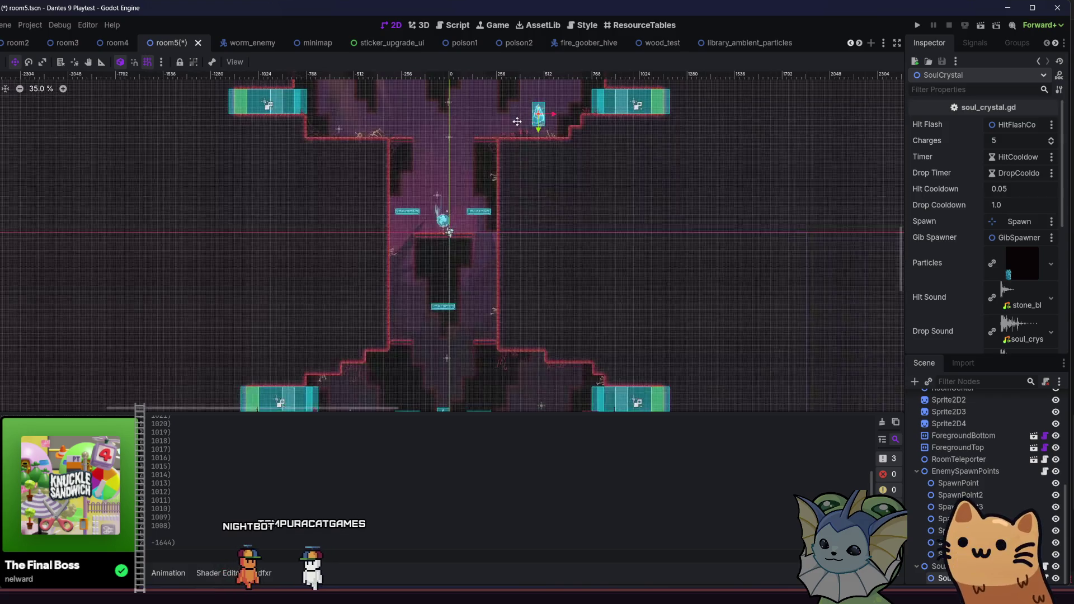
Move the SoulCrystal up the central shaft onto the ledge right of its top
mouse_move(560, 210)
mouse_down()
mouse_move(450, 237)
mouse_move(436, 287)
mouse_move(383, 208)
mouse_move(336, 217)
mouse_move(324, 209)
mouse_move(427, 203)
mouse_move(438, 148)
mouse_up()
scroll(420, 210, down, 3)
scroll(420, 210, down, 1)
scroll(448, 185, up, 5)
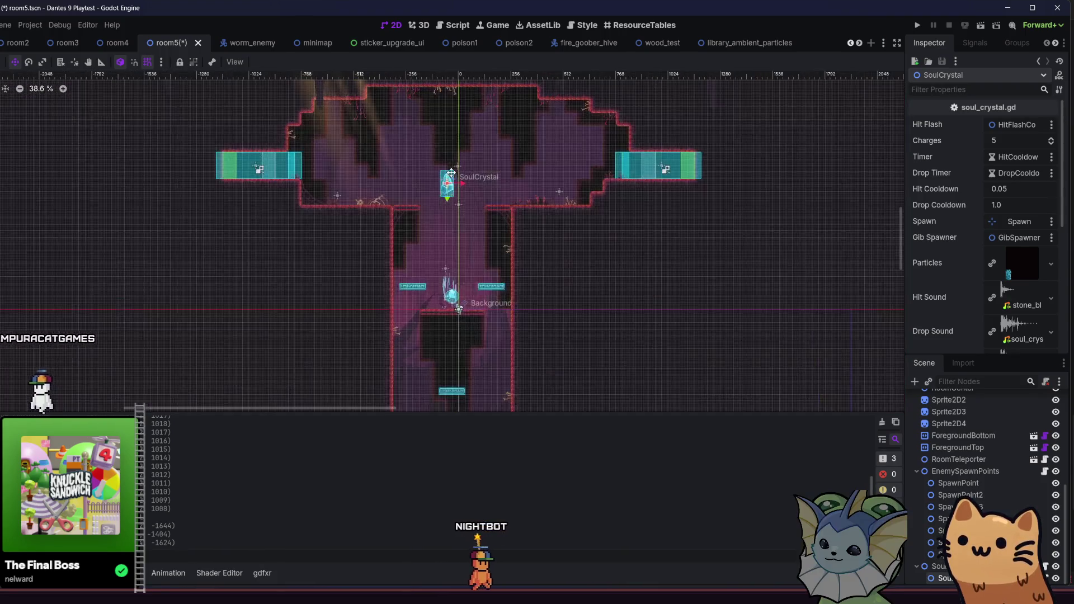
drag(450, 214, 450, 210)
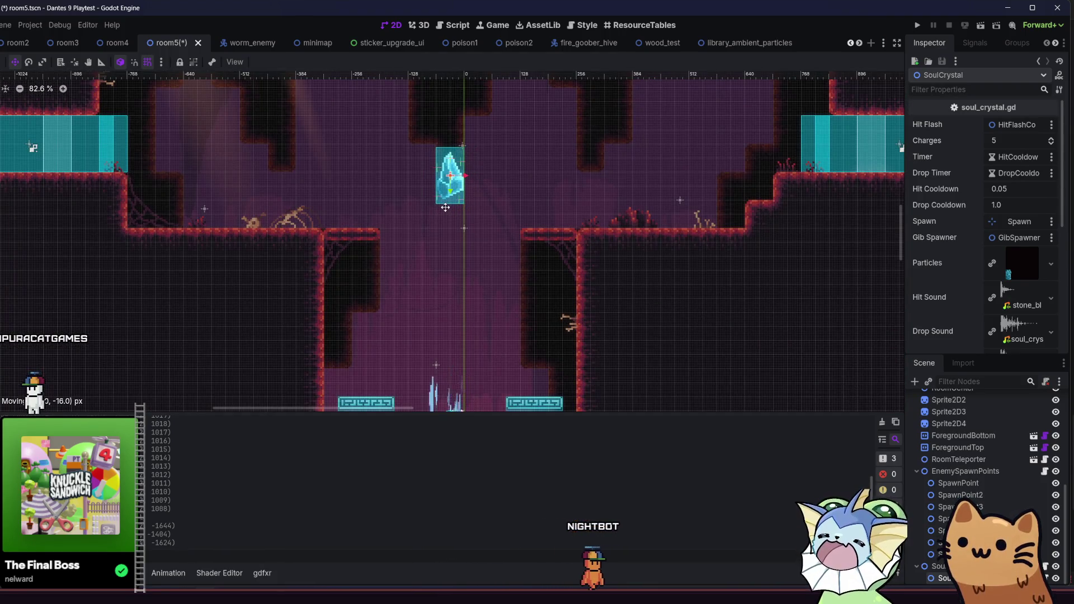
drag(445, 184, 555, 221)
mouse_move(546, 224)
mouse_down()
mouse_move(607, 224)
mouse_move(227, 227)
mouse_move(541, 224)
mouse_up()
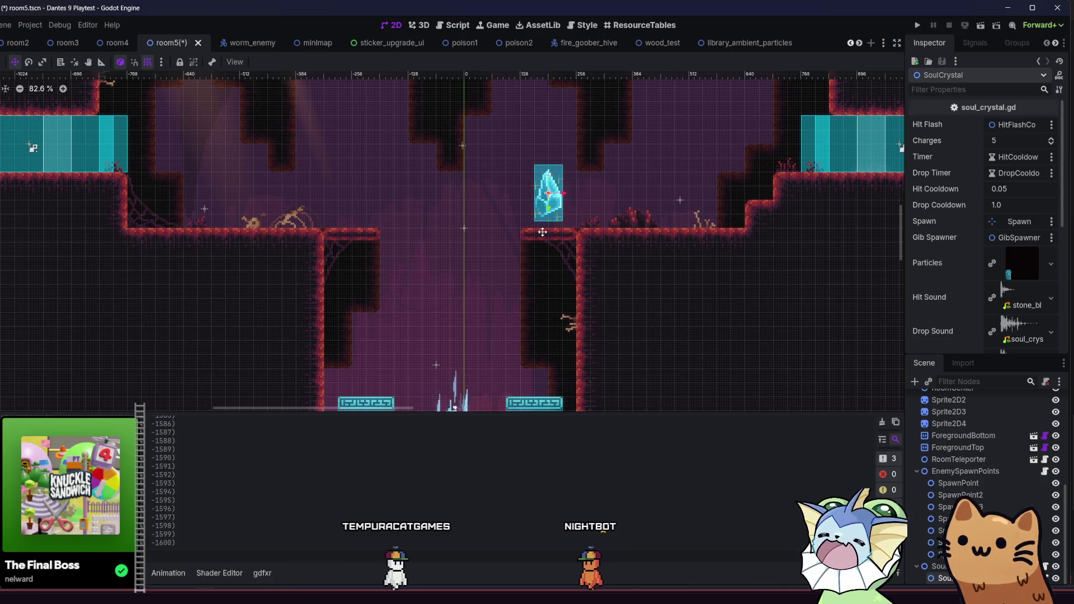
Save the room5 scene
key(ctrl+s)
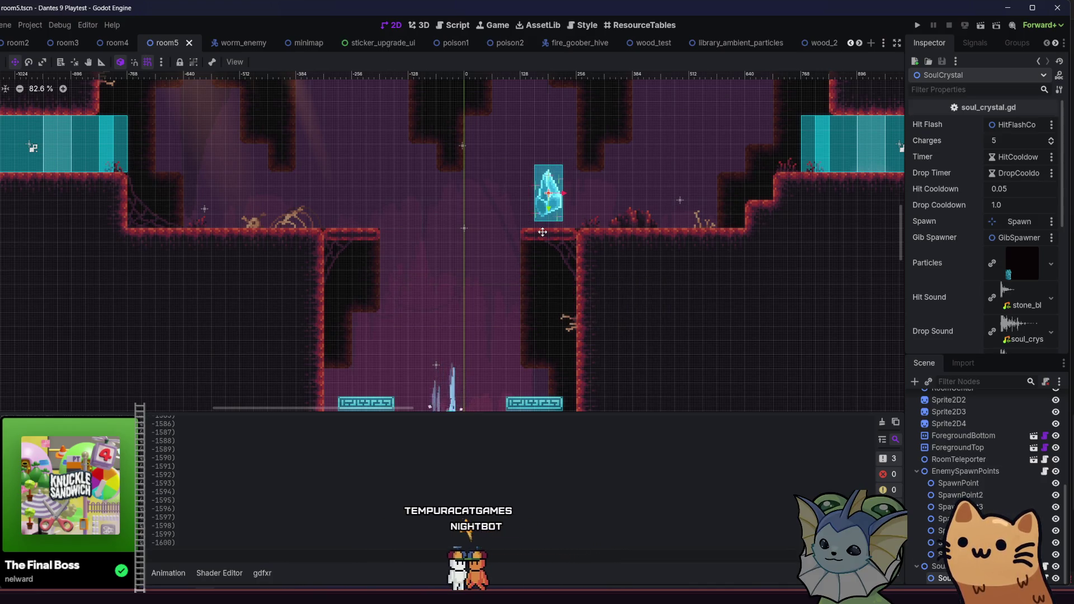
scroll(542, 232, down, 8)
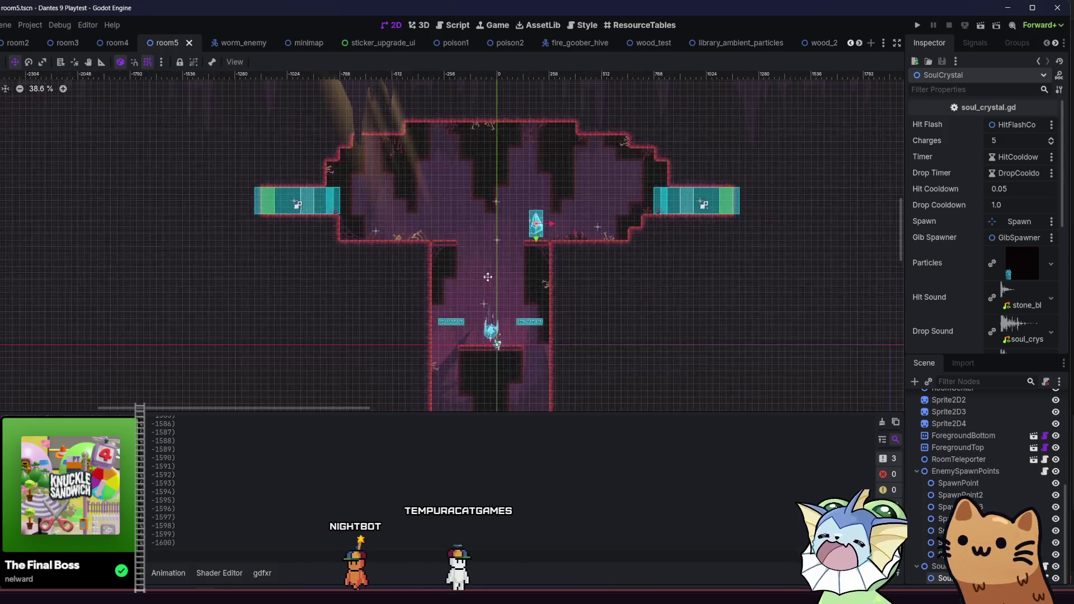
scroll(456, 254, down, 1)
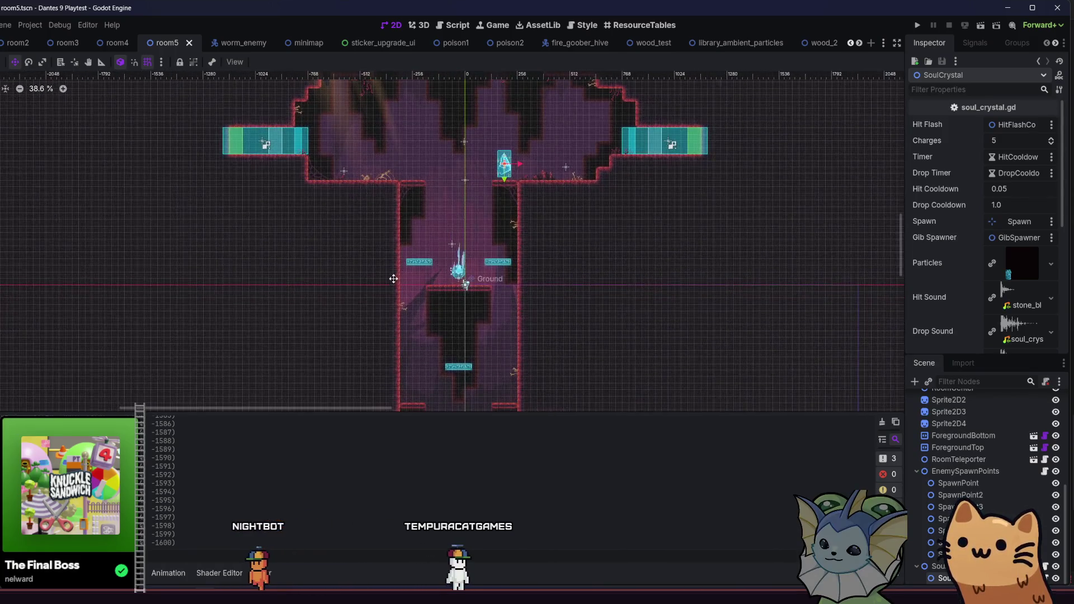
scroll(461, 259, down, 3)
scroll(462, 260, up, 2)
scroll(462, 259, left, 2)
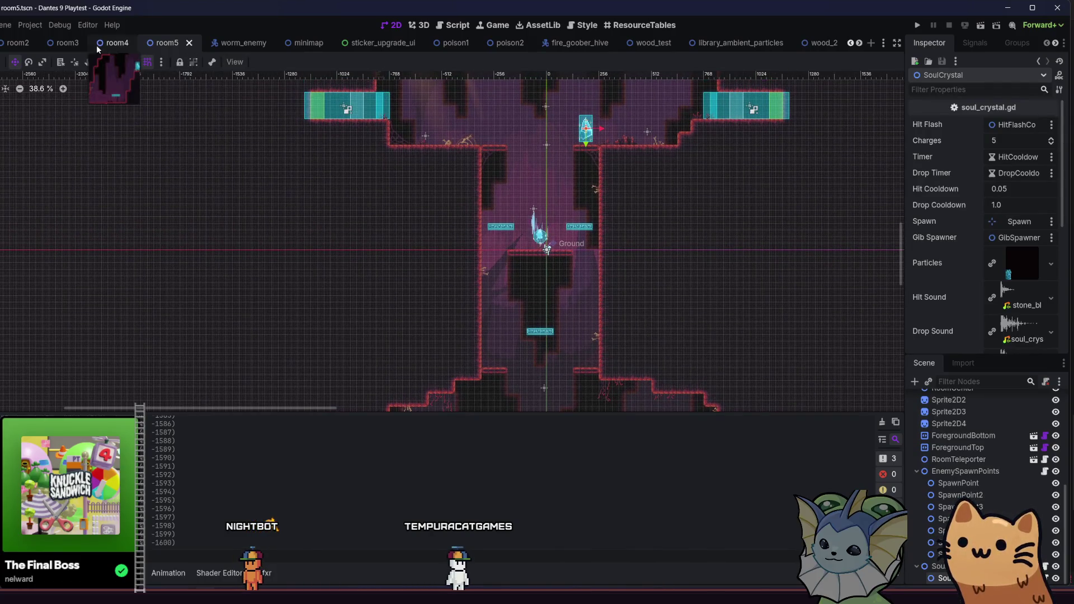
scroll(97, 49, up, 3)
key(alt+shift+o)
Open room6.tscn from the quick scene search
text(room_6)
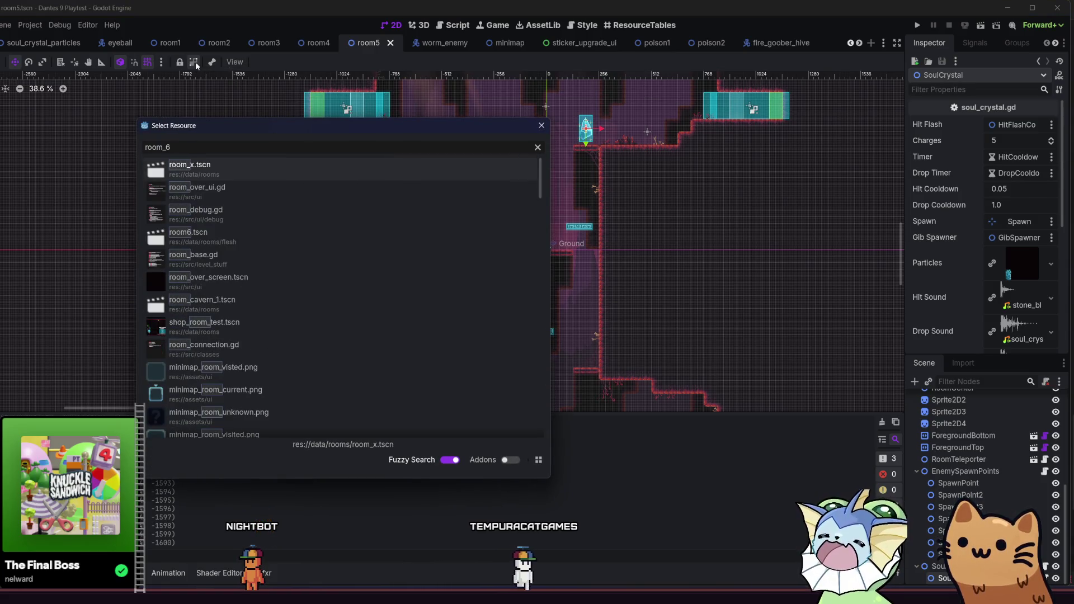
key(BackSpace)
key(BackSpace)
text(6)
key(Return)
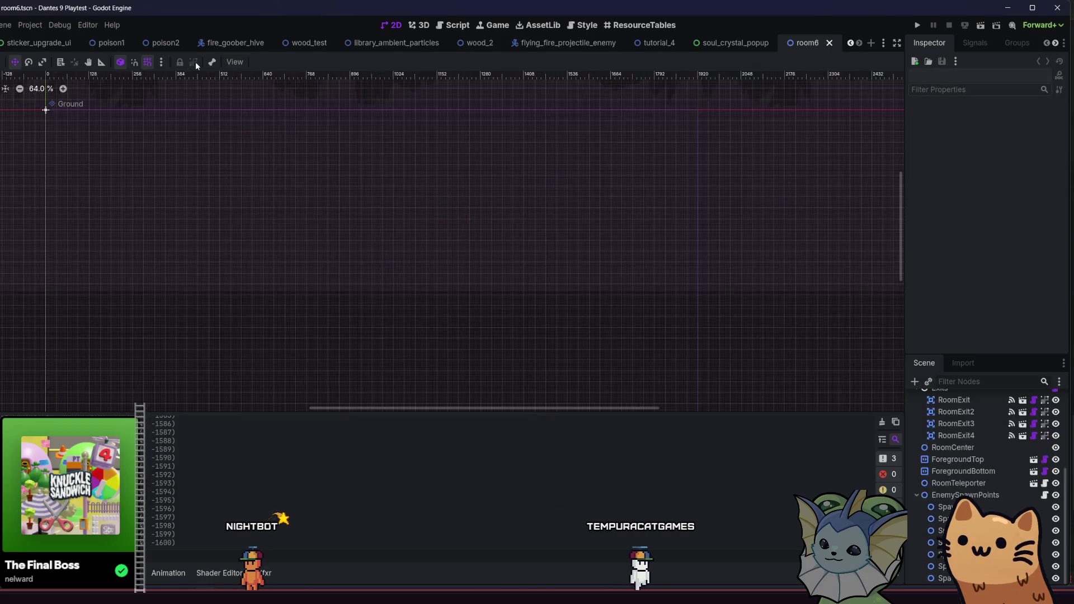
Paste the SoulCrystal node into the room6 cave
scroll(523, 267, down, 4)
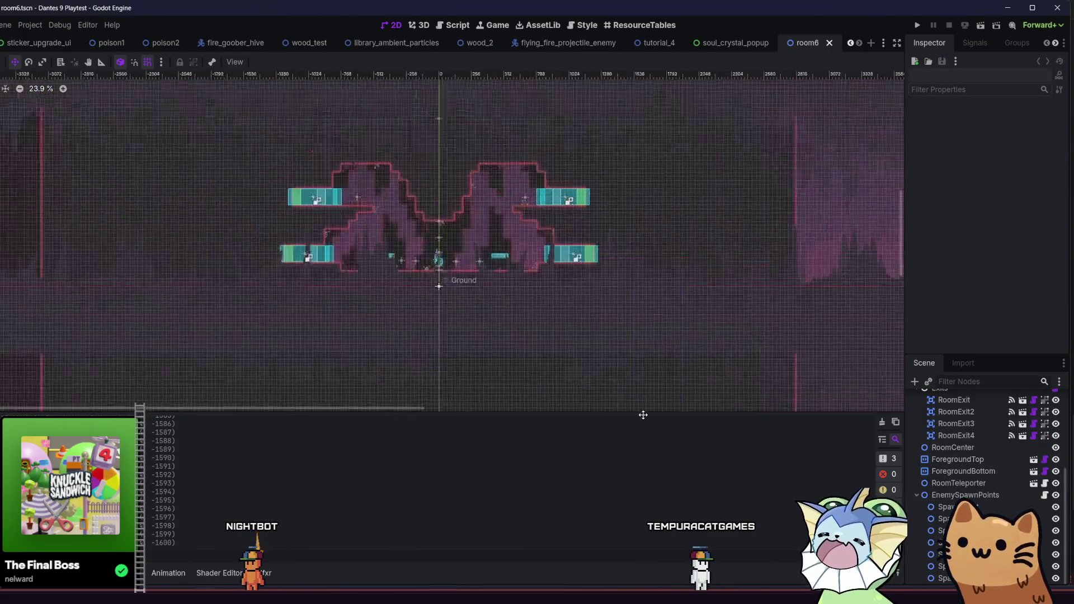
scroll(467, 187, up, 5)
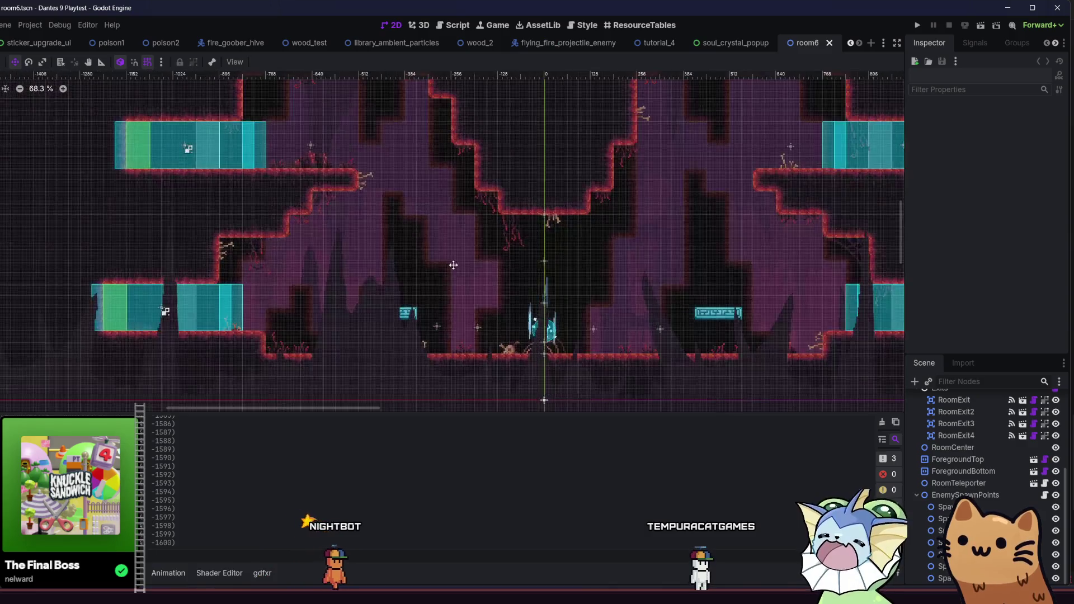
scroll(409, 226, up, 1)
key(ctrl+v)
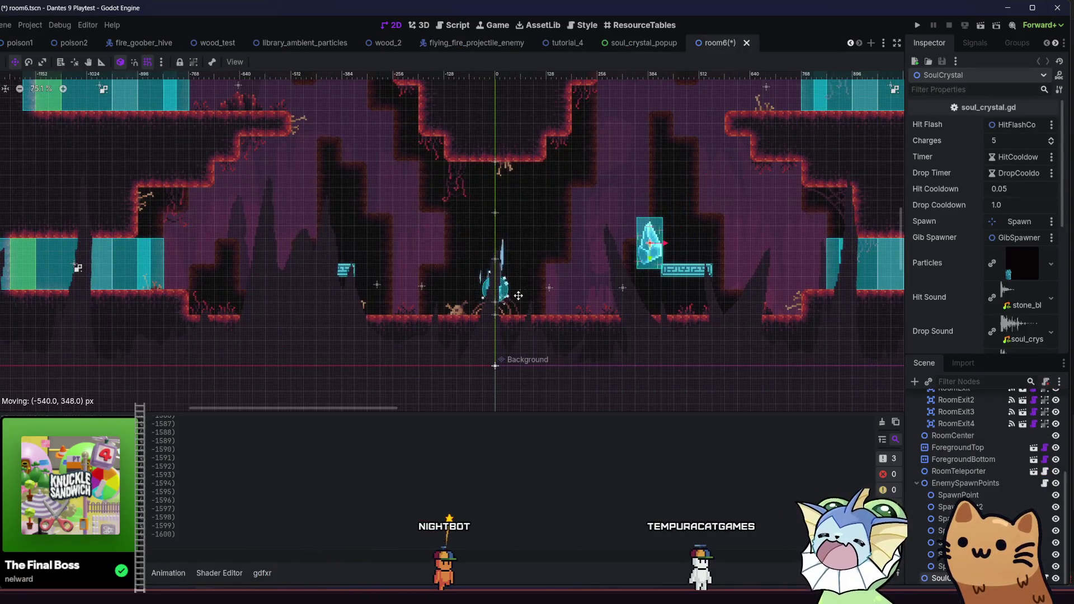